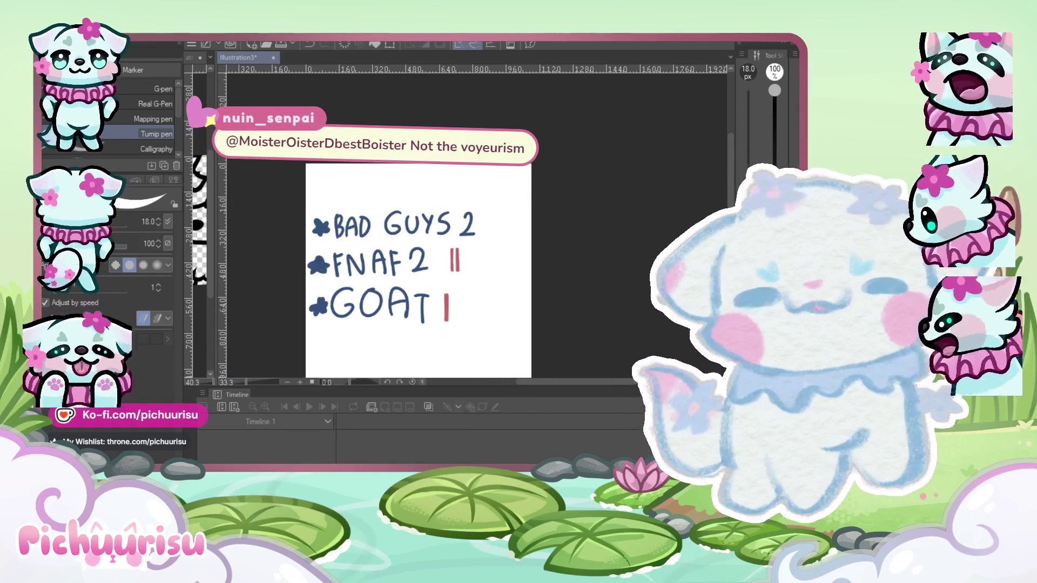
Widen the chibi line-art canvas and reposition the movie tally list view beside it.
scroll(235, 244, "down", 2)
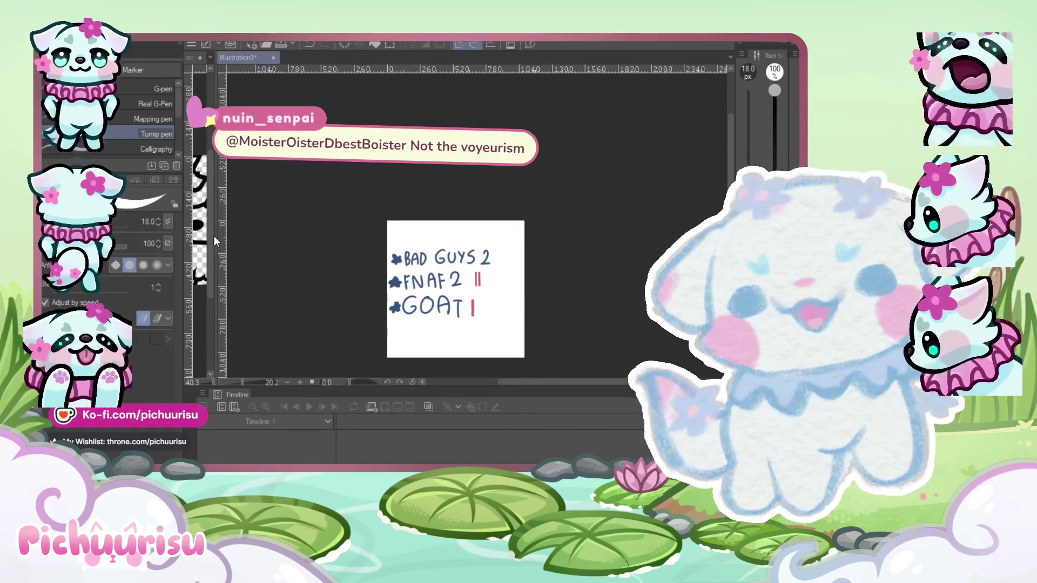
left_click_drag(213, 236, 458, 243)
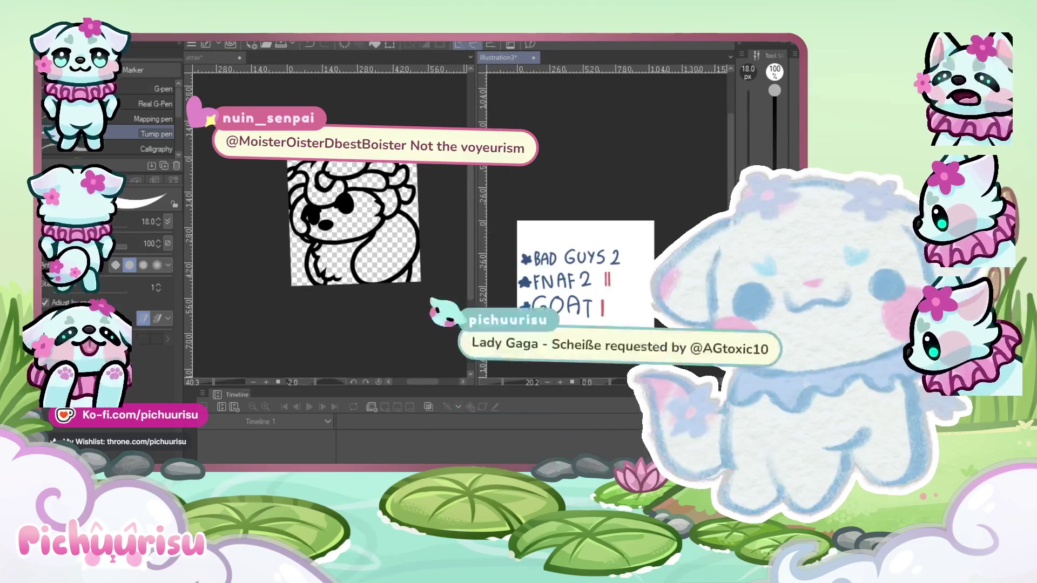
left_click_drag(648, 324, 662, 301)
scroll(594, 264, "up", 3)
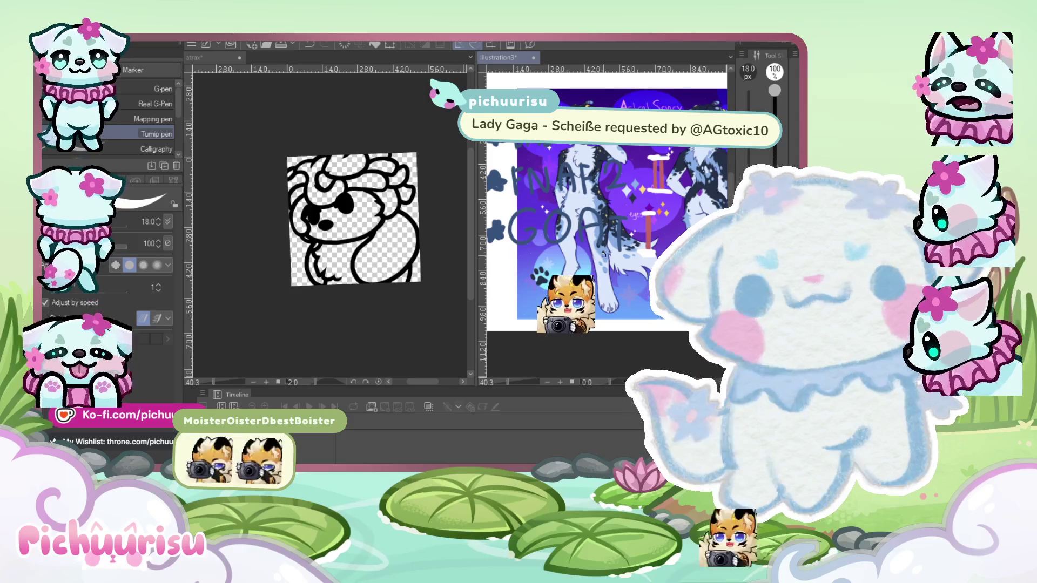
Scale the purple character picture down below the BAD GUYS 2 and FNAF 2 lines, then activate the atrax canvas.
key("ctrl+t")
scroll(648, 179, "up", 3)
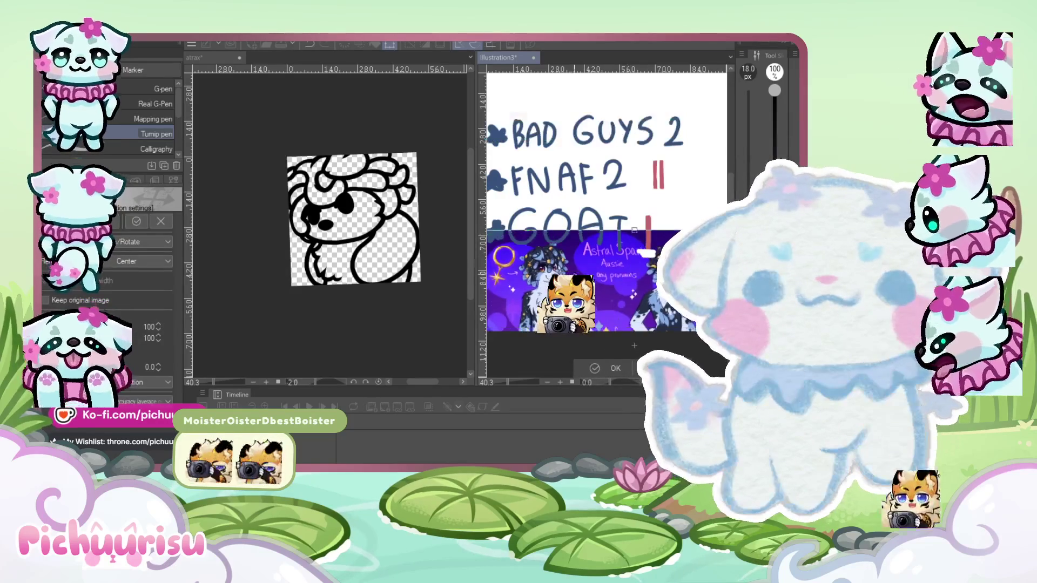
key("Return")
scroll(582, 274, "down", 3)
scroll(581, 273, "up", 4)
scroll(594, 270, "down", 3)
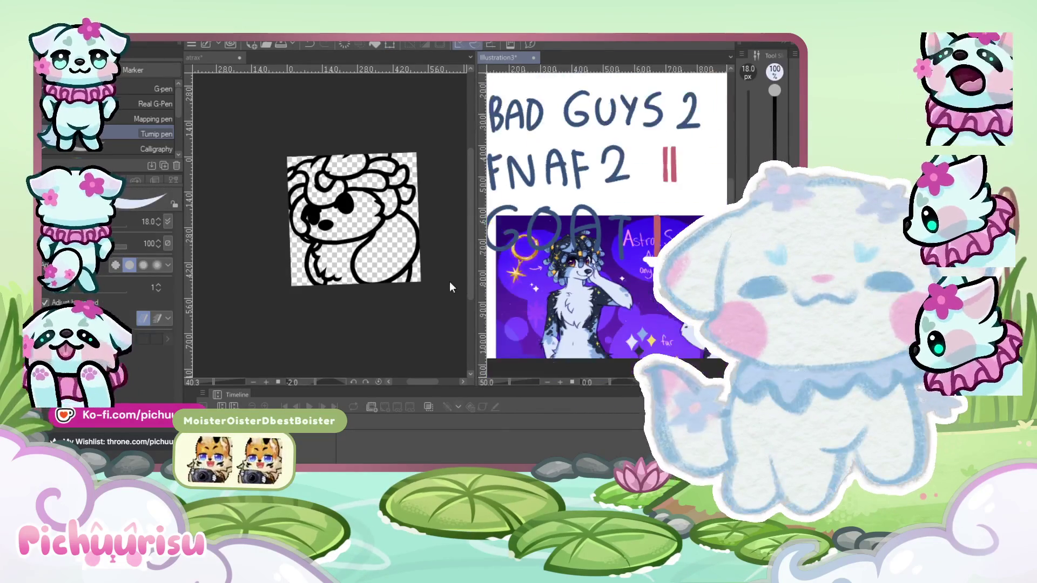
left_click(449, 281)
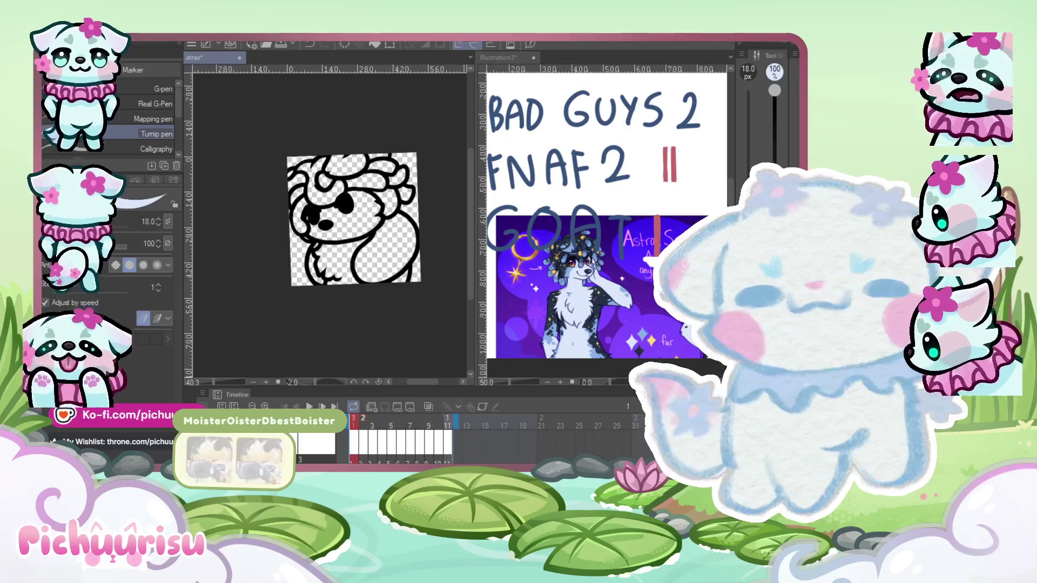
Step through the atrax animation frames to the last one, then pick the Fill tool.
key("Right")
key("Right")
key("Right")
key("Right")
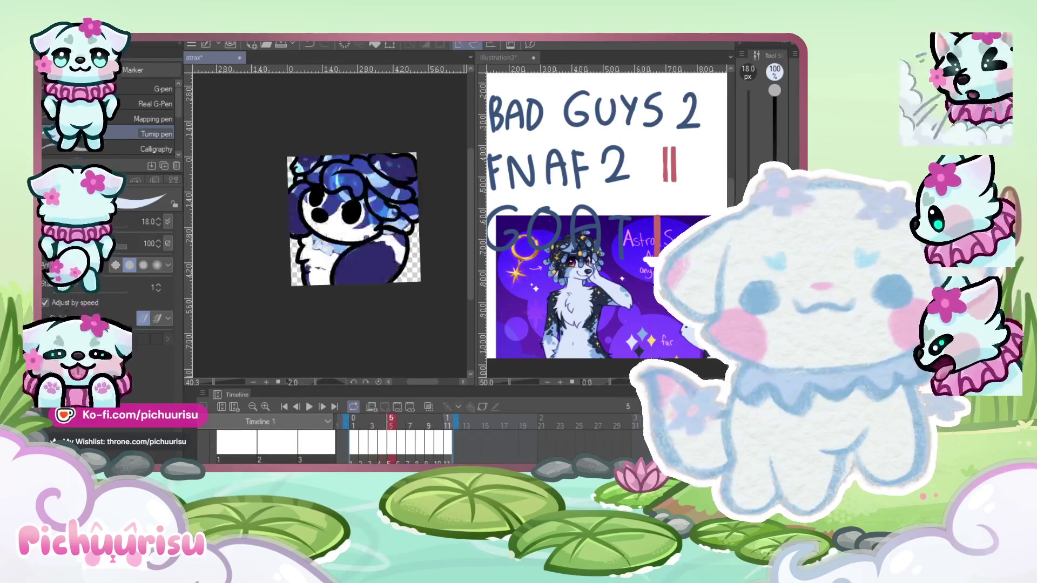
key("Right")
key("Right")
key("Right")
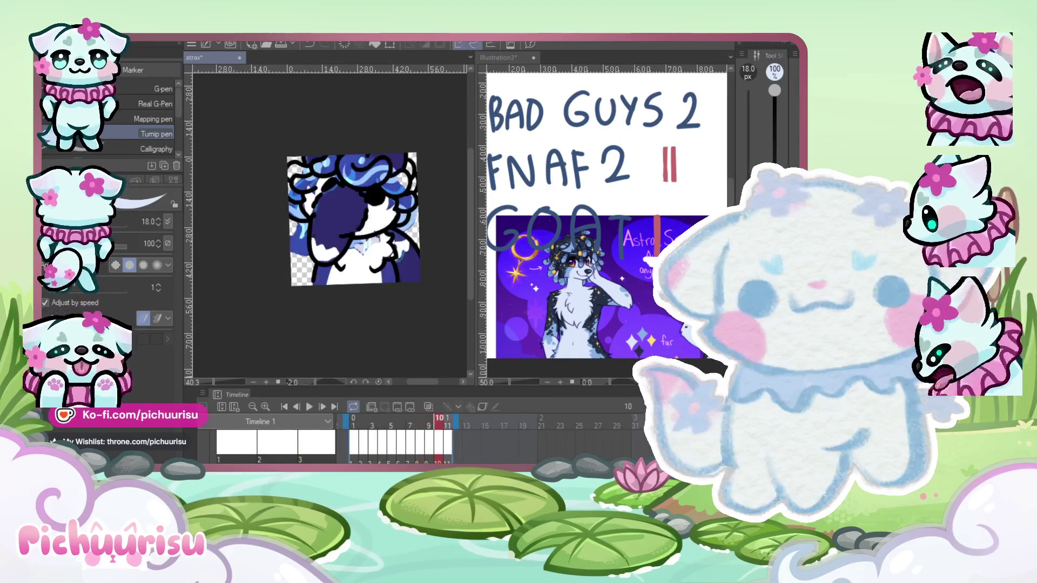
key("Right")
key("Right")
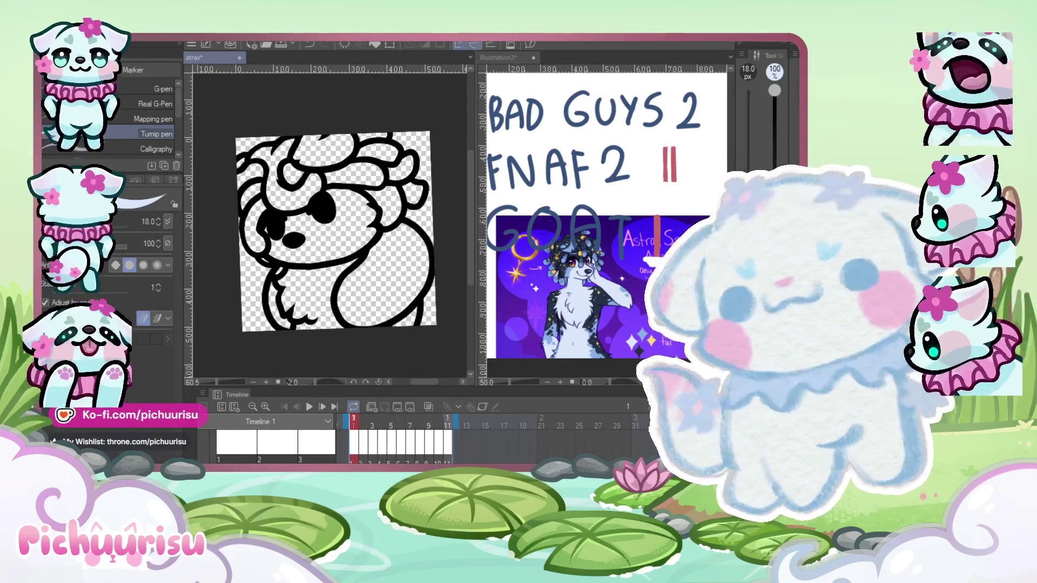
key("g")
scroll(324, 227, "up", 3)
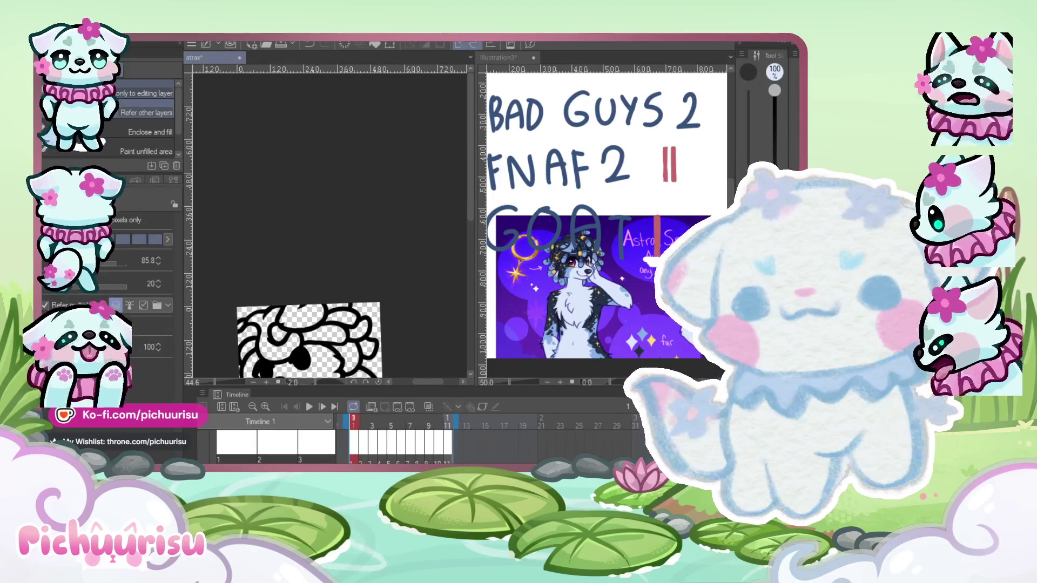
Fill the frame 1 chibi pale blue with Enclose and fill, then collapse the timeline track rows.
left_click_drag(470, 198, 475, 258)
scroll(292, 216, "up", 2)
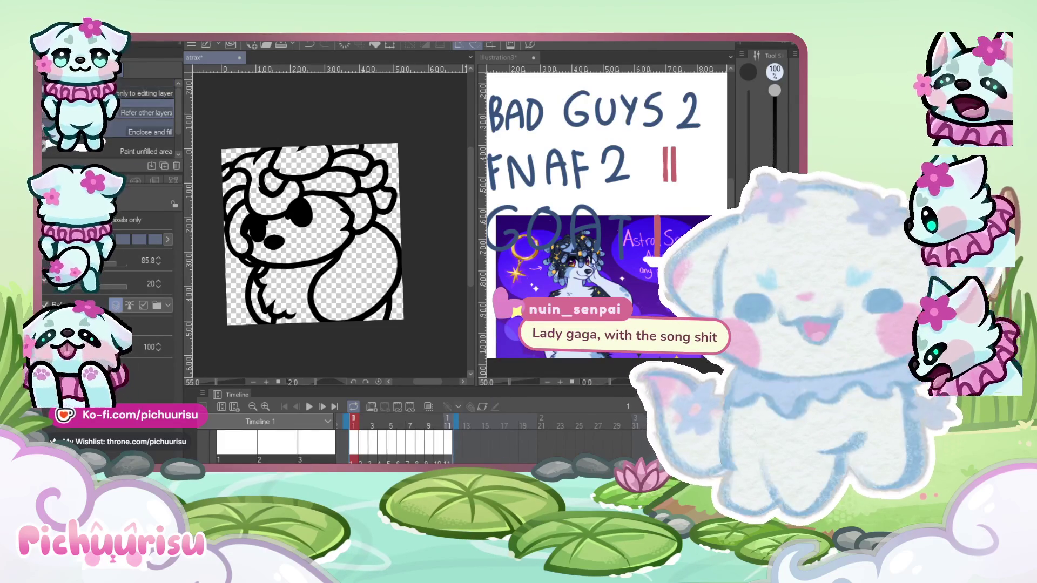
left_click(150, 132)
mouse_move(251, 277)
left_mouse_down()
mouse_move(294, 347)
mouse_move(394, 292)
mouse_move(385, 162)
mouse_move(363, 138)
mouse_move(296, 124)
mouse_move(230, 161)
mouse_move(212, 208)
mouse_move(252, 267)
left_mouse_up()
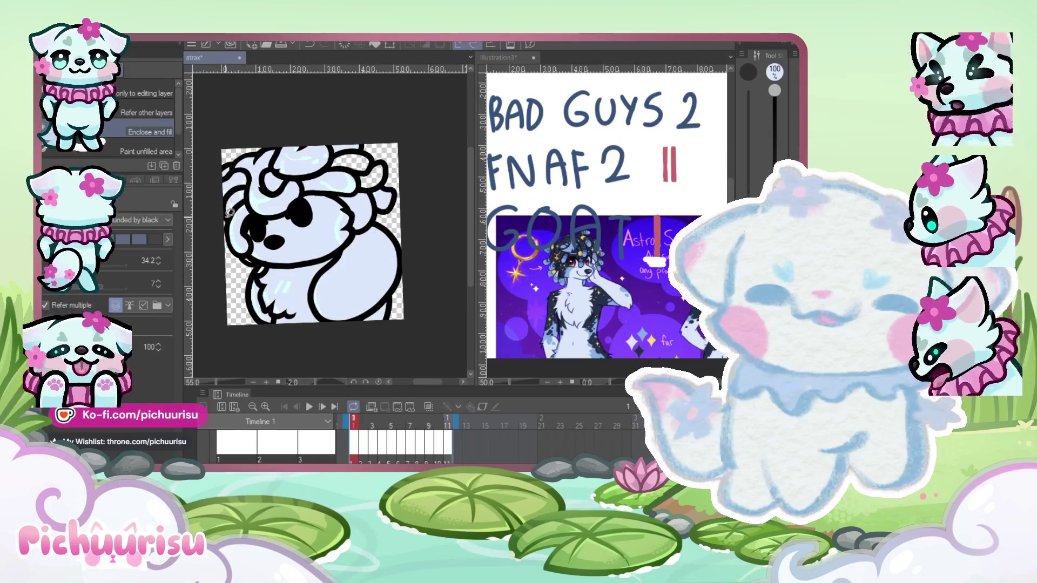
scroll(228, 198, "up", 1)
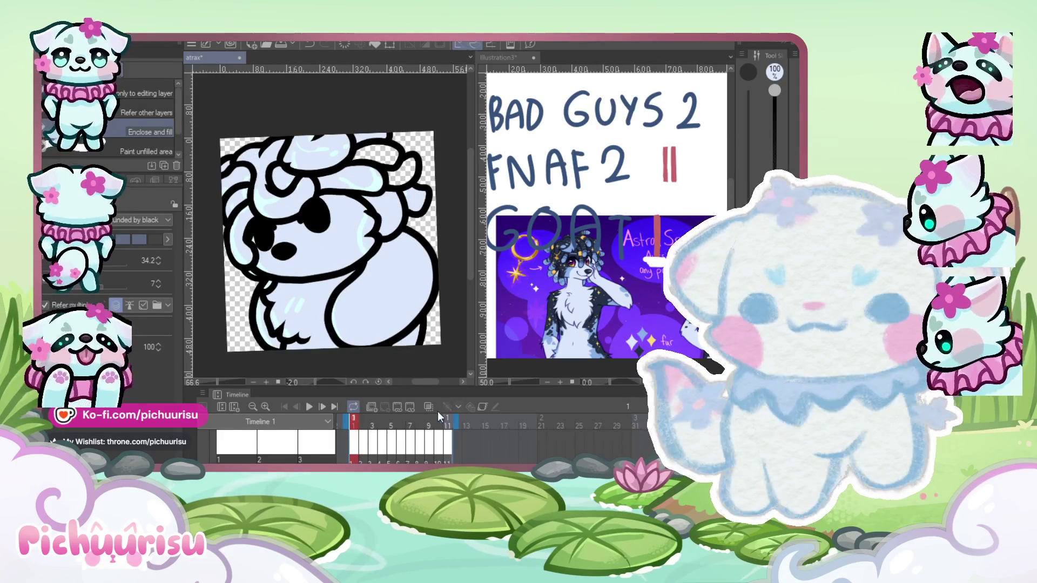
left_click(429, 407)
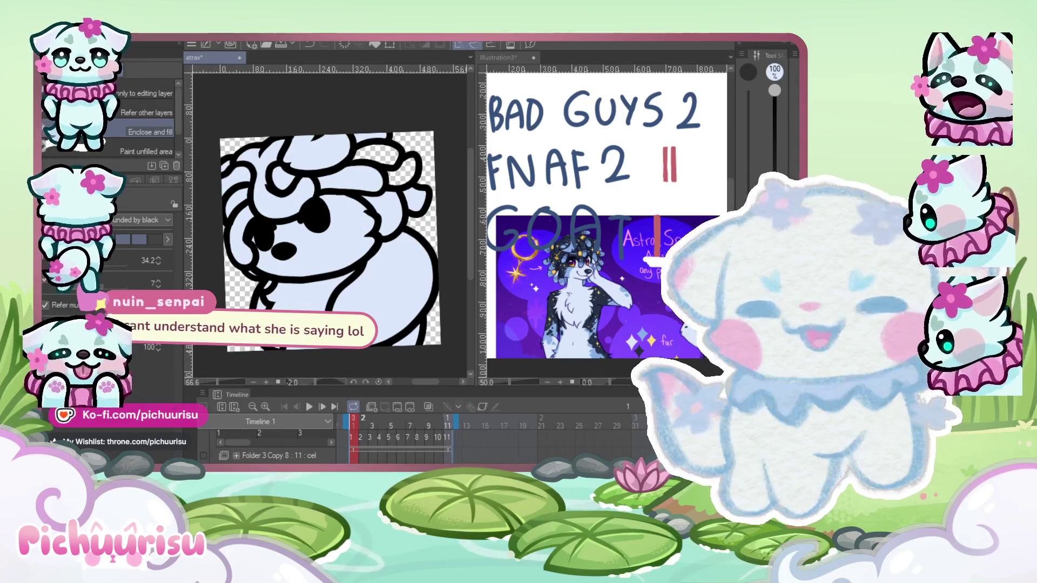
Fill the frame 2 drawing pale blue, including the gap in the top-right hair.
mouse_move(397, 191)
left_mouse_down()
mouse_move(389, 157)
mouse_move(415, 195)
left_mouse_up()
scroll(228, 243, "down", 2)
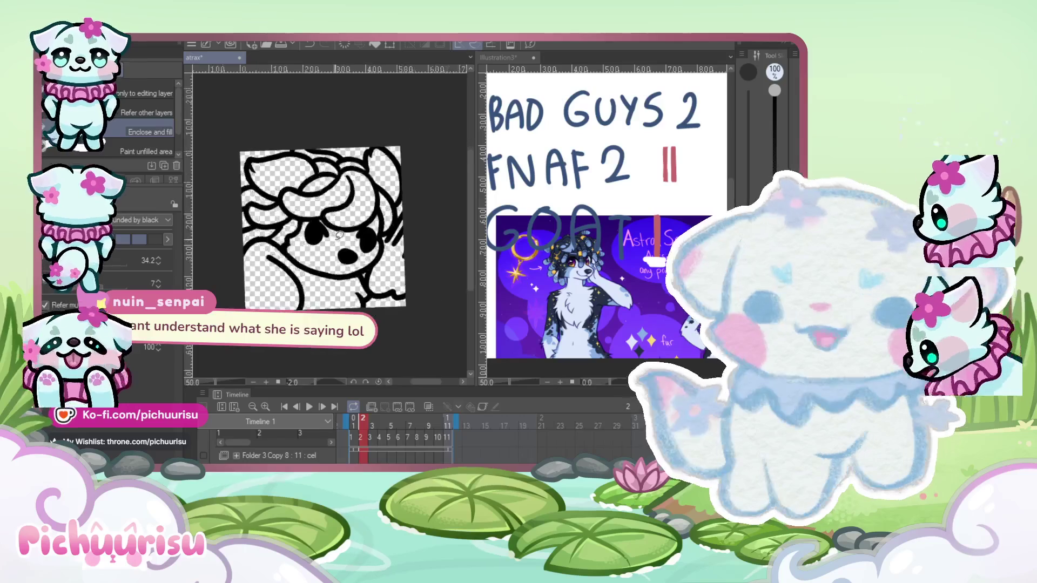
mouse_move(214, 284)
left_mouse_down()
mouse_move(324, 354)
mouse_move(389, 298)
mouse_move(437, 277)
mouse_move(441, 183)
mouse_move(390, 139)
mouse_move(265, 127)
mouse_move(273, 143)
mouse_move(244, 155)
mouse_move(203, 240)
mouse_move(211, 289)
left_mouse_up()
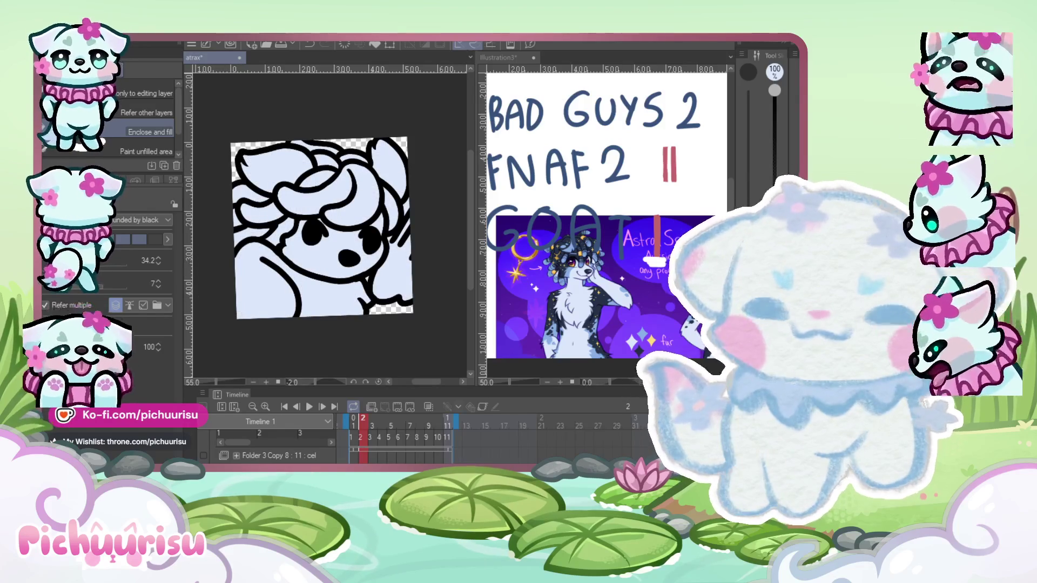
Move to frame 3 and fill its drawing pale blue, patching the area near the ear.
key("period")
mouse_move(245, 189)
left_mouse_down()
mouse_move(279, 343)
mouse_move(410, 309)
mouse_move(435, 250)
mouse_move(406, 226)
mouse_move(403, 195)
mouse_move(435, 116)
mouse_move(407, 156)
mouse_move(386, 134)
mouse_move(340, 150)
mouse_move(283, 142)
mouse_move(265, 144)
mouse_move(238, 181)
left_mouse_up()
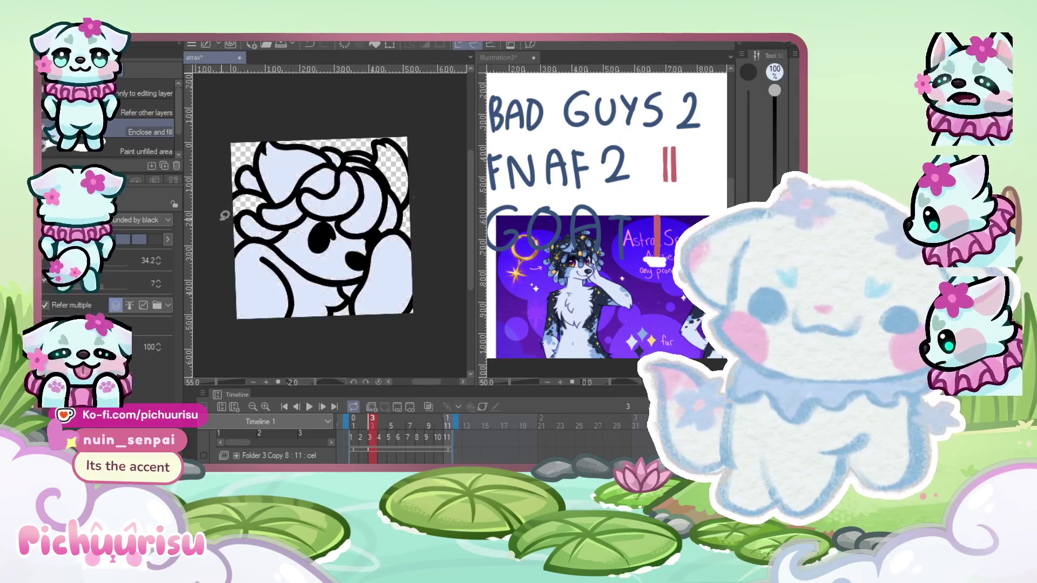
left_click_drag(378, 216, 356, 142)
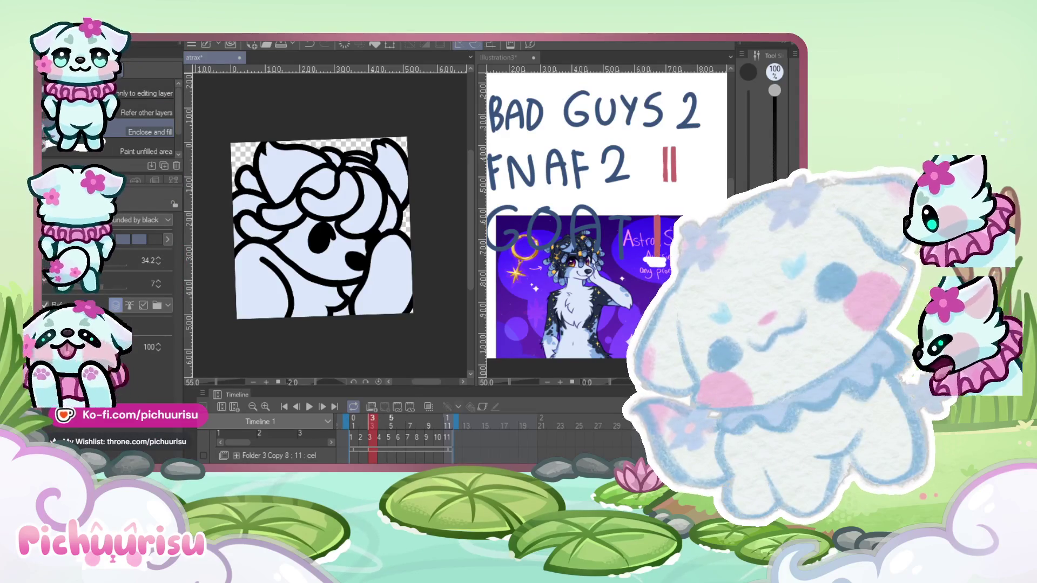
Preview timeline frames 5 through 9, then settle back on frame 6.
left_click(391, 421)
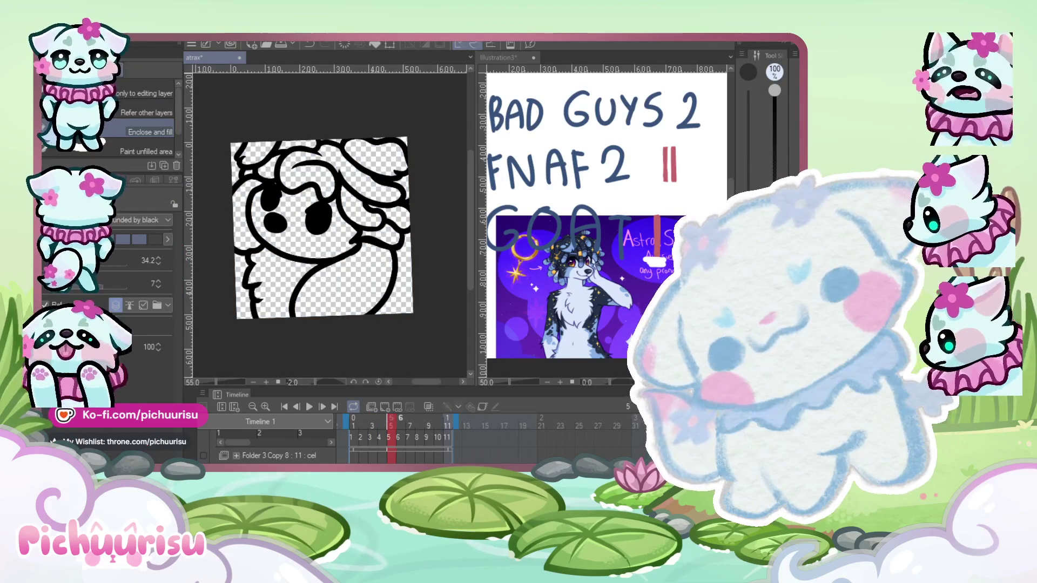
left_click(400, 419)
left_click(410, 421)
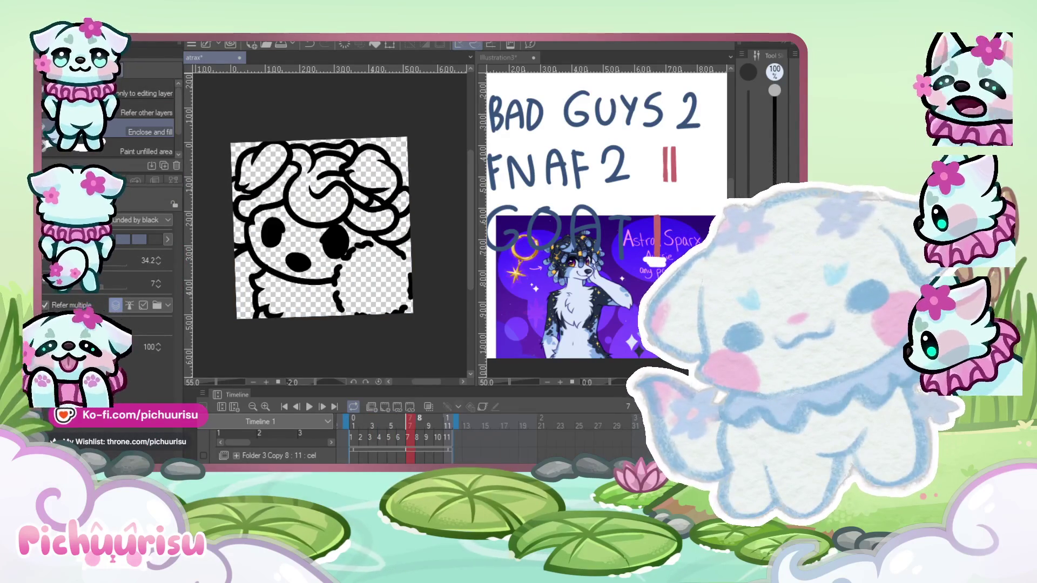
left_click(419, 421)
left_click(428, 421)
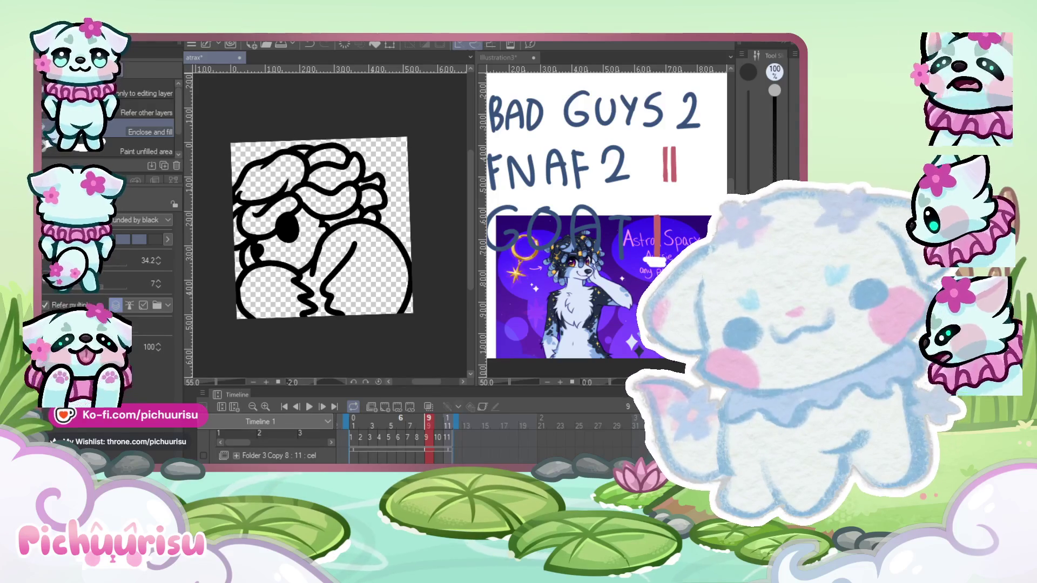
left_click(409, 420)
left_click(419, 420)
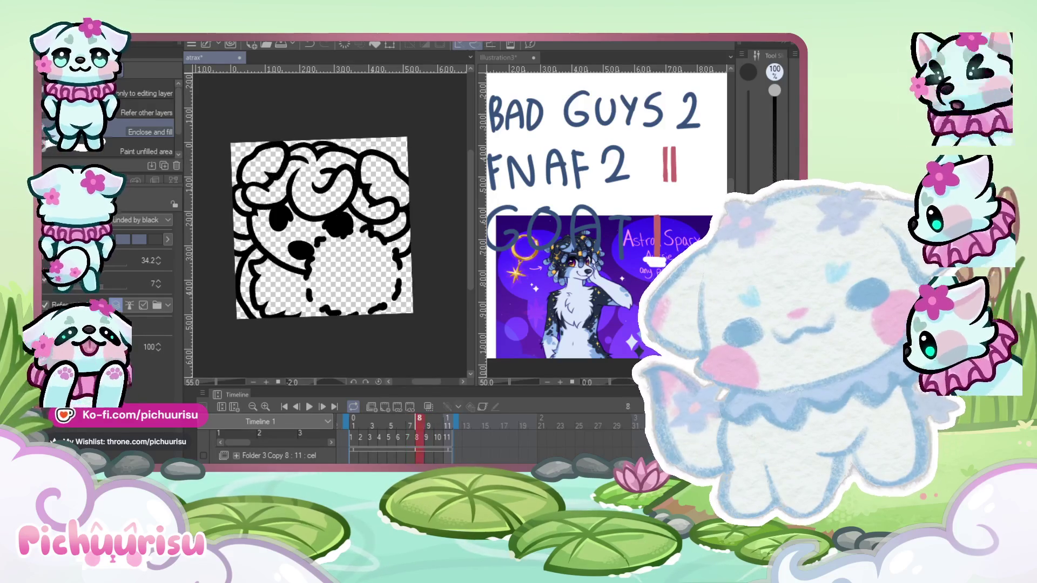
left_click(410, 420)
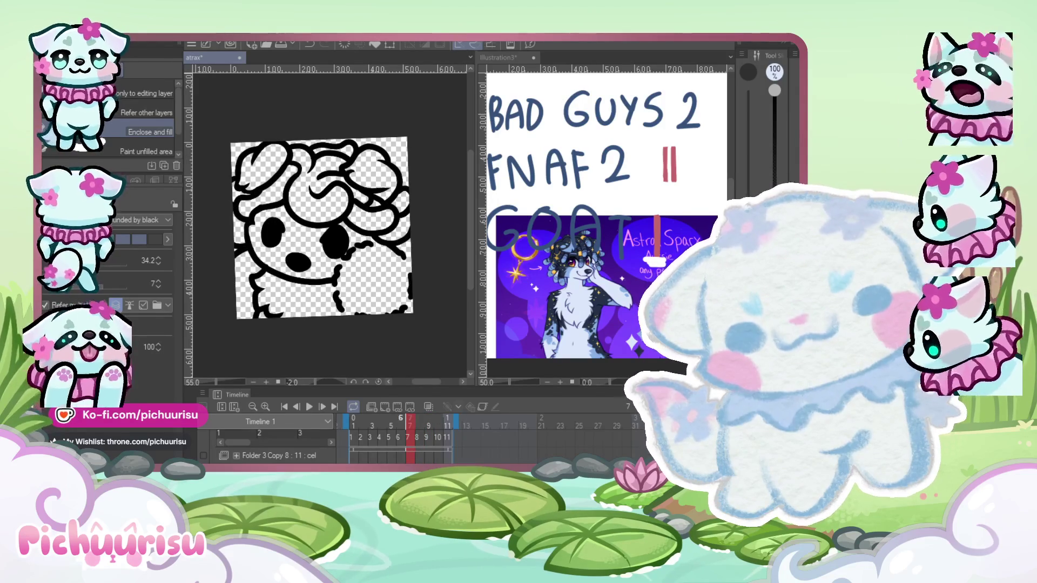
left_click(401, 420)
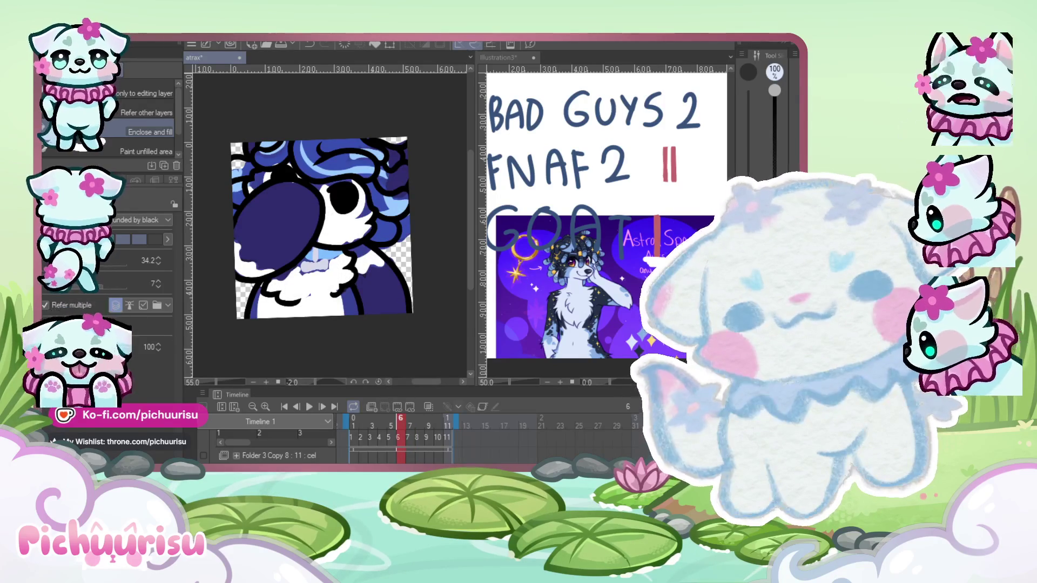
Undo frame 6's dark blue colouring, leaving only black lineart.
key("ctrl+z")
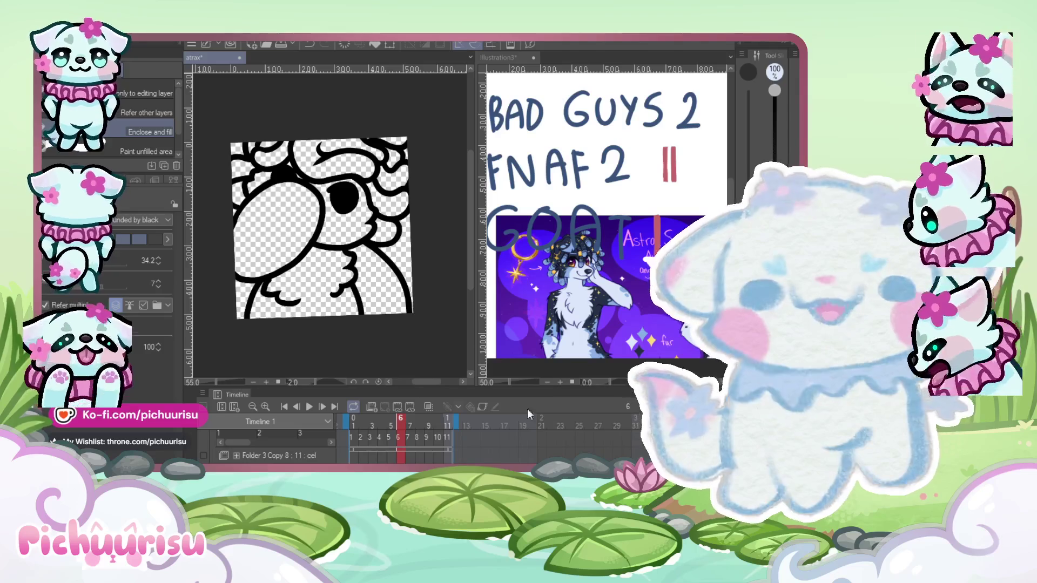
Return to frame 4 and lasso-fill its character pale blue under the lineart.
scroll(431, 336, "up", 2)
key("Left")
key("Left")
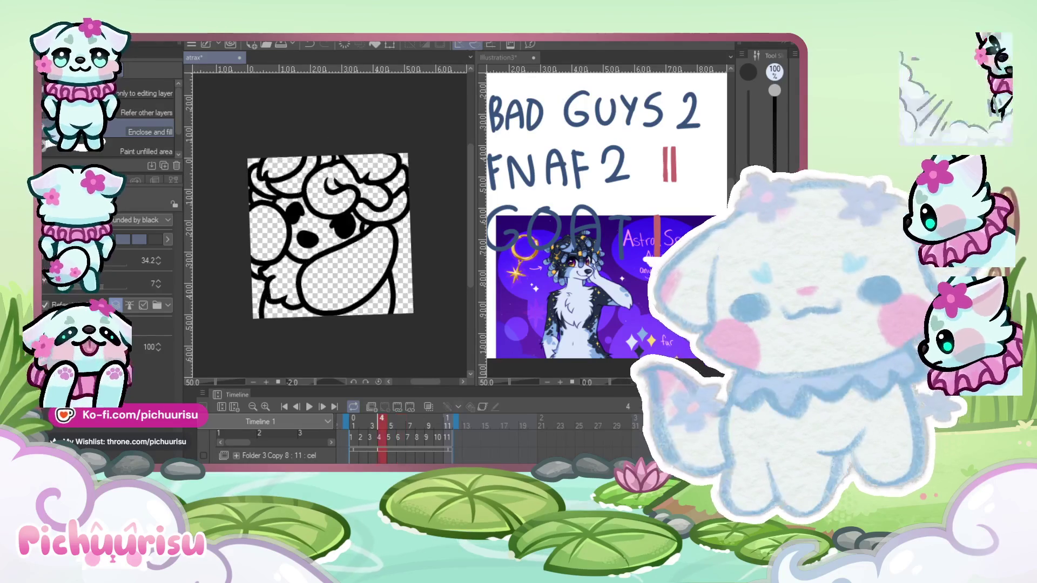
scroll(394, 292, "left", 1)
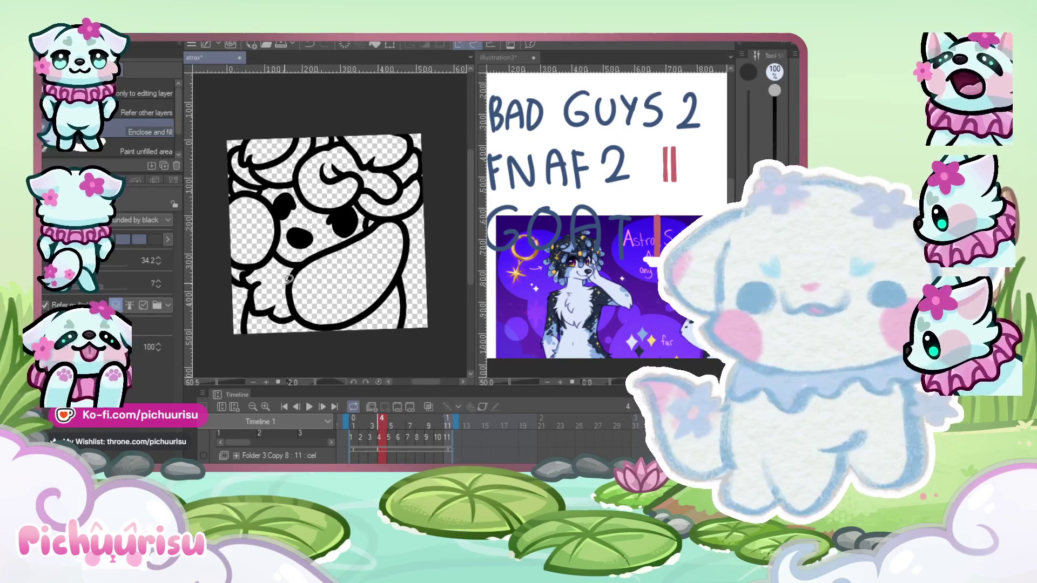
left_click_drag(256, 285, 369, 358)
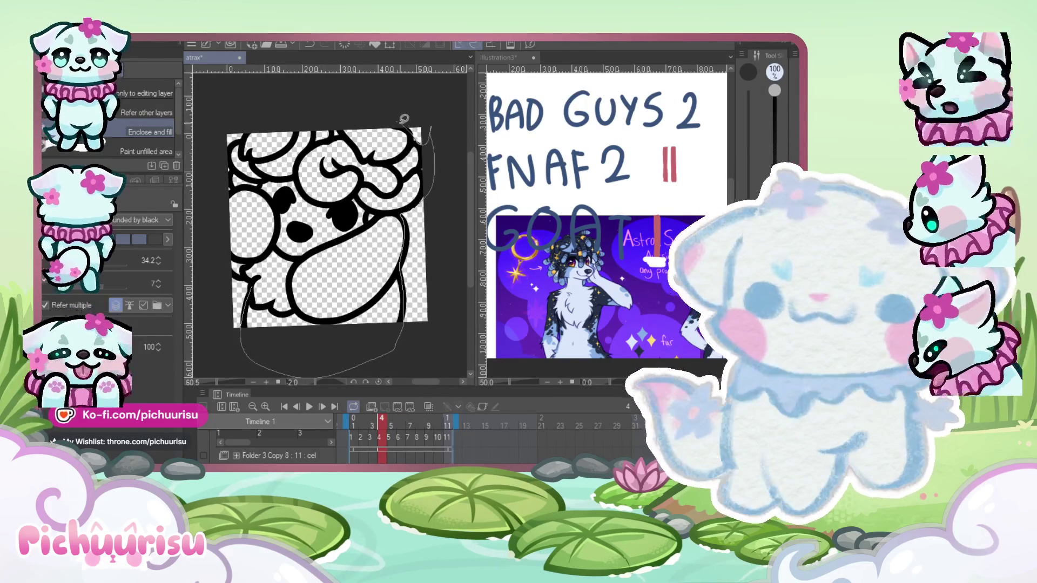
left_click_drag(233, 150, 233, 178)
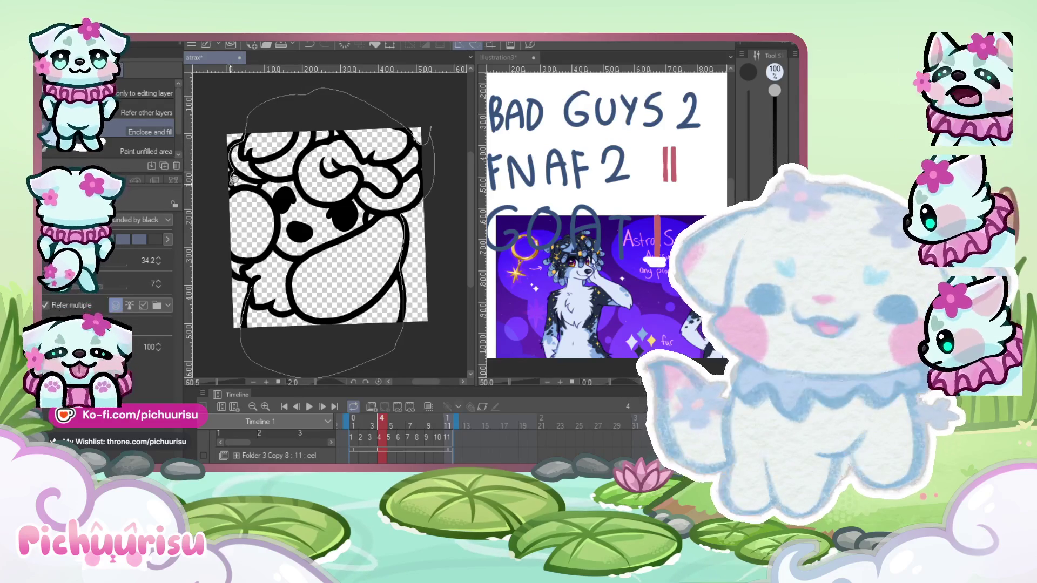
left_click_drag(247, 297, 250, 280)
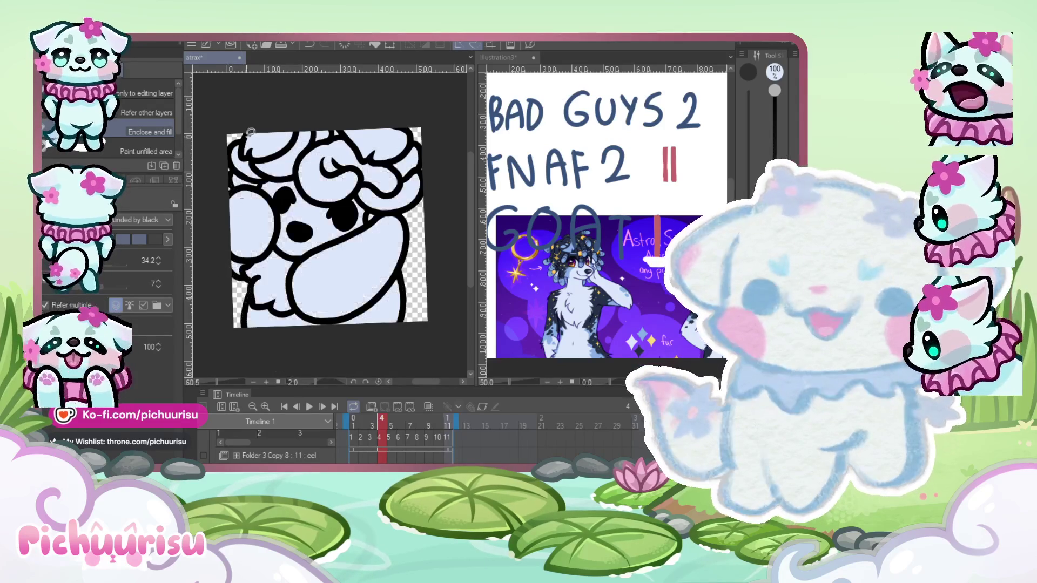
scroll(454, 146, "up", 4)
Inspect the frame 4 fill up close, switching between eraser and pen.
key("e")
scroll(394, 184, "up", 3)
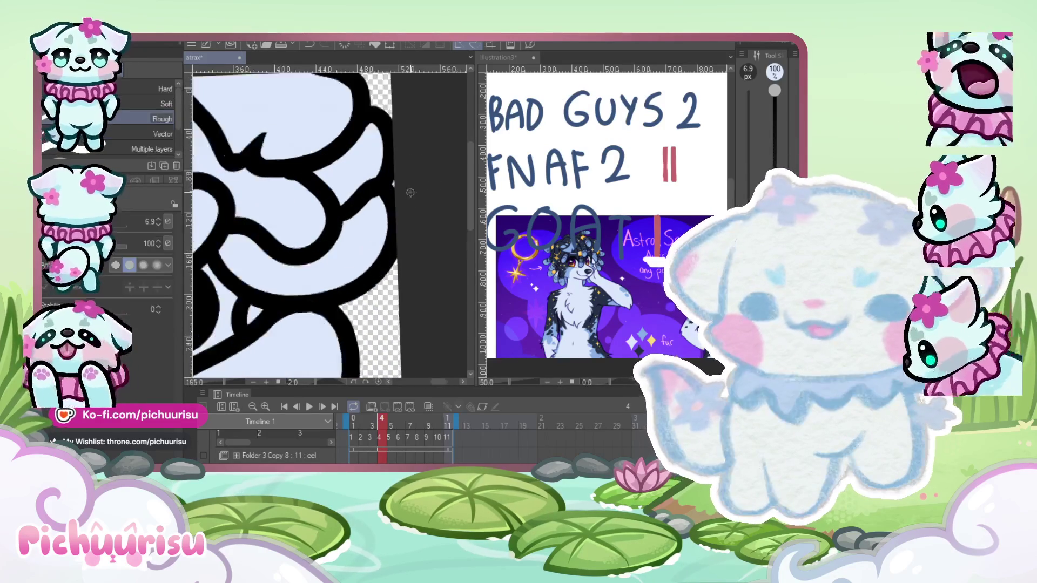
scroll(397, 175, "down", 6)
scroll(282, 200, "up", 2)
scroll(282, 200, "down", 2)
scroll(282, 198, "up", 1)
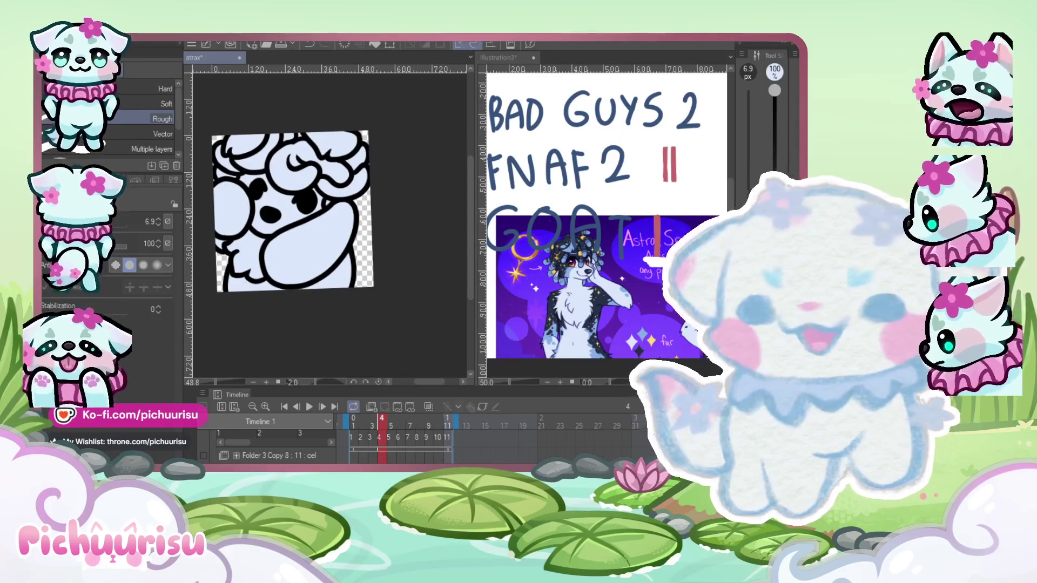
key("p")
Advance to frame 5, recentre its drawing, and reselect the Fill tool.
key("Right")
left_click_drag(314, 250, 346, 284)
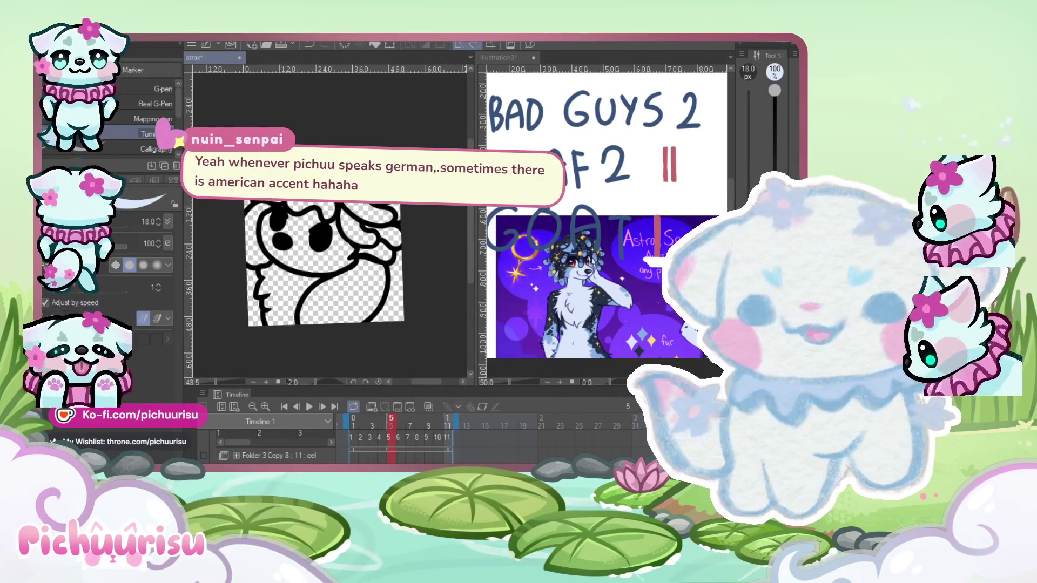
key("g")
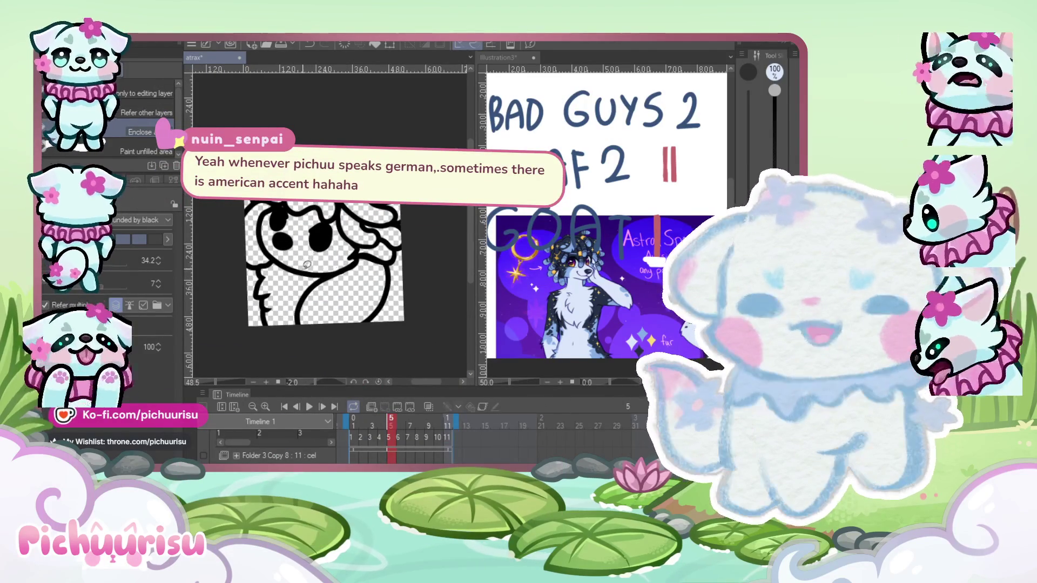
scroll(306, 264, "up", 1)
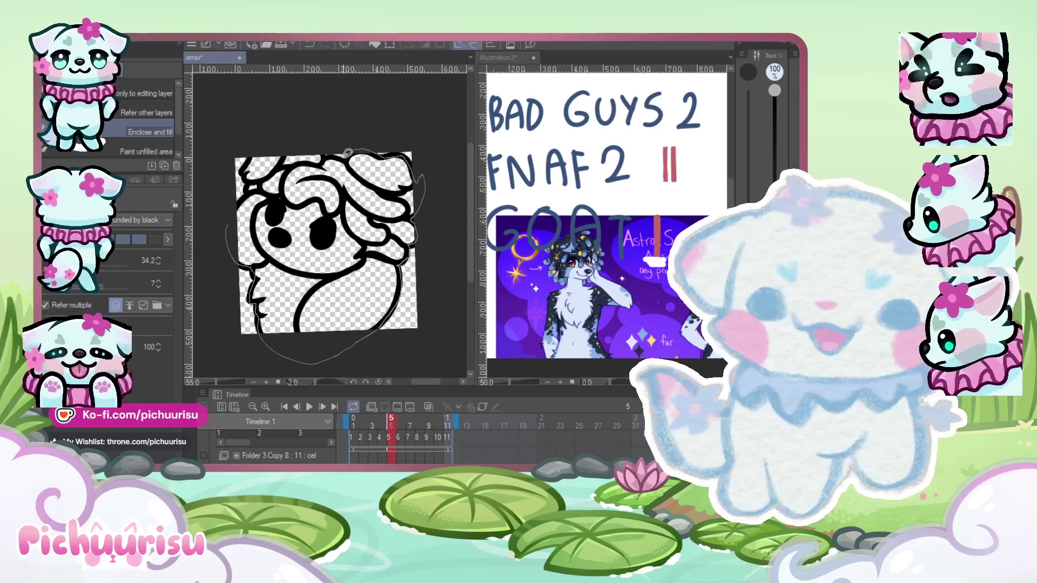
Lasso-fill the frame 5 character pale blue, then advance to frame 6 and recentre it.
left_click_drag(260, 138, 246, 165)
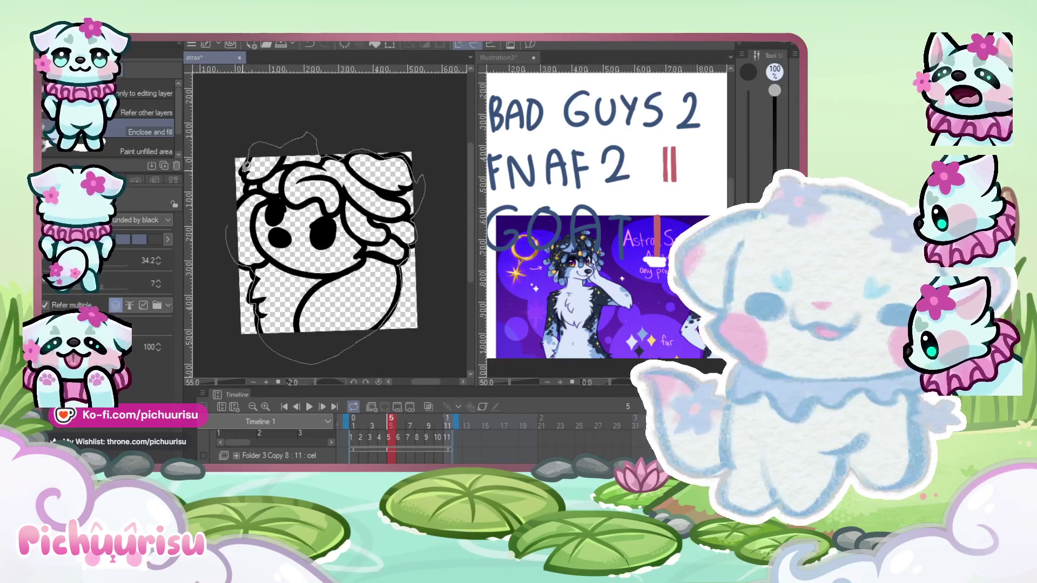
left_click_drag(236, 210, 236, 212)
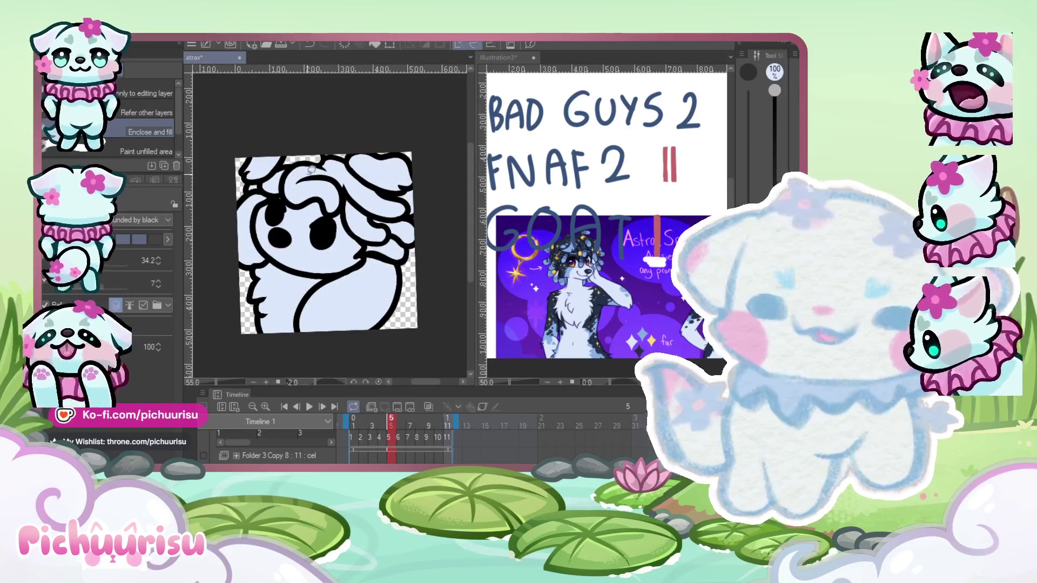
left_click_drag(272, 168, 270, 165)
left_click_drag(278, 219, 318, 182)
scroll(445, 157, "up", 1)
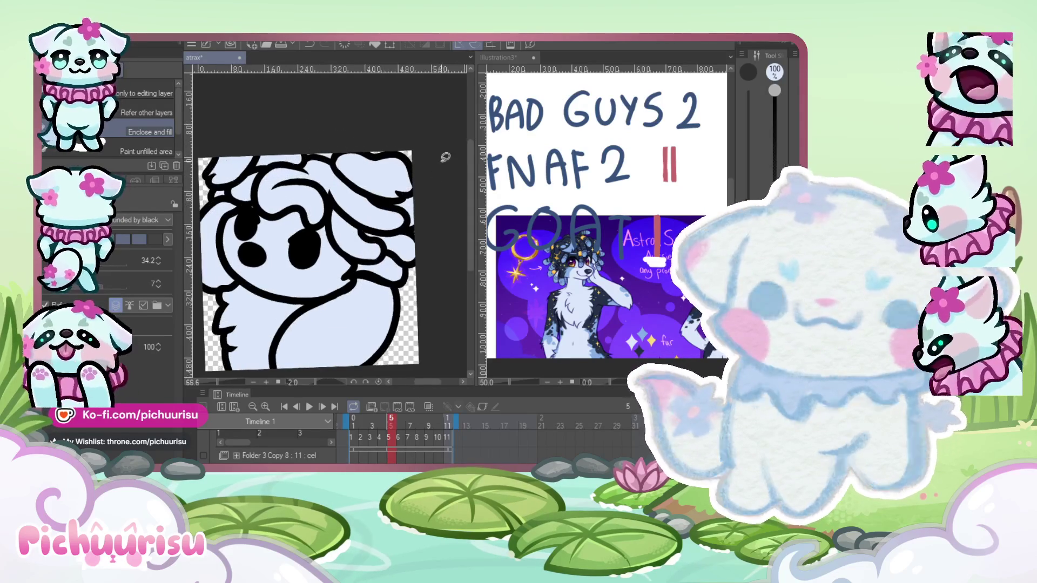
key("Right")
left_click_drag(210, 248, 253, 193)
Lasso around the frame 6 character's outline to fill its body pale blue.
left_click_drag(269, 269, 273, 270)
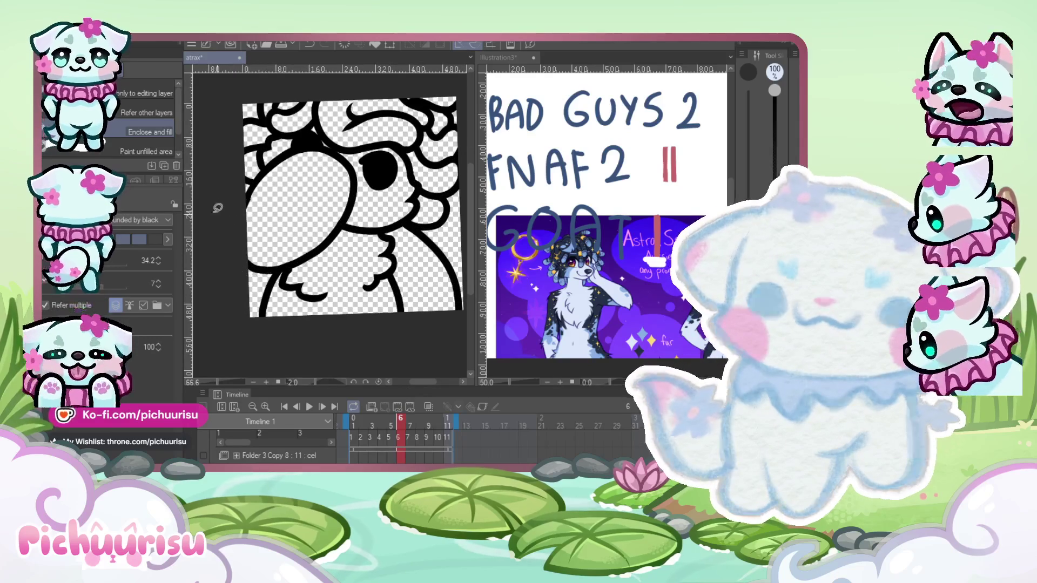
mouse_move(268, 320)
left_mouse_down()
mouse_move(368, 362)
mouse_move(459, 314)
left_mouse_up()
mouse_move(446, 198)
left_mouse_down()
mouse_move(460, 154)
mouse_move(405, 75)
mouse_move(293, 84)
left_mouse_up()
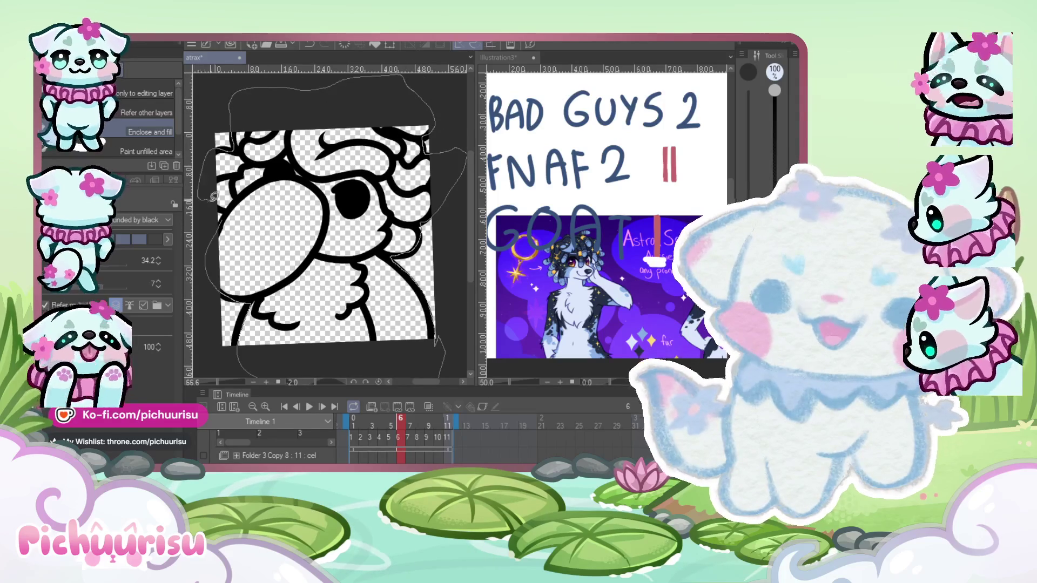
left_click_drag(224, 211, 218, 226)
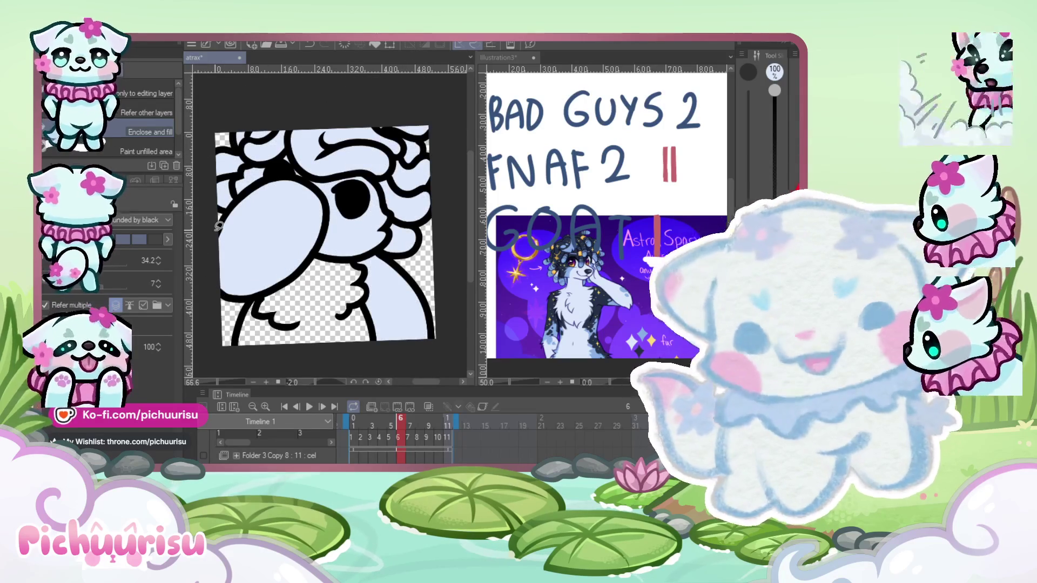
scroll(272, 185, "down", 1)
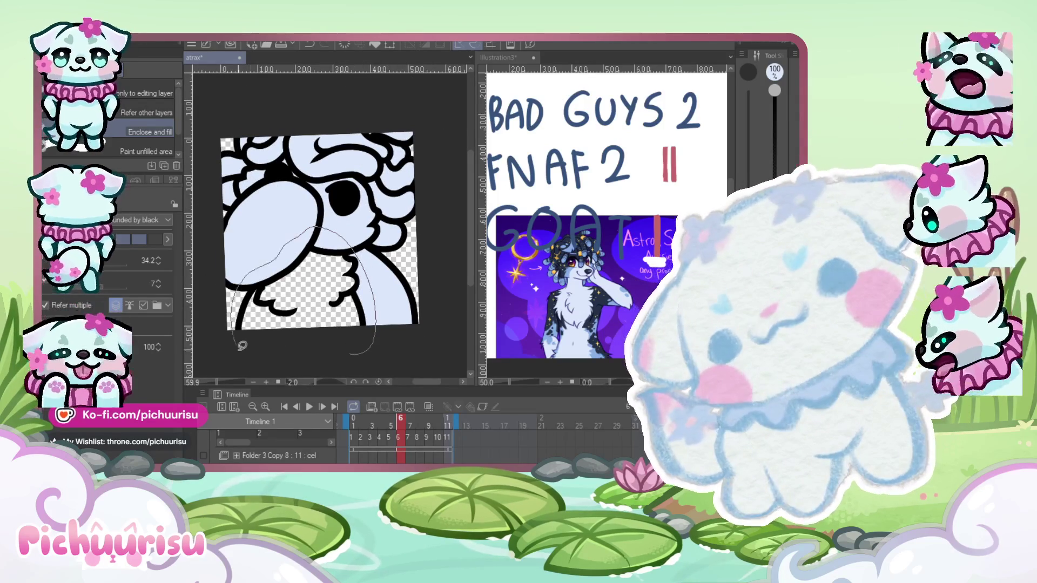
Fill the lower chest area pale blue, then switch to the pen and check the lineart.
left_click_drag(243, 346, 349, 336)
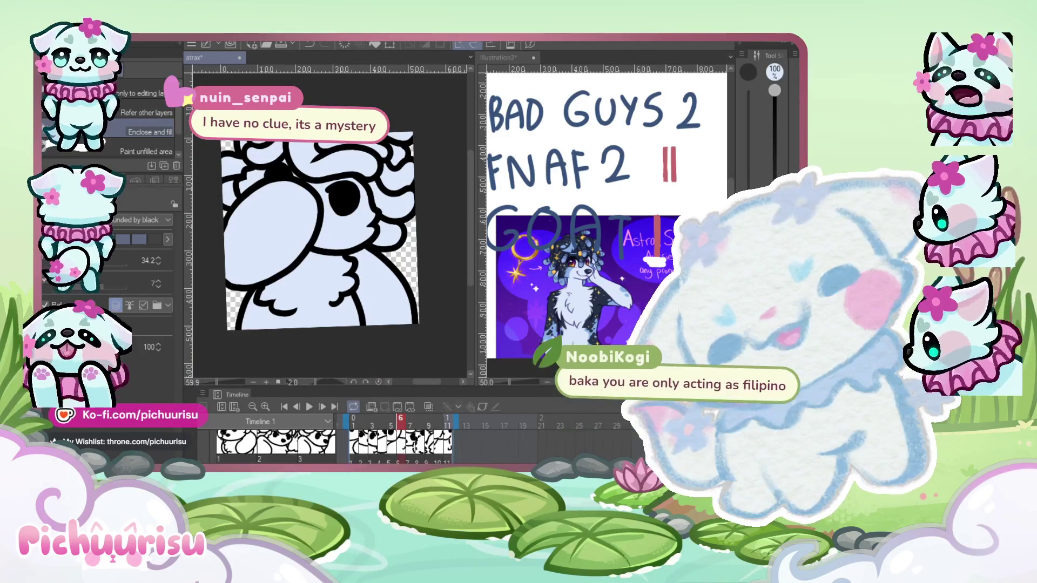
scroll(374, 276, "up", 1)
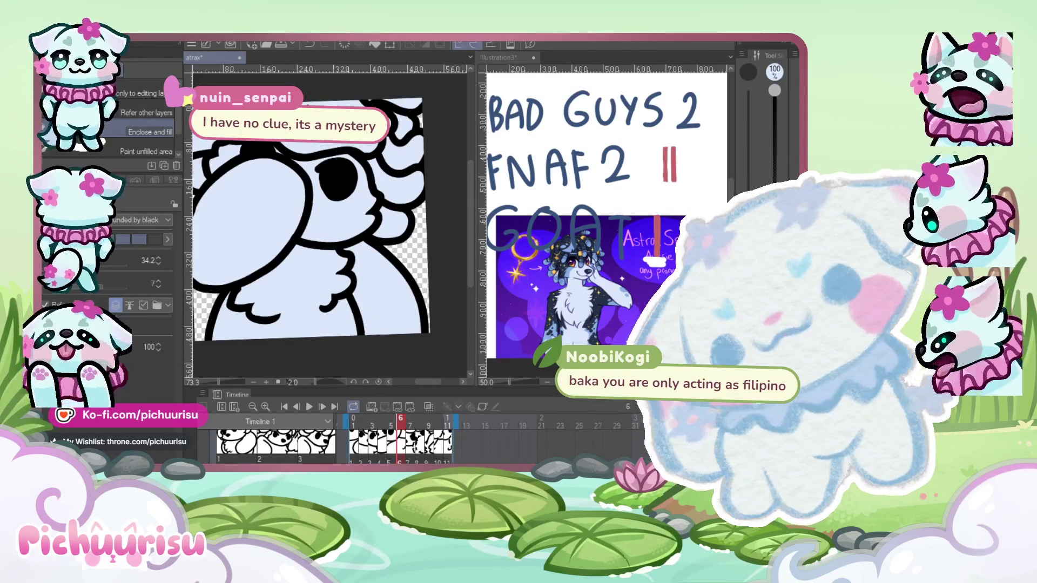
key("p")
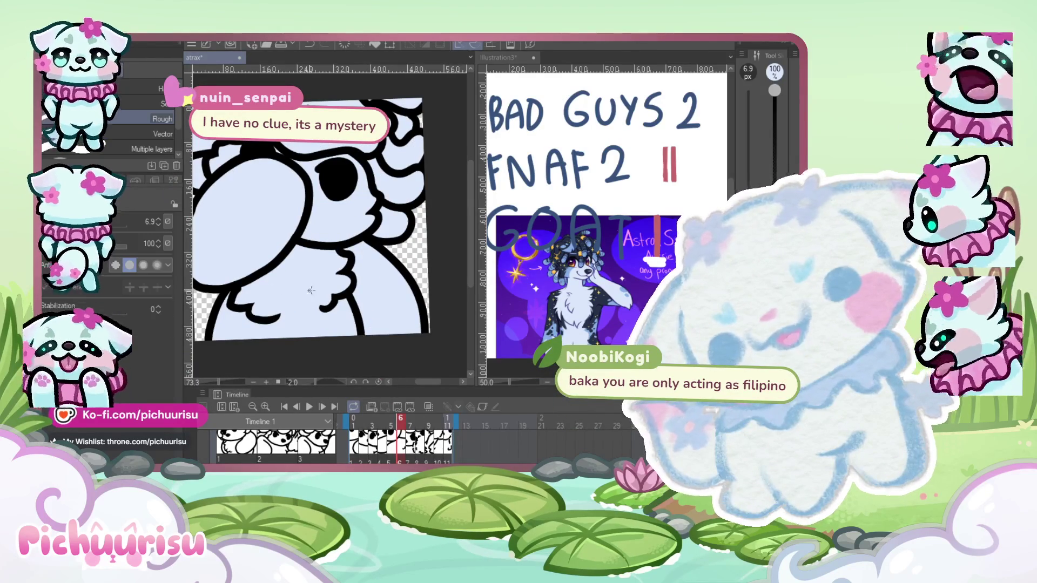
scroll(221, 318, "up", 8)
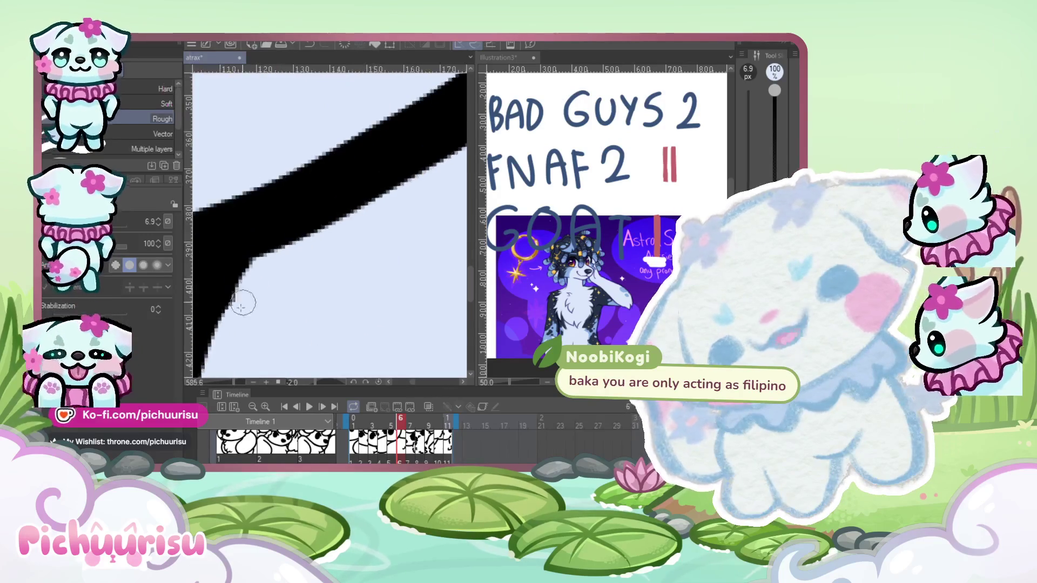
scroll(230, 335, "down", 9)
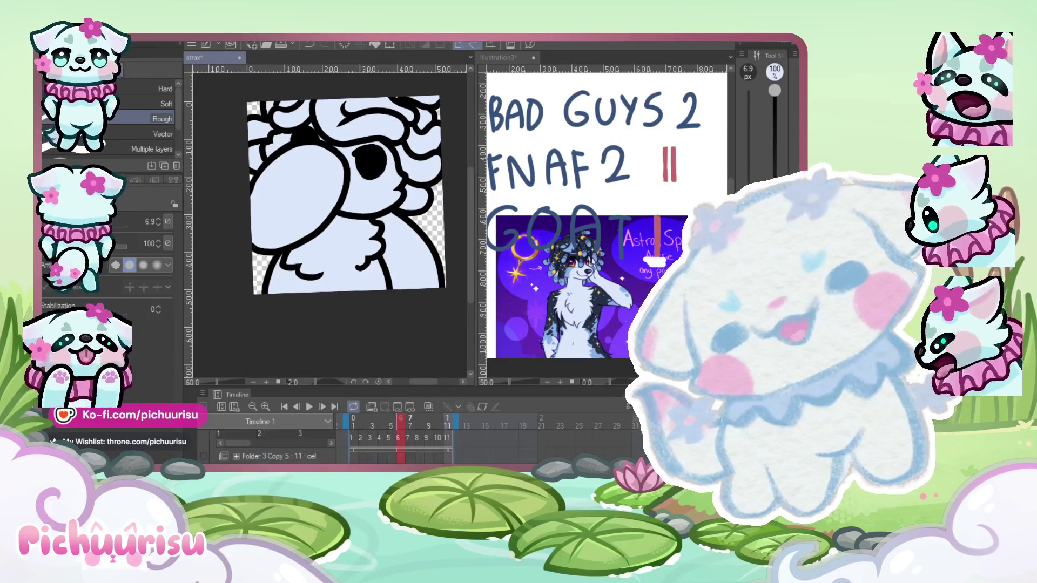
Lasso frame 7's sheep with Enclose and fill to fill its enclosed areas pale blue.
scroll(403, 252, "down", 3)
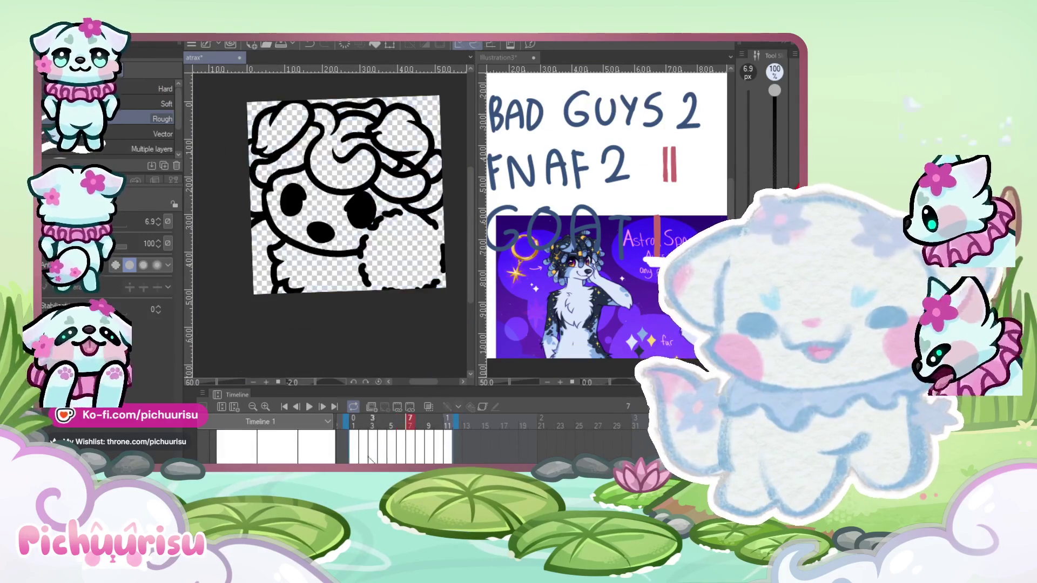
scroll(403, 252, "up", 2)
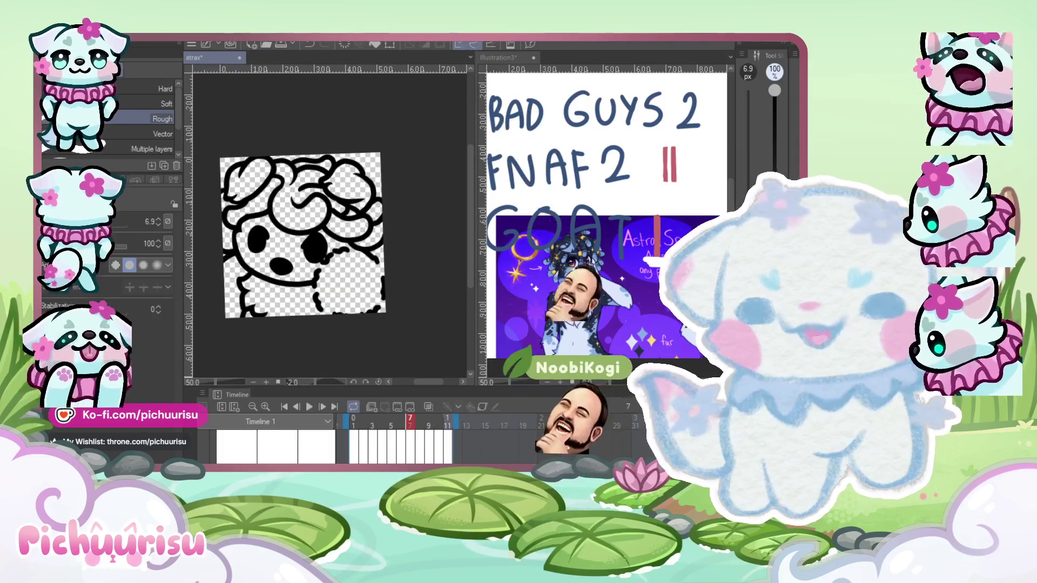
key("g")
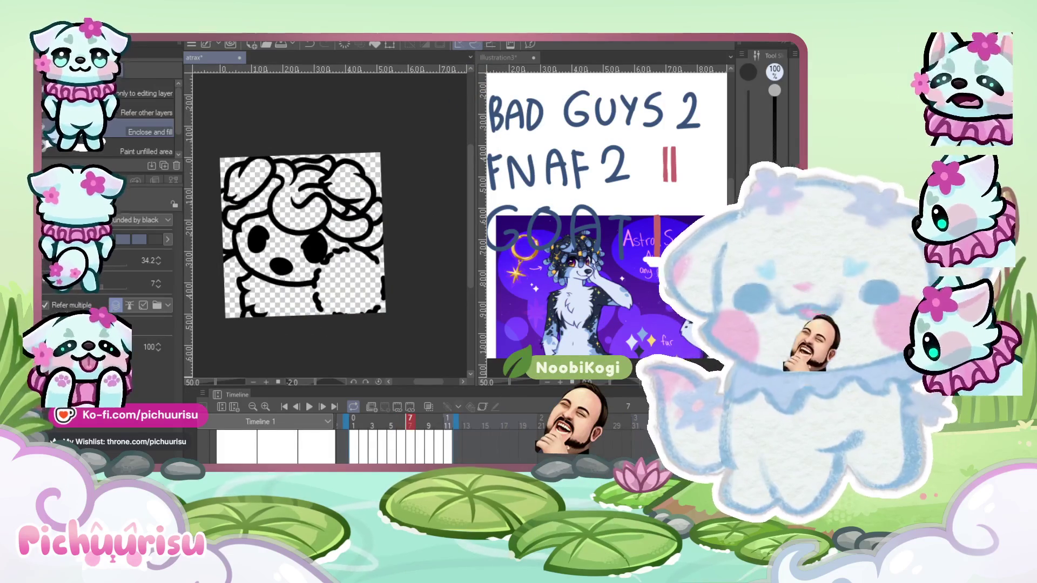
left_click(258, 236)
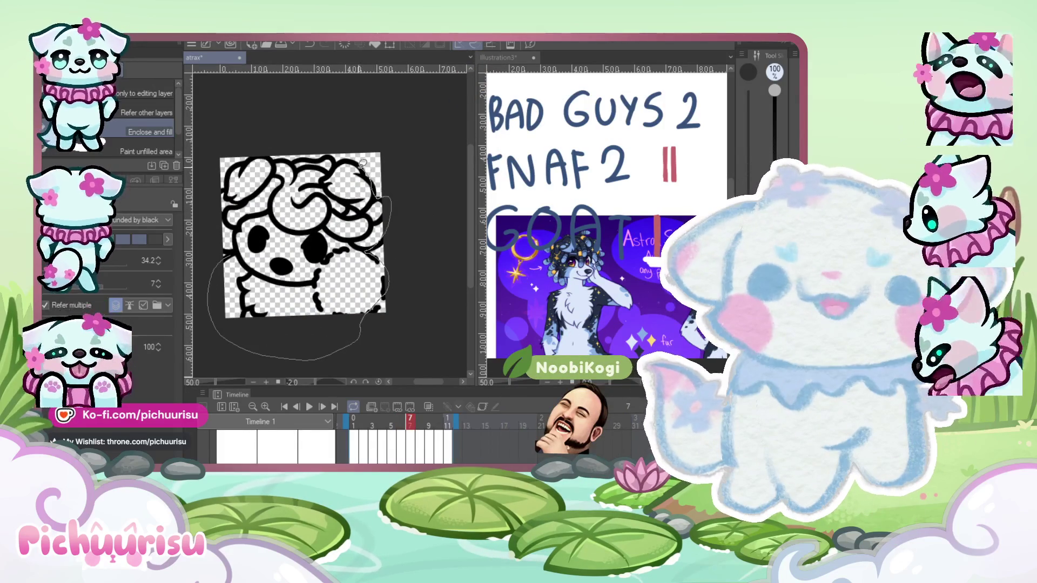
mouse_move(290, 157)
left_mouse_down()
mouse_move(234, 163)
mouse_move(229, 192)
mouse_move(187, 221)
mouse_move(205, 254)
left_mouse_up()
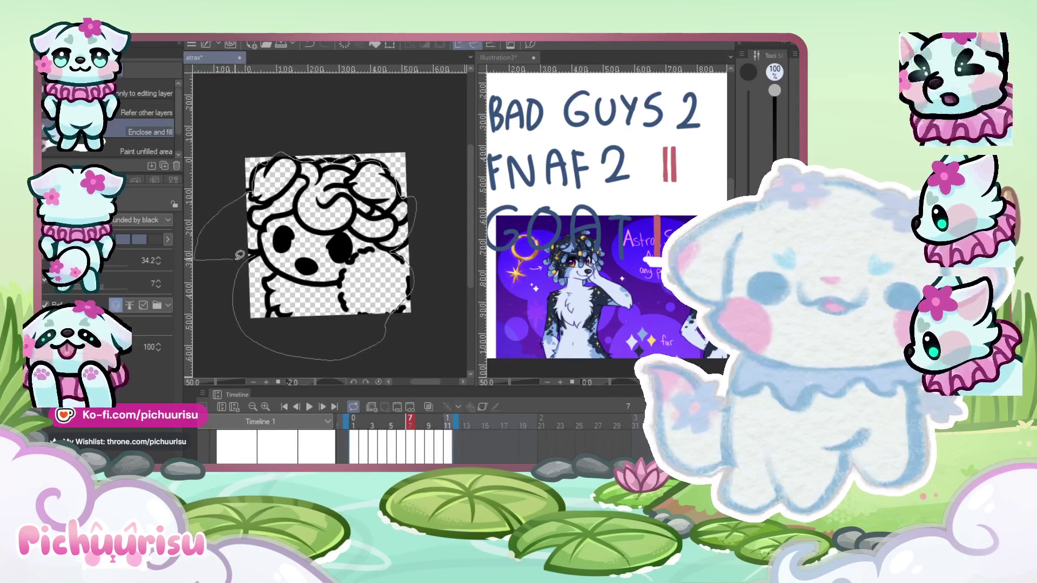
scroll(254, 254, "left", 1)
mouse_move(263, 238)
left_mouse_down()
mouse_move(246, 338)
mouse_move(416, 243)
mouse_move(251, 243)
left_mouse_up()
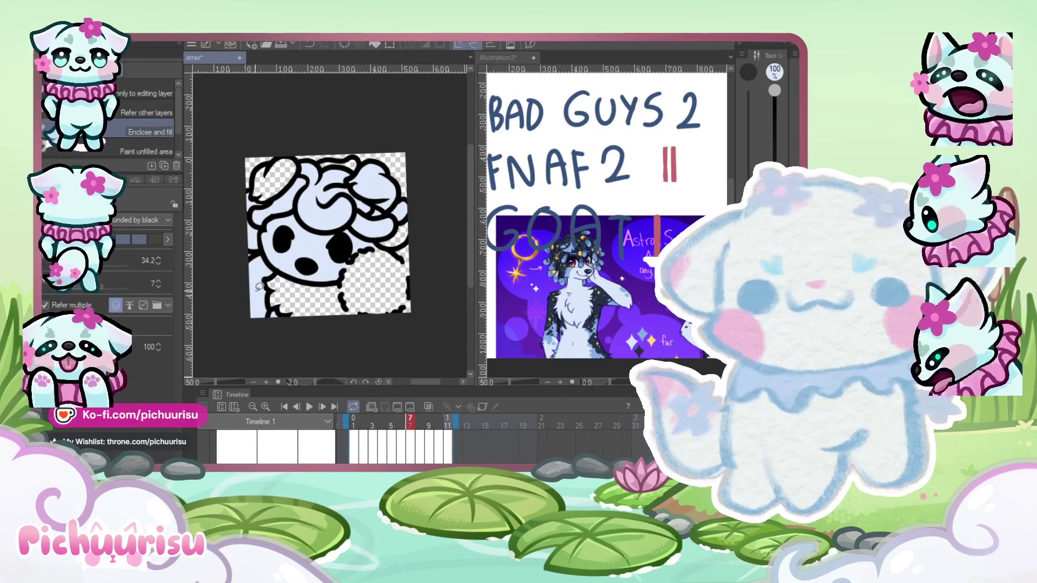
Inspect the fill edges while switching to the Eraser and then the Turnip pen.
scroll(310, 291, "up", 5)
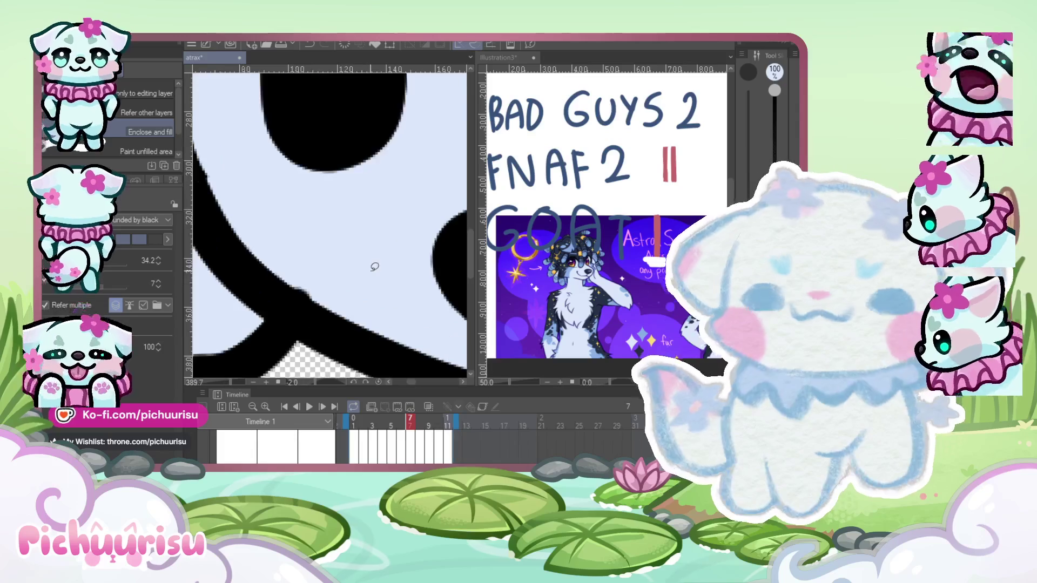
scroll(309, 290, "up", 2)
key("e")
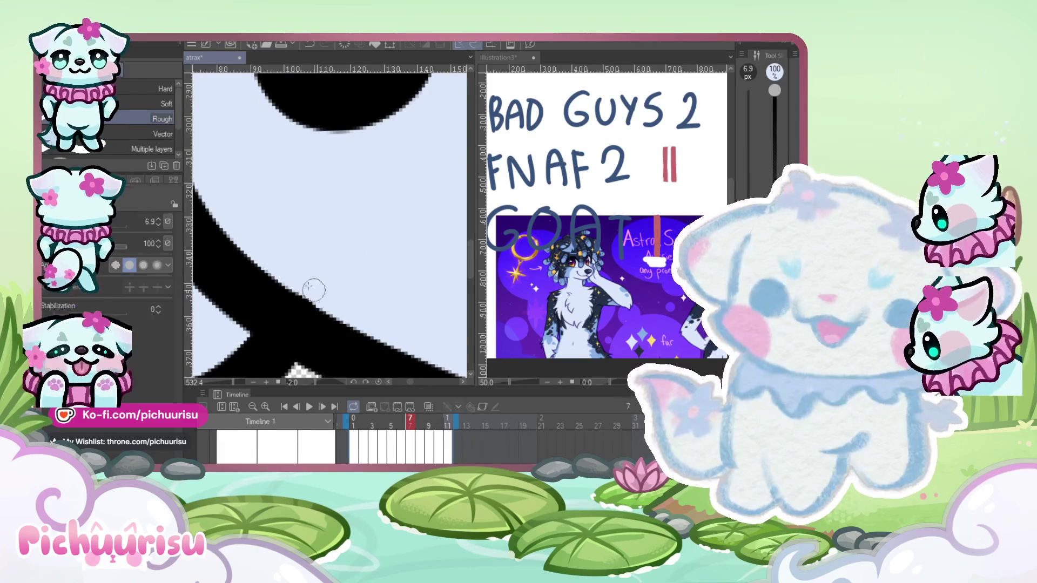
scroll(265, 210, "down", 3)
scroll(273, 222, "up", 2)
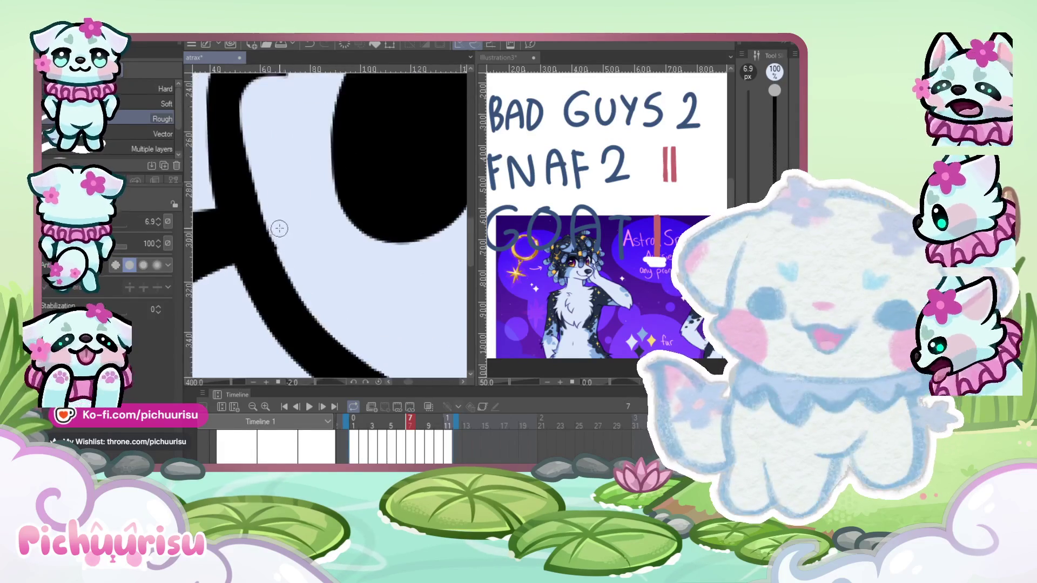
scroll(259, 254, "down", 5)
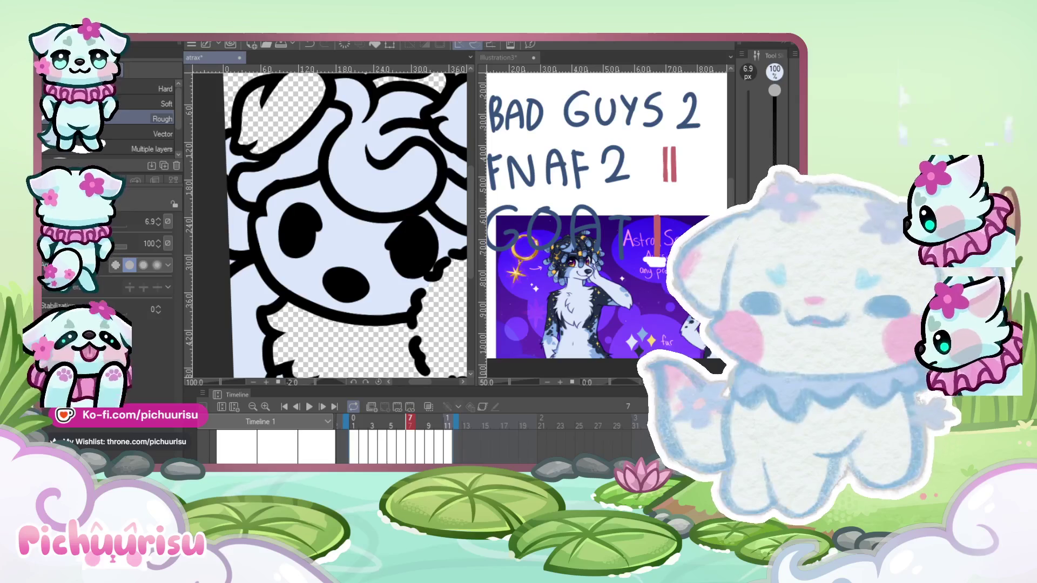
key("p")
scroll(223, 252, "up", 2)
scroll(224, 252, "down", 3)
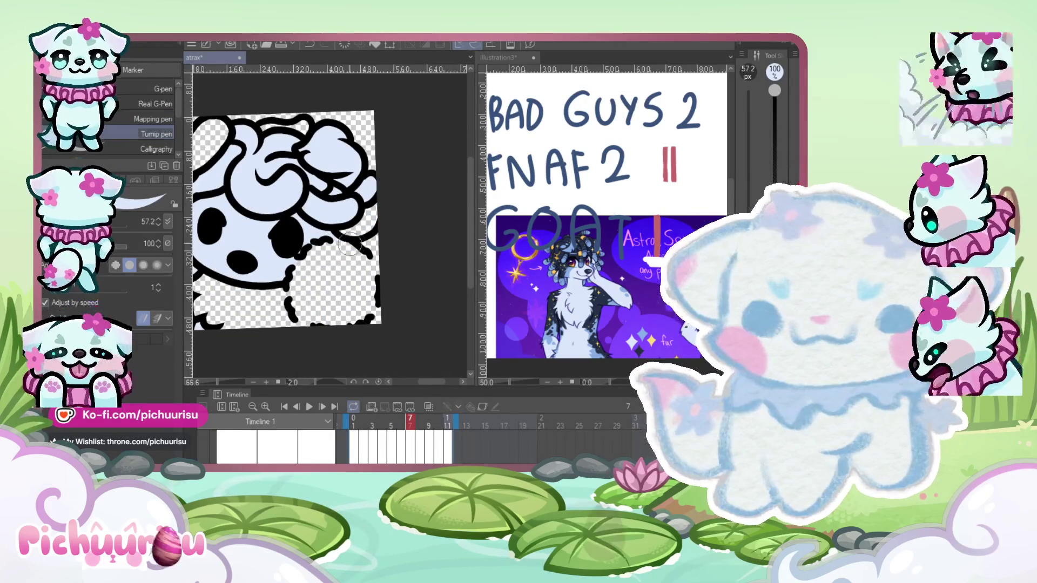
Paint pale blue inside the sheep's lower outline, undoing one misplaced stroke.
scroll(323, 243, "up", 2)
mouse_move(330, 243)
left_mouse_down()
mouse_move(362, 265)
mouse_move(369, 294)
left_mouse_up()
key("ctrl+z")
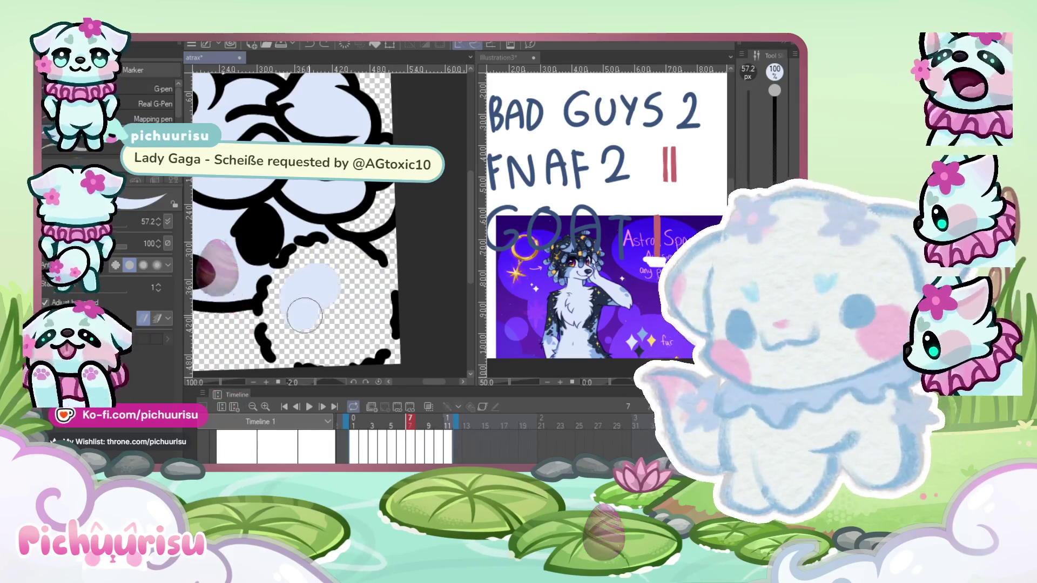
mouse_move(321, 280)
left_mouse_down()
mouse_move(295, 318)
mouse_move(302, 308)
mouse_move(306, 319)
mouse_move(367, 324)
mouse_move(378, 289)
mouse_move(362, 270)
mouse_move(321, 276)
mouse_move(329, 260)
mouse_move(259, 330)
mouse_move(281, 356)
left_mouse_up()
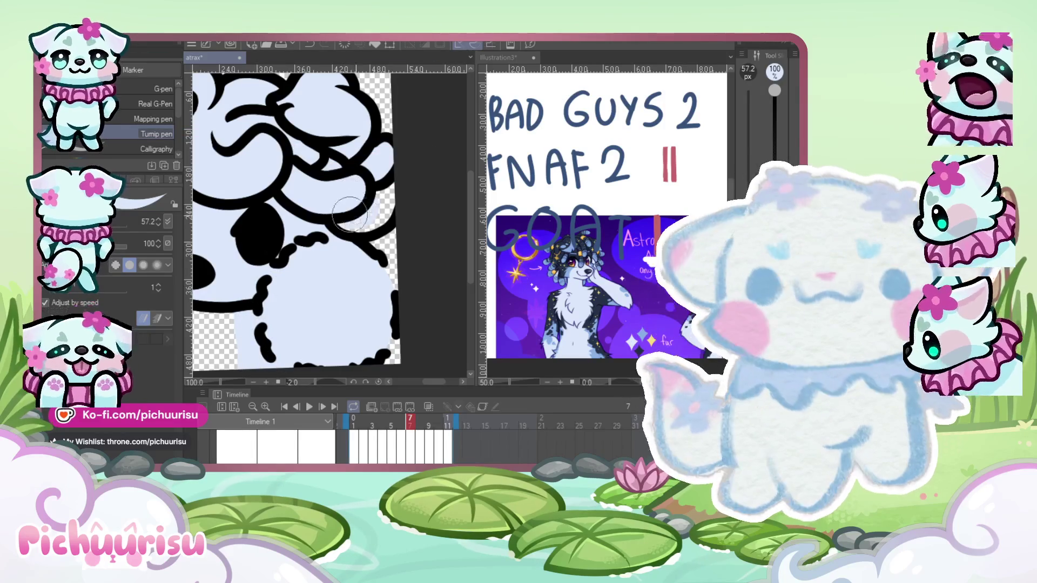
Zoom in on the hair and fill its upper-left gap pale blue.
scroll(285, 239, "down", 2)
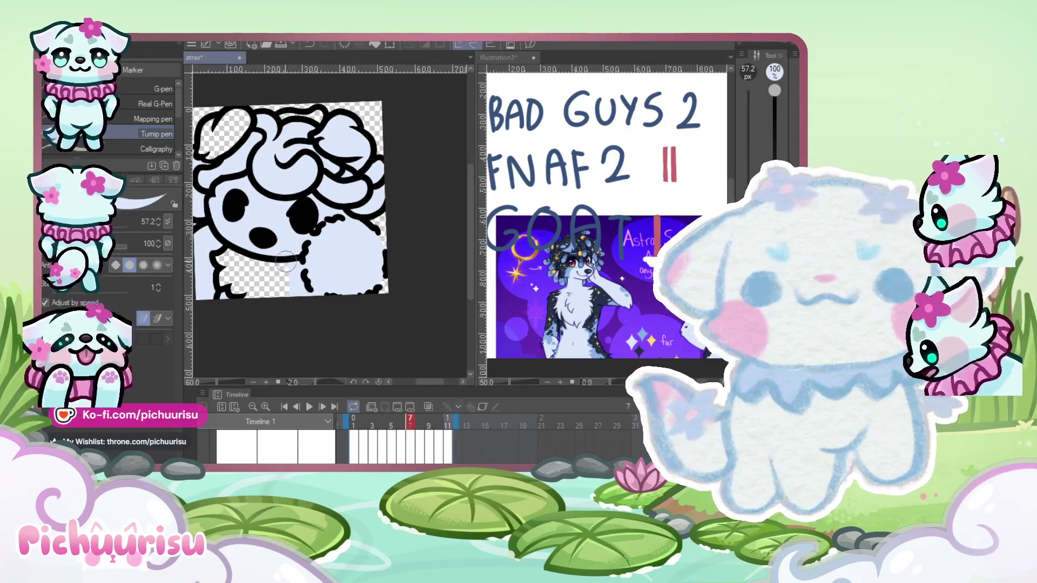
left_click(258, 383)
left_click_drag(258, 384, 281, 383)
mouse_move(246, 251)
left_mouse_down()
mouse_move(235, 257)
mouse_move(238, 278)
mouse_move(292, 244)
left_mouse_up()
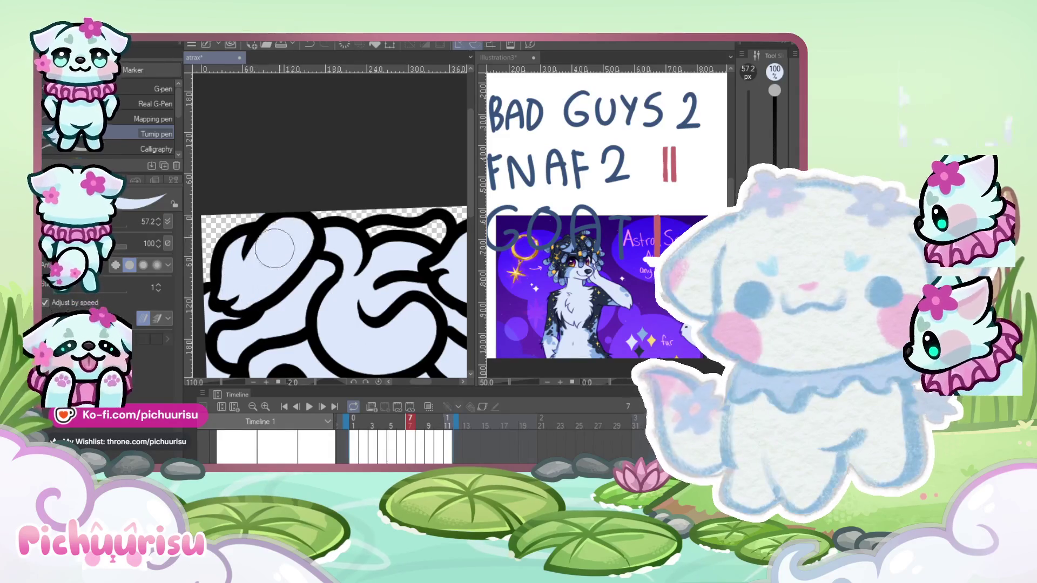
scroll(254, 278, "up", 2)
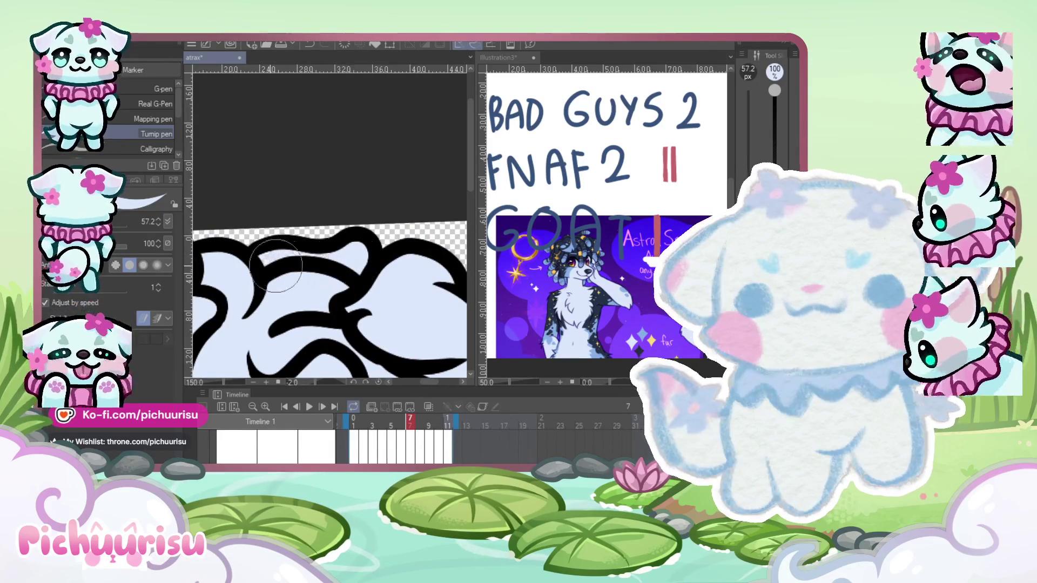
scroll(249, 279, "down", 3)
scroll(230, 285, "up", 5)
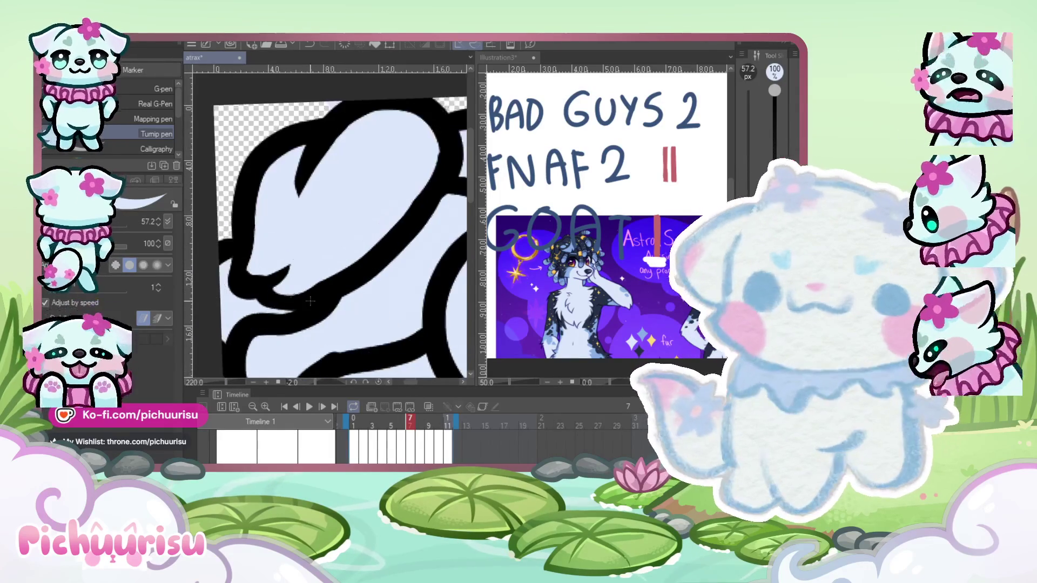
scroll(254, 276, "up", 4)
Erase stray paint near the lower hair strand, then return to the Turnip pen.
key("e")
scroll(255, 274, "up", 2)
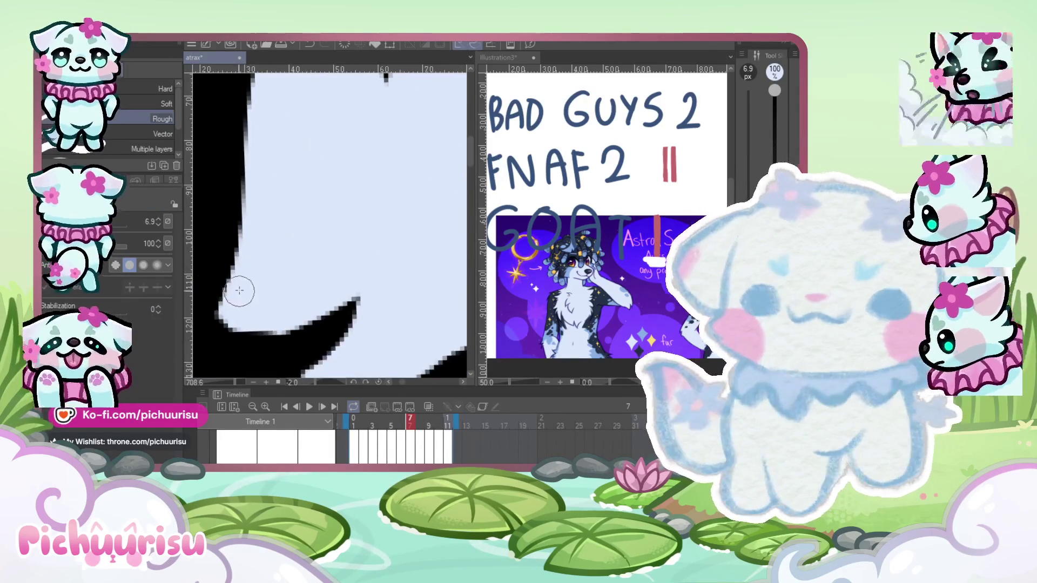
left_click_drag(231, 289, 277, 324)
scroll(231, 232, "down", 4)
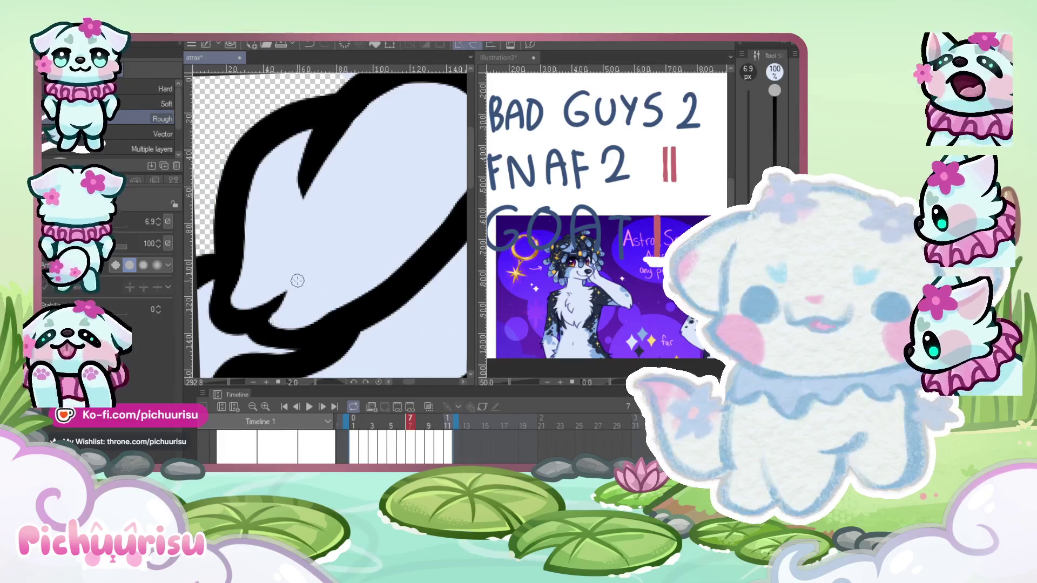
scroll(286, 302, "up", 2)
scroll(270, 315, "down", 2)
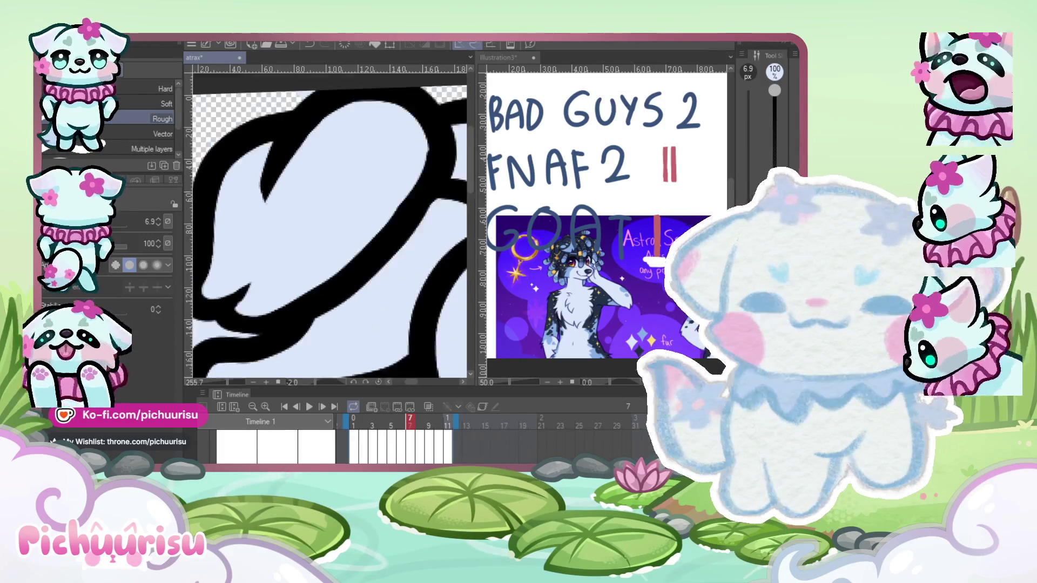
key("p")
scroll(220, 254, "up", 3)
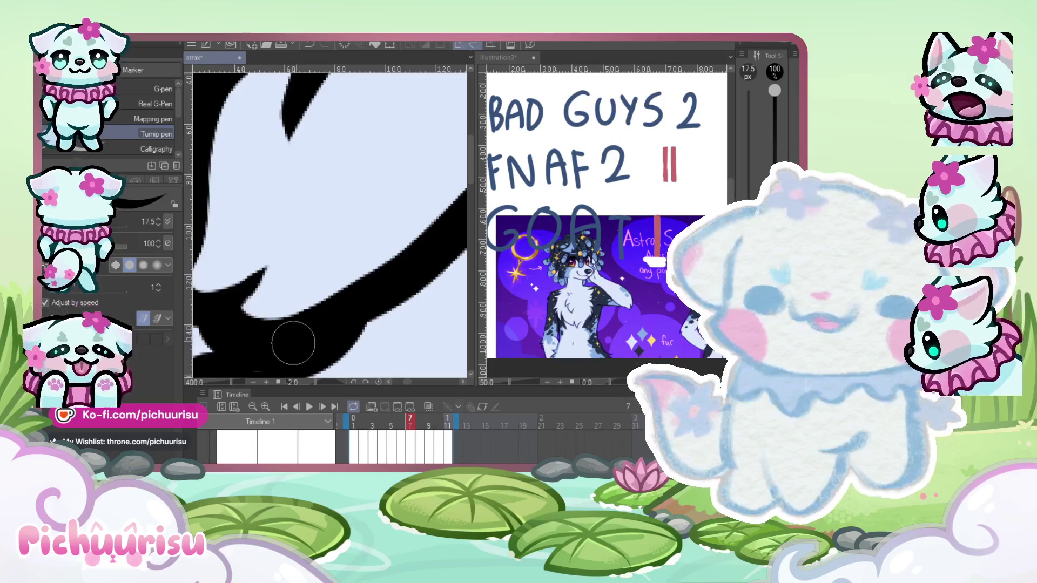
scroll(249, 279, "down", 2)
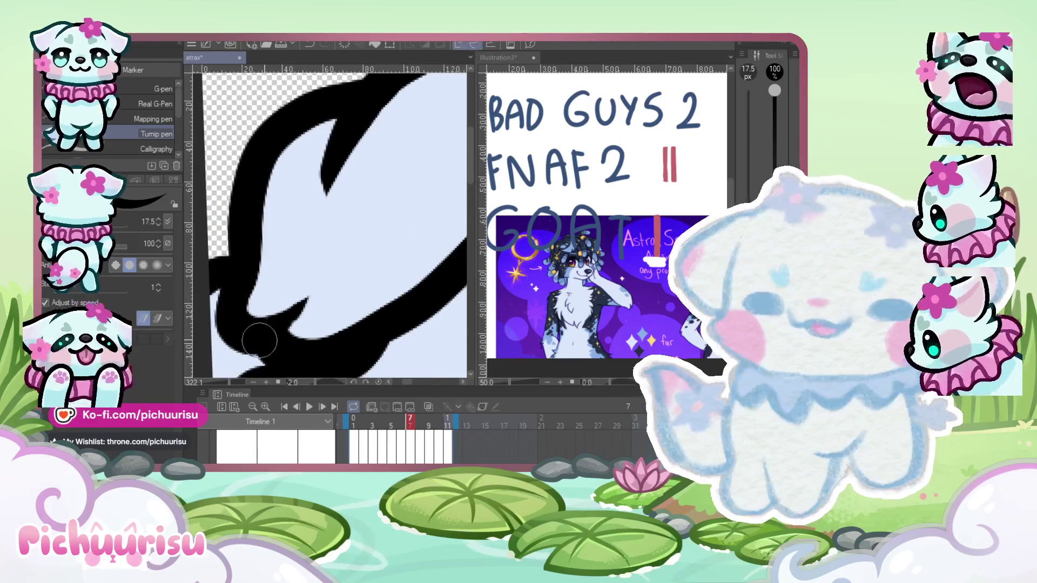
scroll(255, 335, "down", 4)
scroll(284, 222, "down", 1)
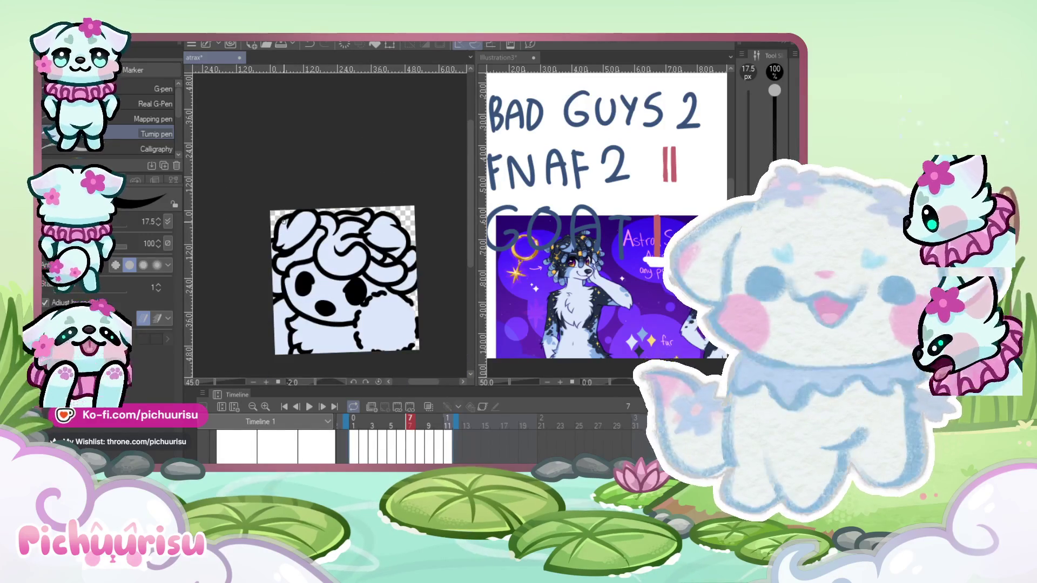
Advance to frame 8, comparing it briefly against frame 7.
key("Right")
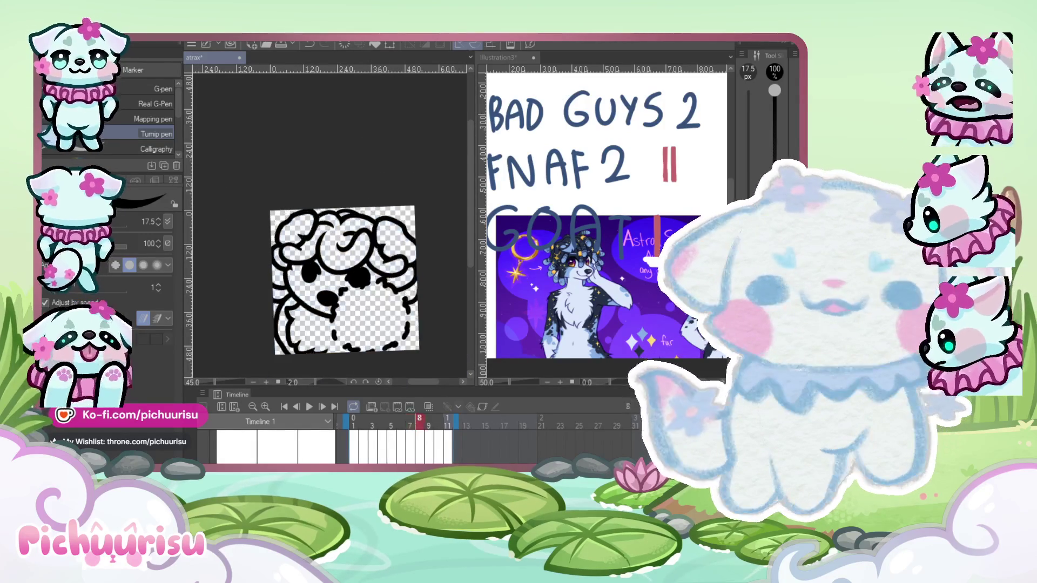
scroll(324, 243, "down", 1)
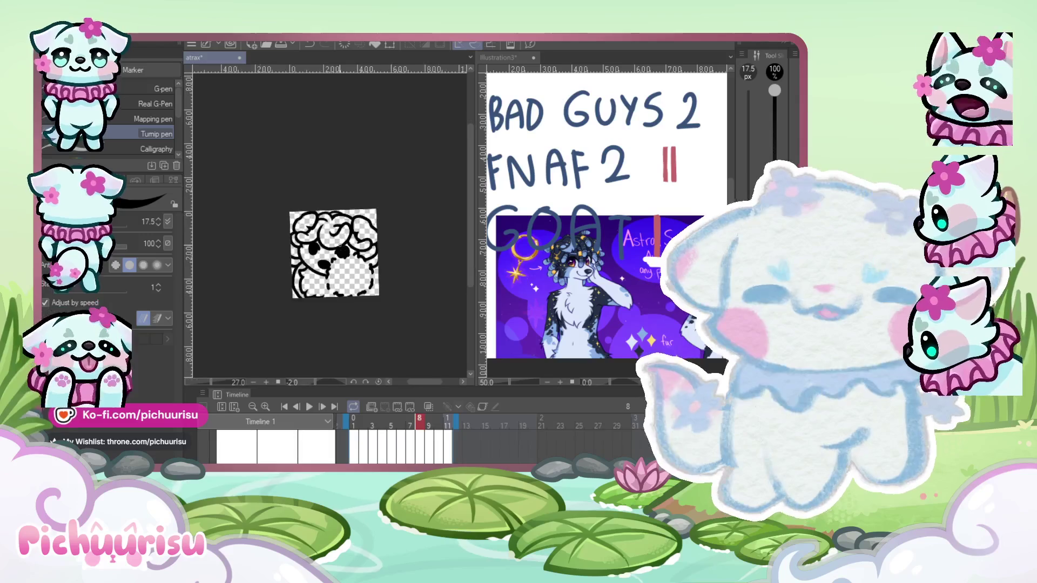
key("Left")
scroll(324, 227, "up", 2)
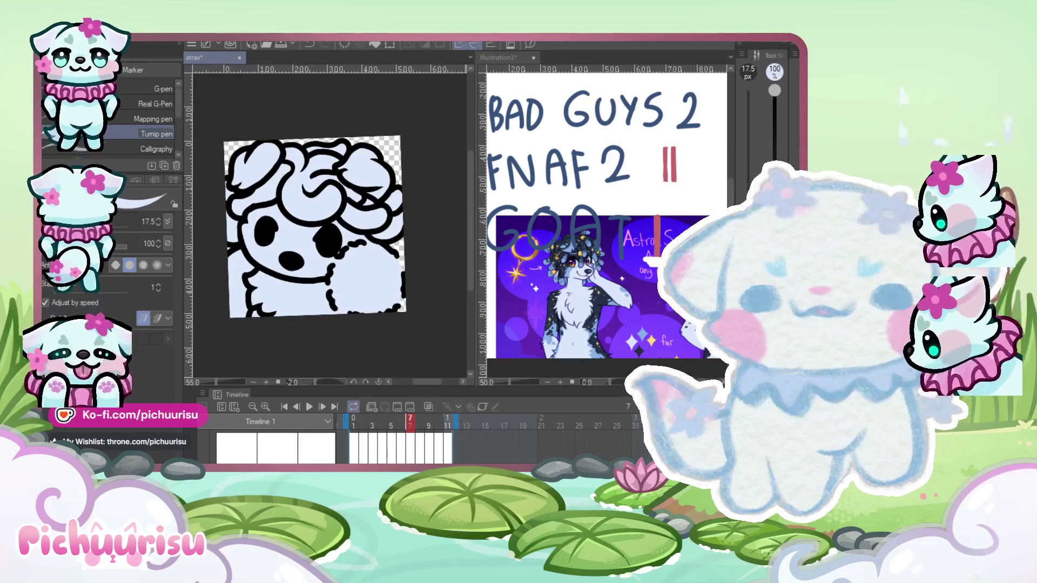
key("Right")
scroll(379, 328, "down", 2)
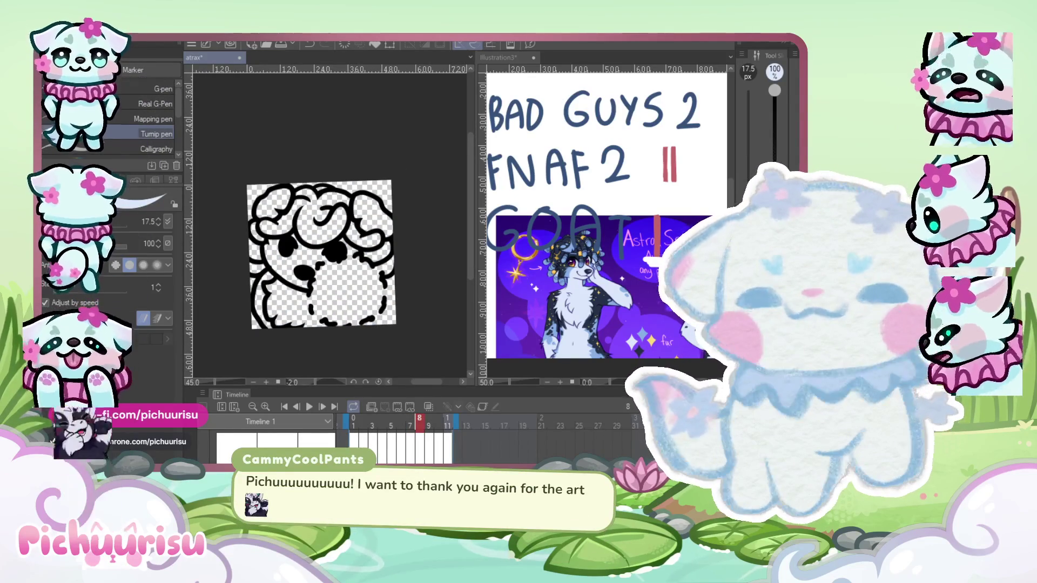
Enclose and fill frame 8's sheep pale blue.
key("g")
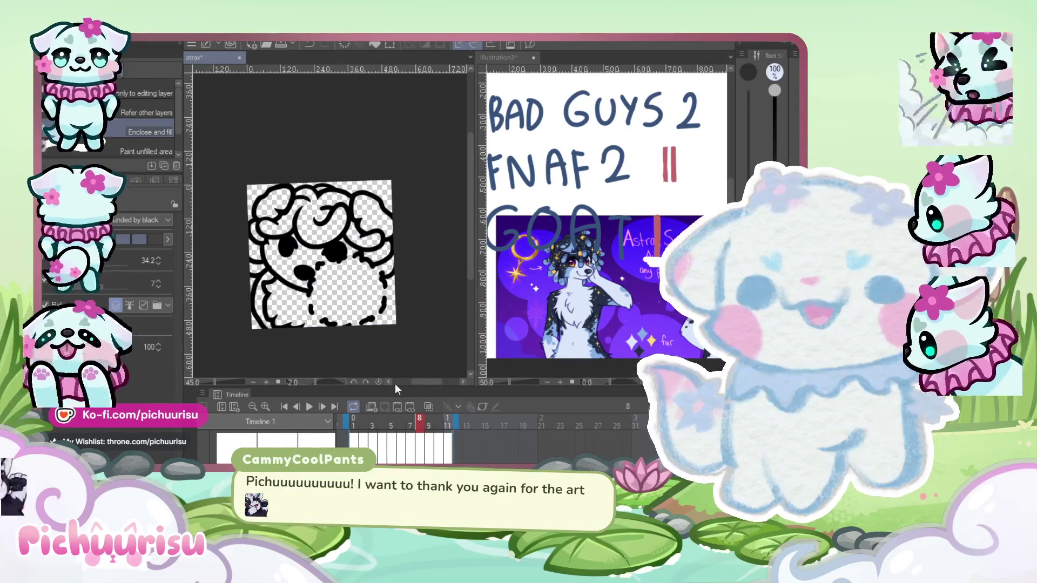
scroll(284, 223, "up", 1)
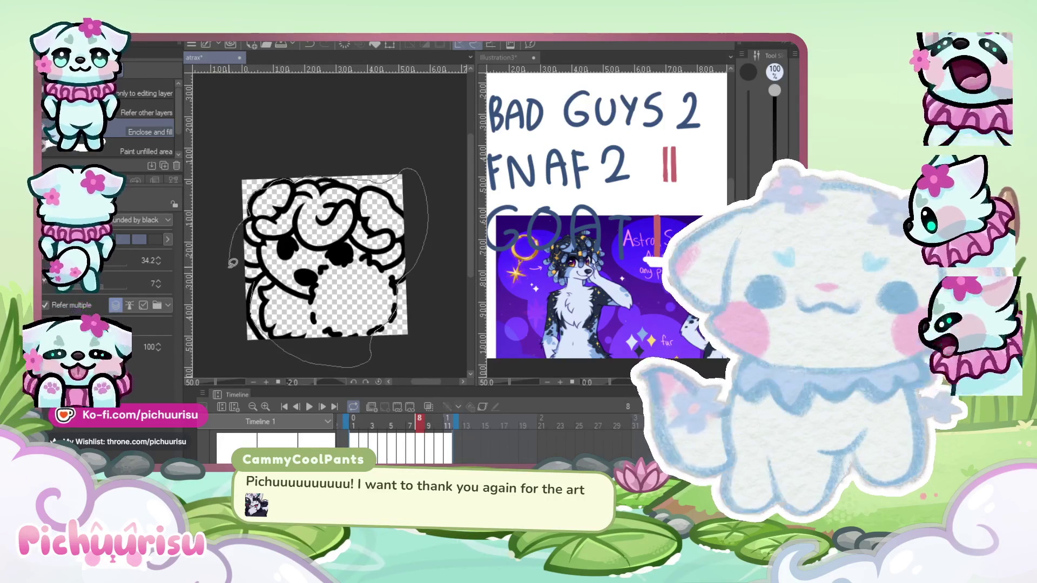
left_click_drag(233, 263, 244, 183)
scroll(349, 330, "up", 1)
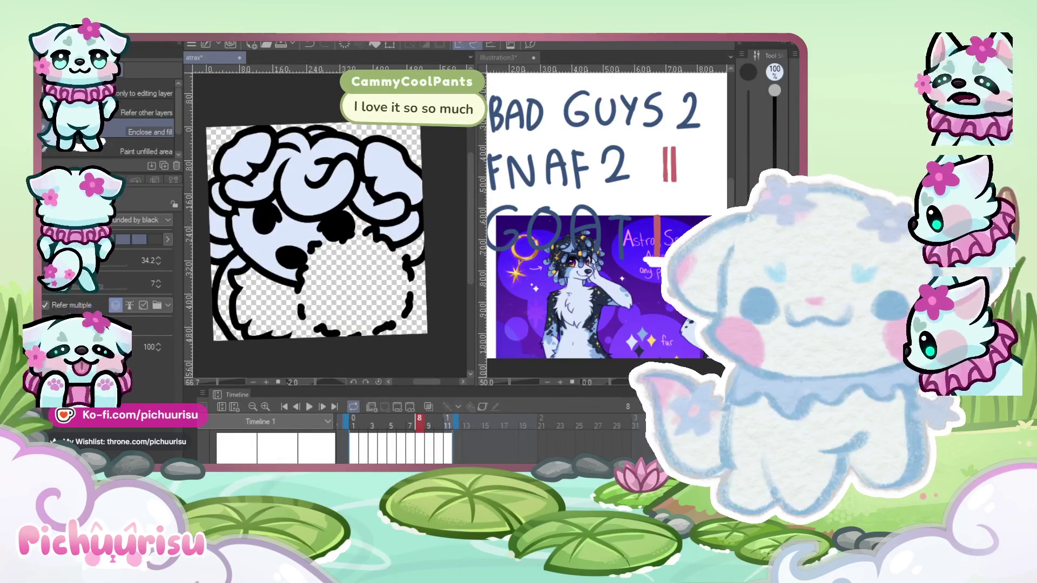
Tidy frame 8's fill with the Eraser and pen, then switch to the movie tally list.
key("p")
scroll(239, 259, "up", 5)
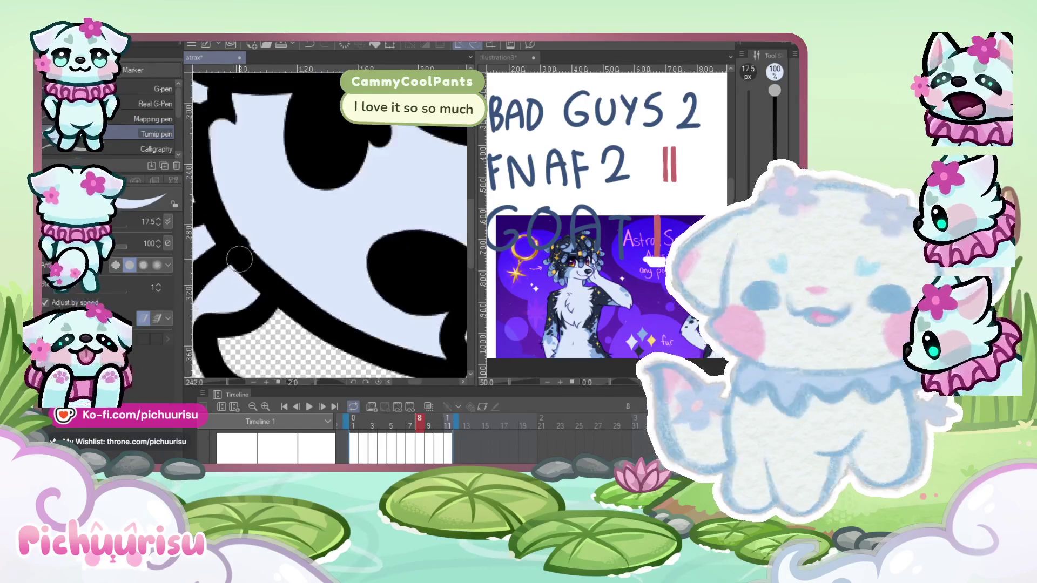
scroll(239, 259, "up", 4)
key("e")
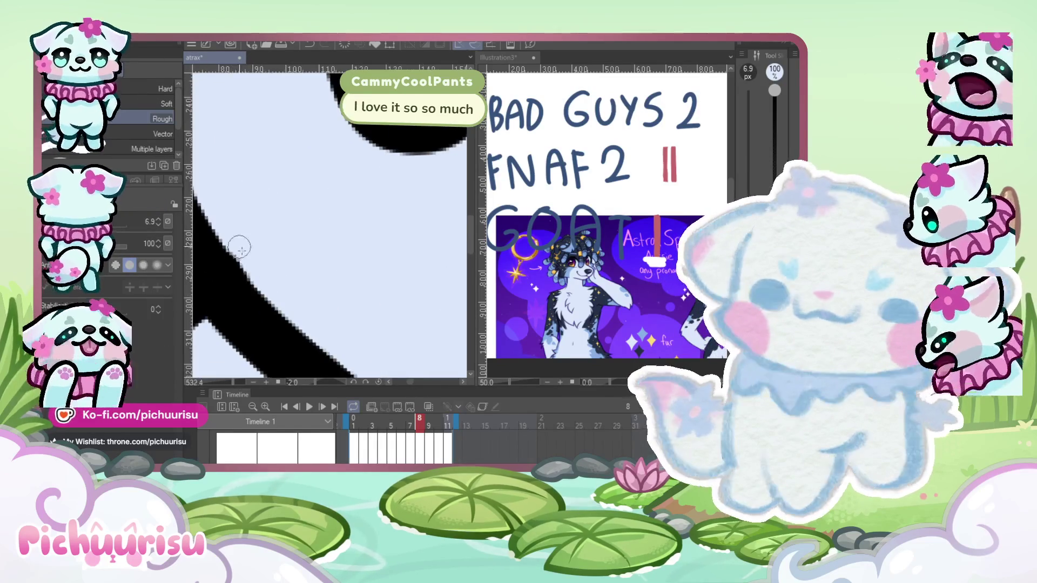
scroll(277, 238, "down", 8)
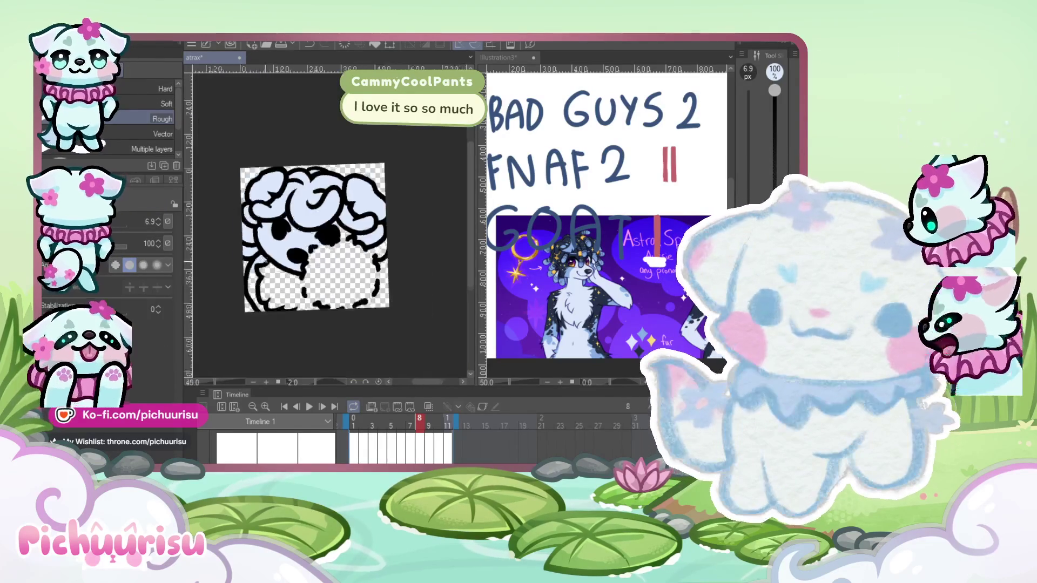
scroll(245, 224, "up", 1)
key("p")
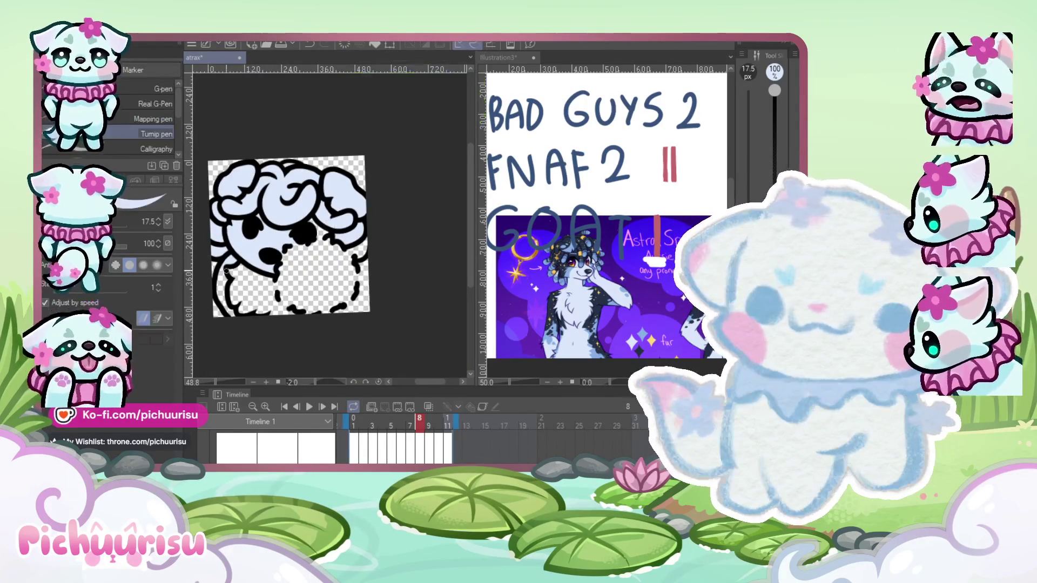
scroll(226, 285, "up", 2)
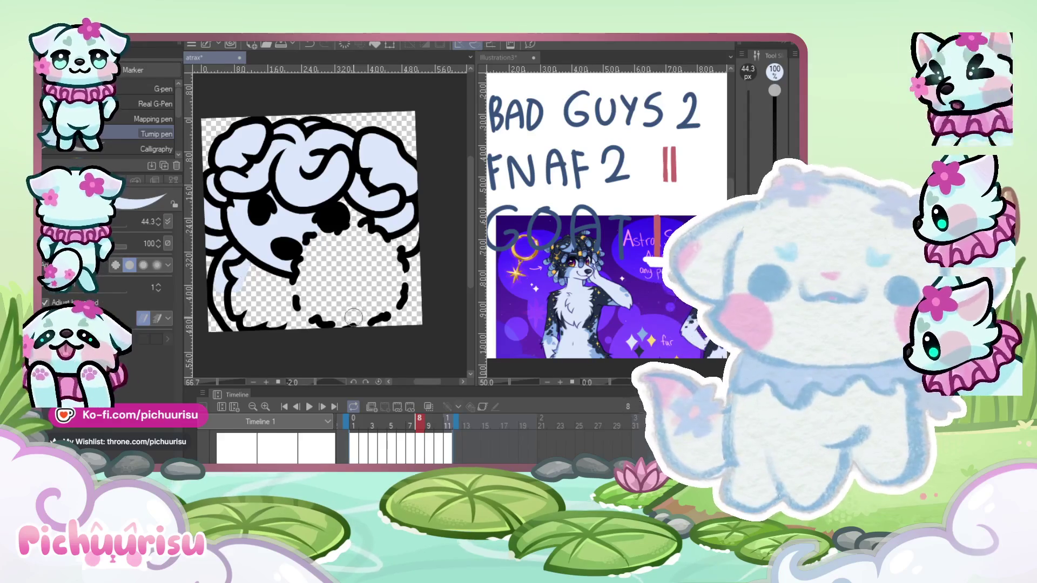
left_click(582, 201)
Move the pane divider left so the movie tally list gets a wider canvas.
scroll(564, 259, "down", 1)
left_click_drag(478, 236, 373, 234)
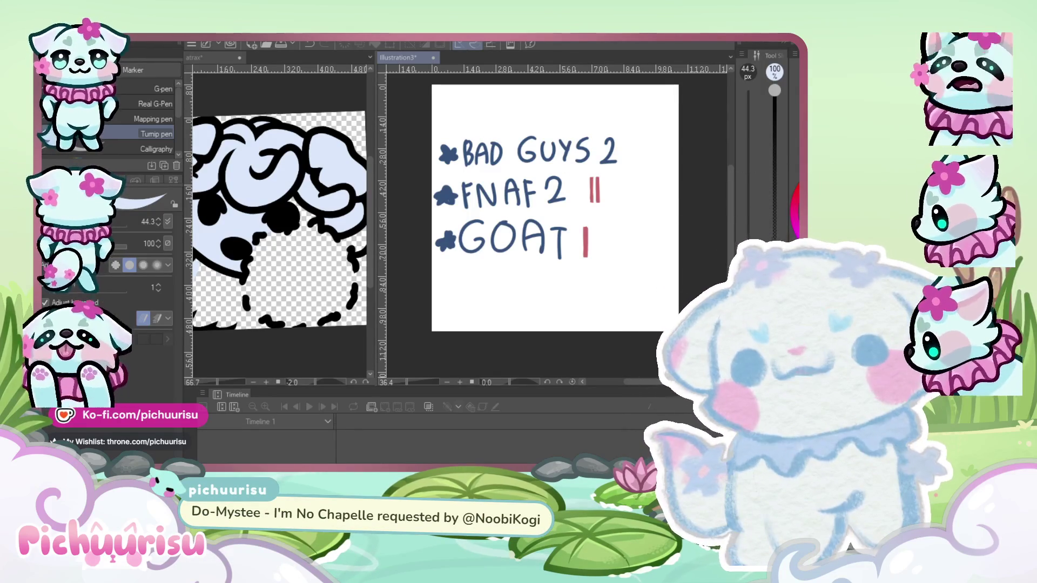
Return to the sheep drawing and paint pale blue into a remaining gap.
left_click(284, 350)
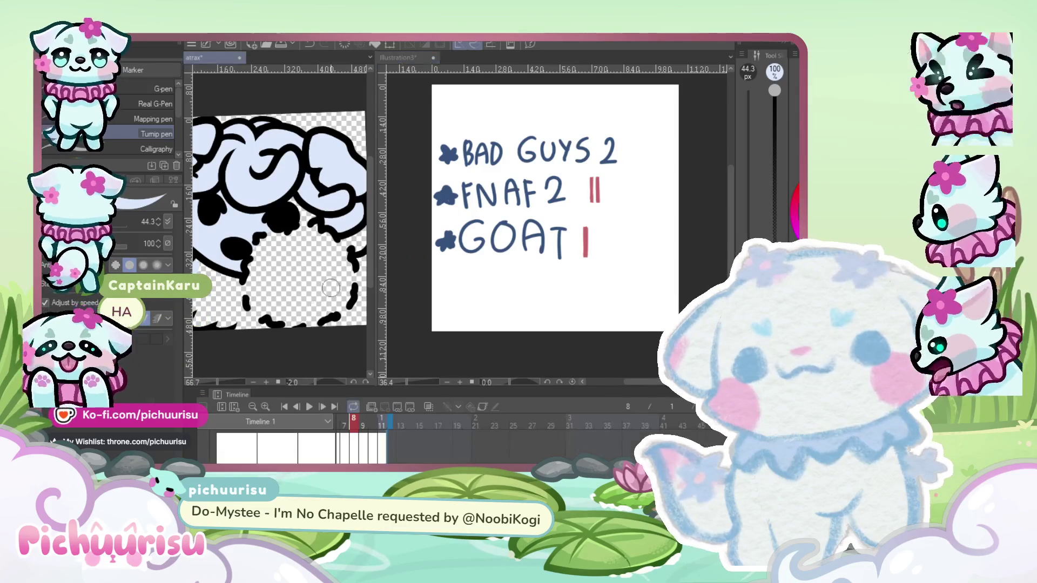
scroll(313, 281, "down", 2)
scroll(341, 201, "up", 3)
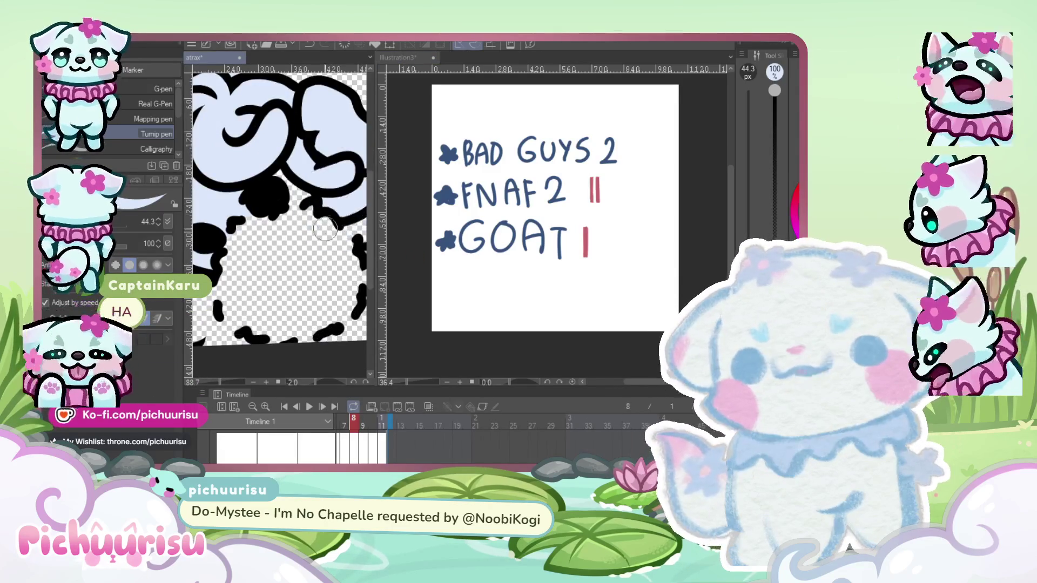
scroll(341, 201, "down", 2)
left_click_drag(324, 235, 340, 250)
scroll(346, 268, "up", 5)
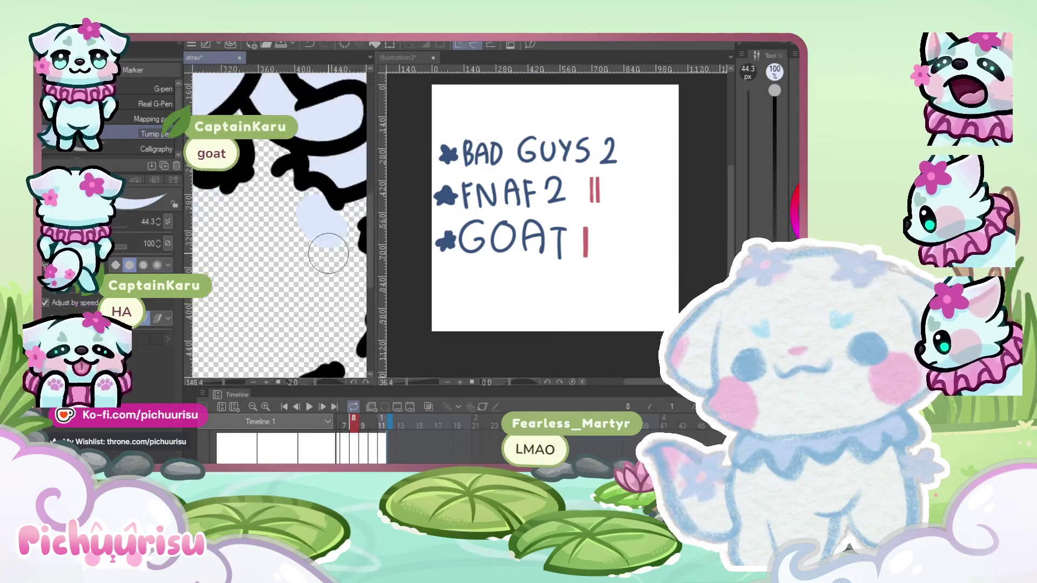
scroll(606, 227, "up", 3)
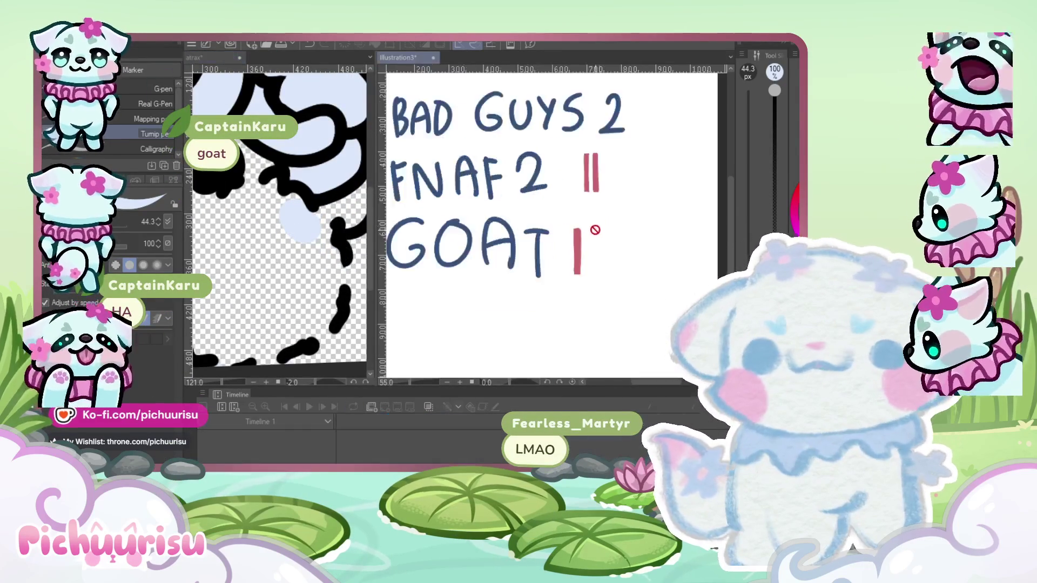
scroll(562, 225, "up", 4)
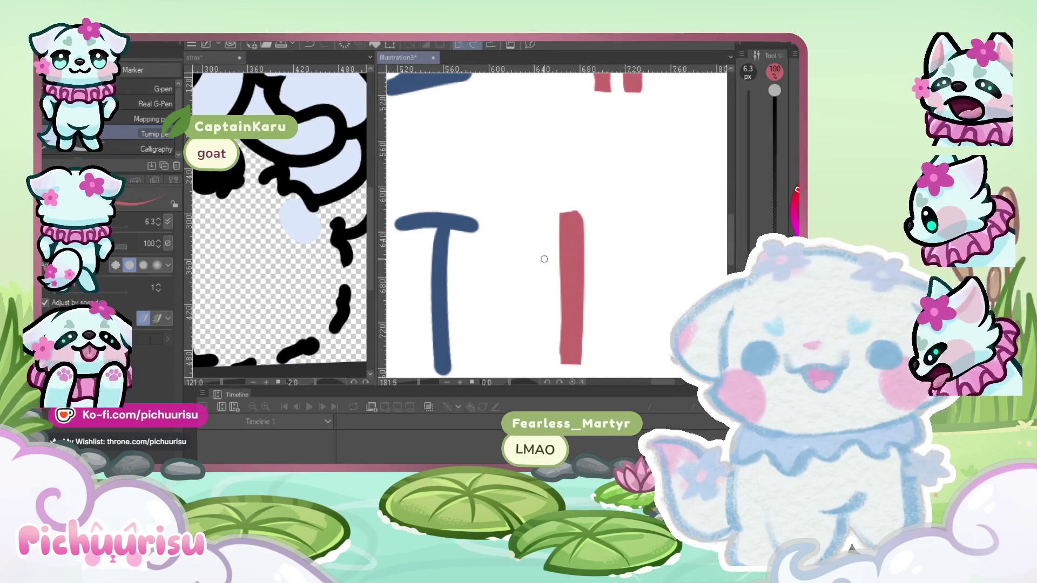
Enlarge the pen and draw two more red tally marks beside GOAT, making three.
key("bracketright")
key("bracketright")
key("bracketright")
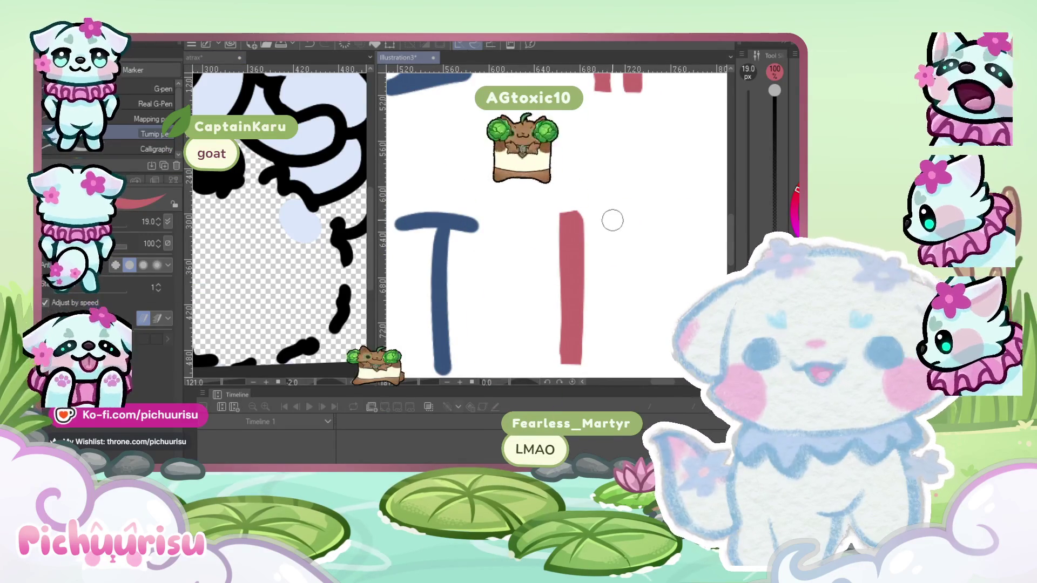
left_click_drag(615, 213, 615, 363)
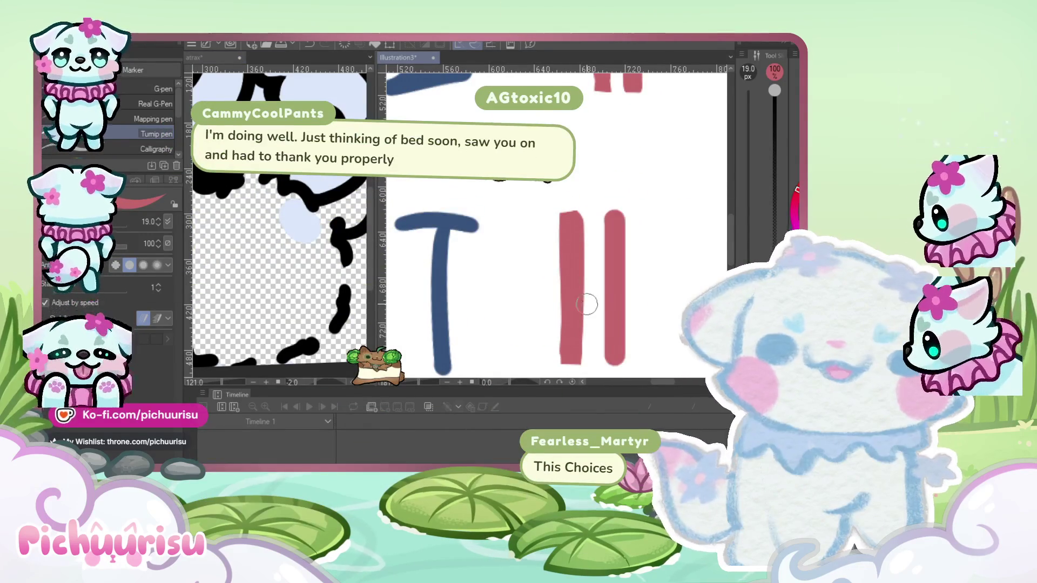
scroll(587, 304, "down", 4)
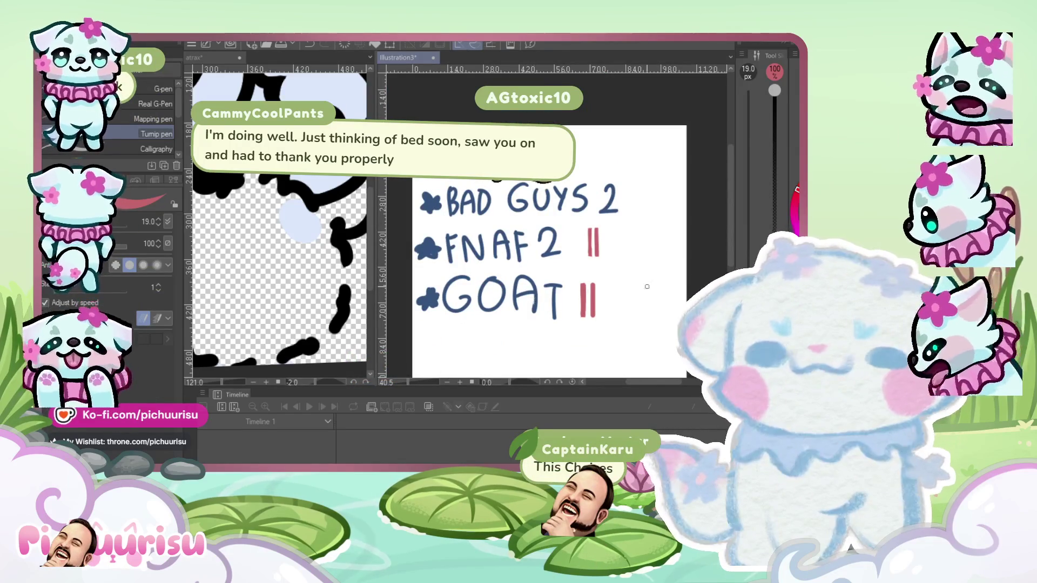
scroll(650, 273, "up", 2)
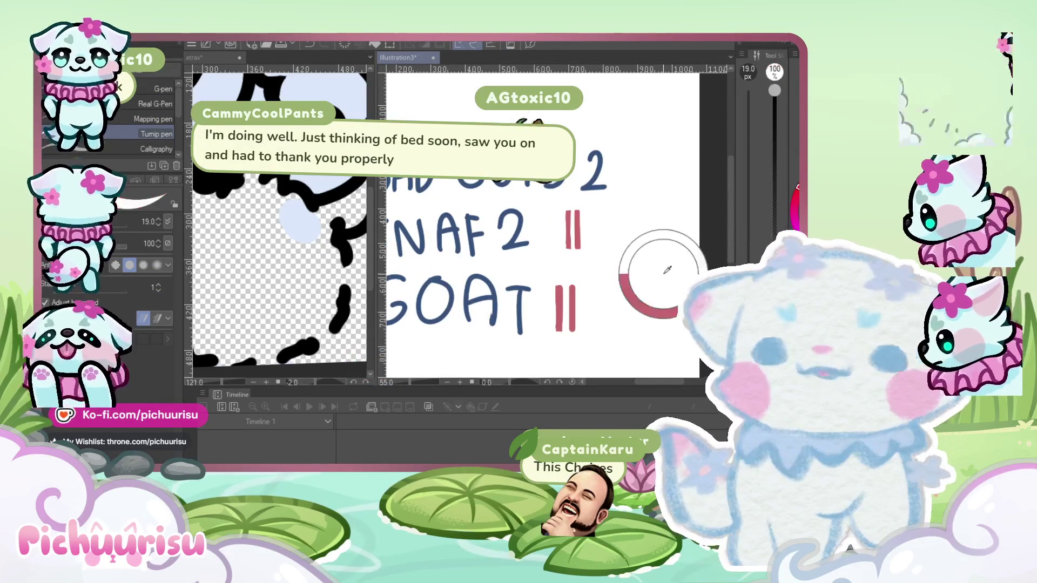
scroll(554, 292, "up", 1)
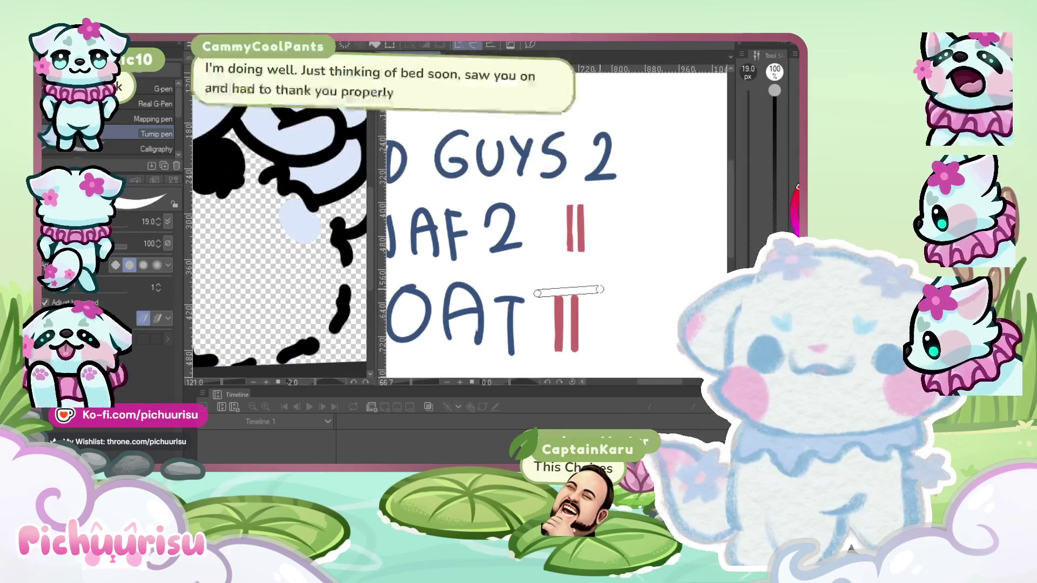
scroll(631, 287, "down", 2)
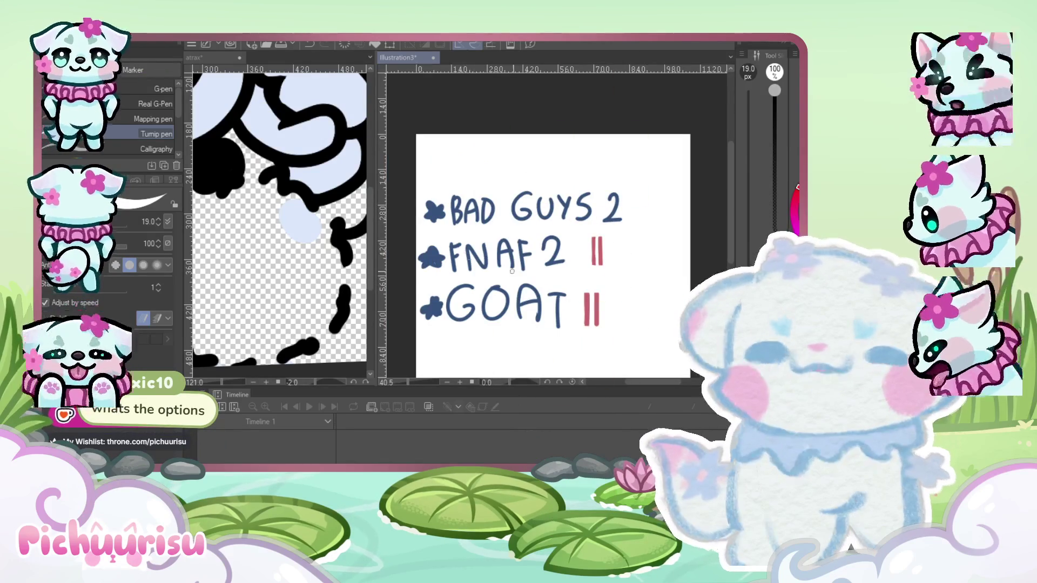
scroll(600, 305, "up", 2)
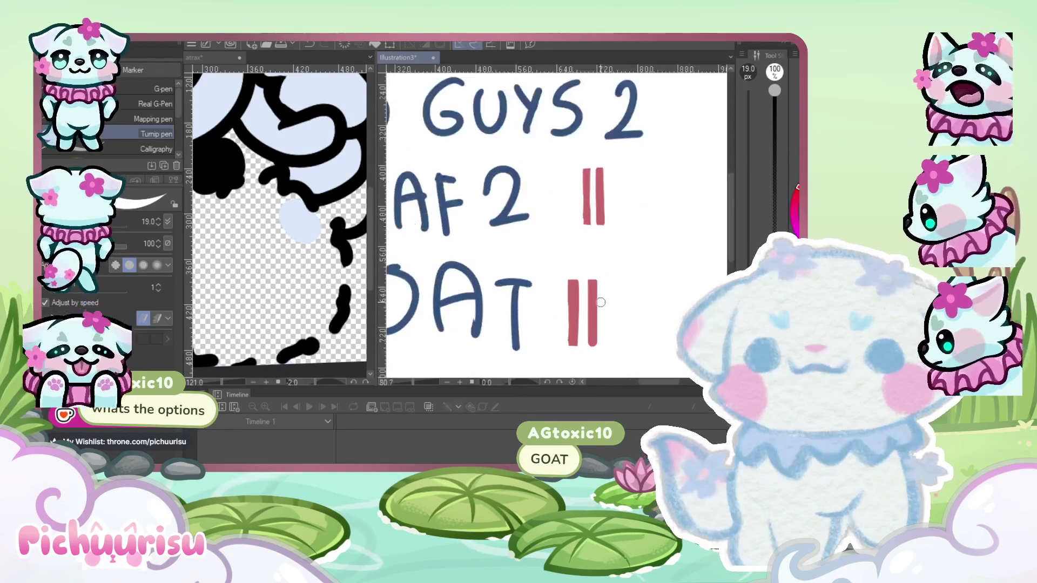
scroll(600, 303, "up", 1)
left_click_drag(620, 272, 617, 362)
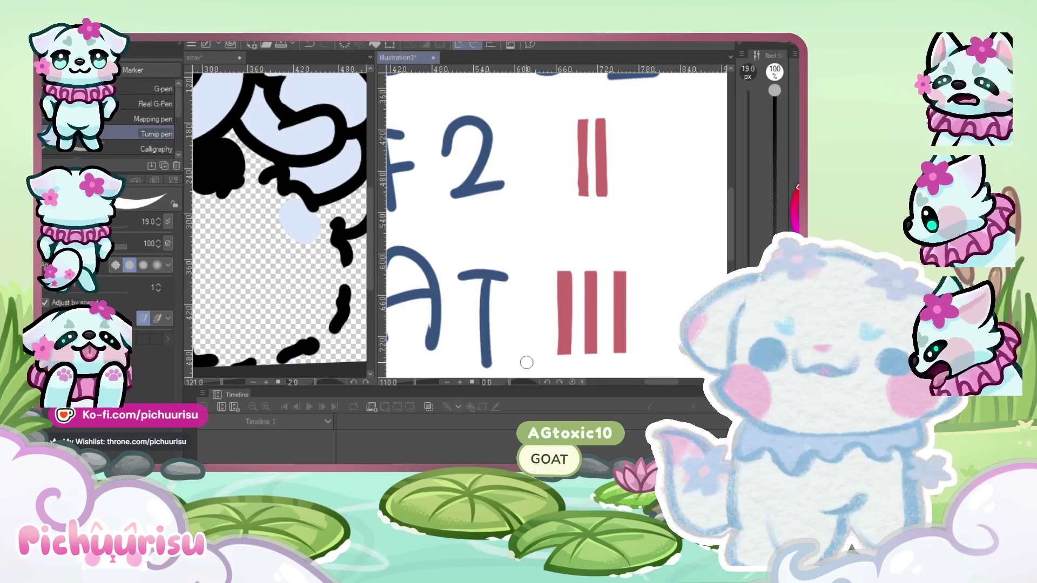
scroll(525, 361, "down", 4)
scroll(526, 362, "up", 1)
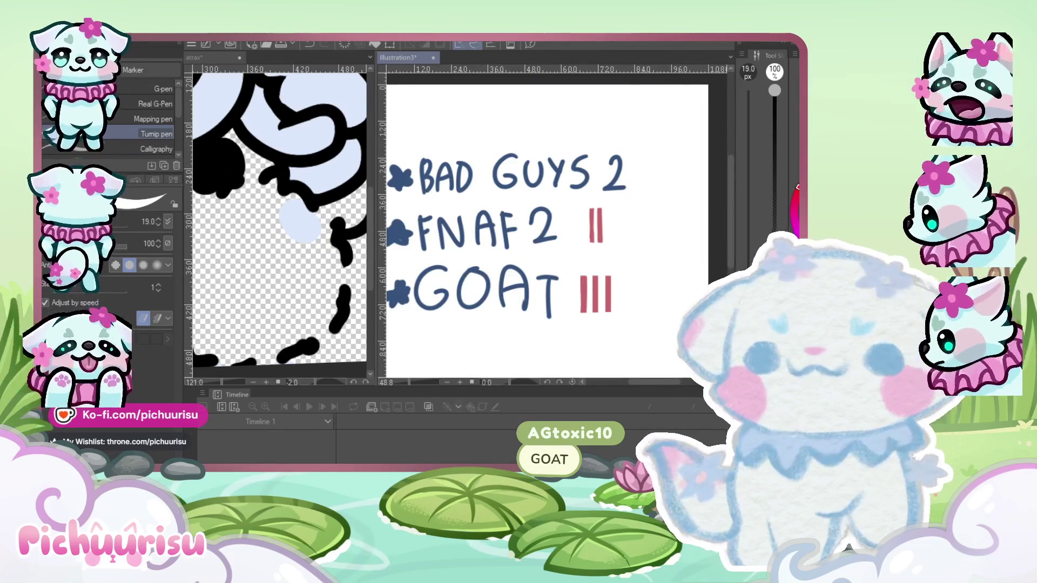
Use Liquify to bend the GOAT and FNAF 2 red tally marks into wavy curves.
key("j")
scroll(578, 320, "up", 3)
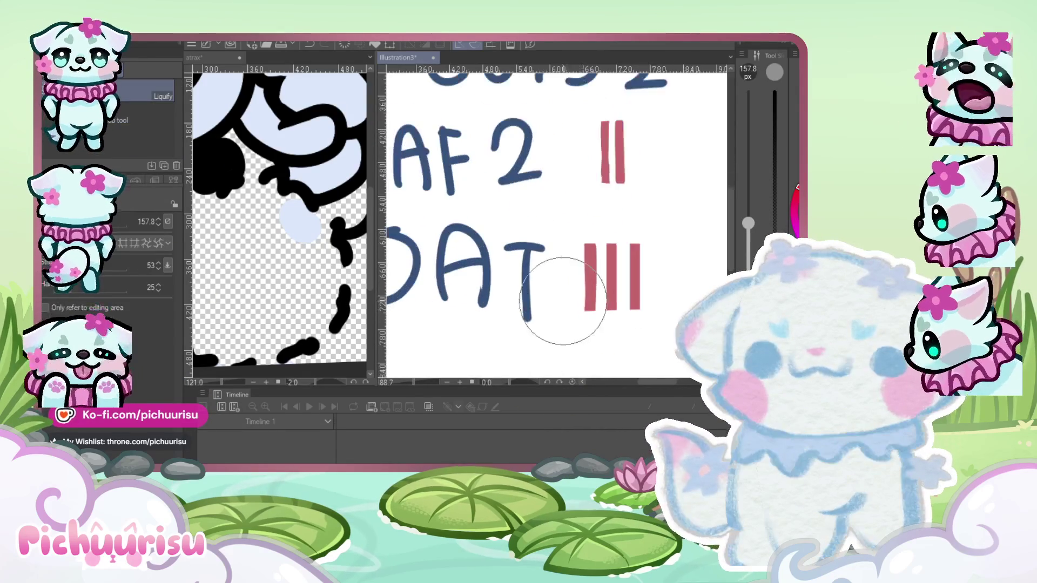
mouse_move(548, 313)
left_mouse_down()
mouse_move(608, 308)
mouse_move(630, 319)
left_mouse_up()
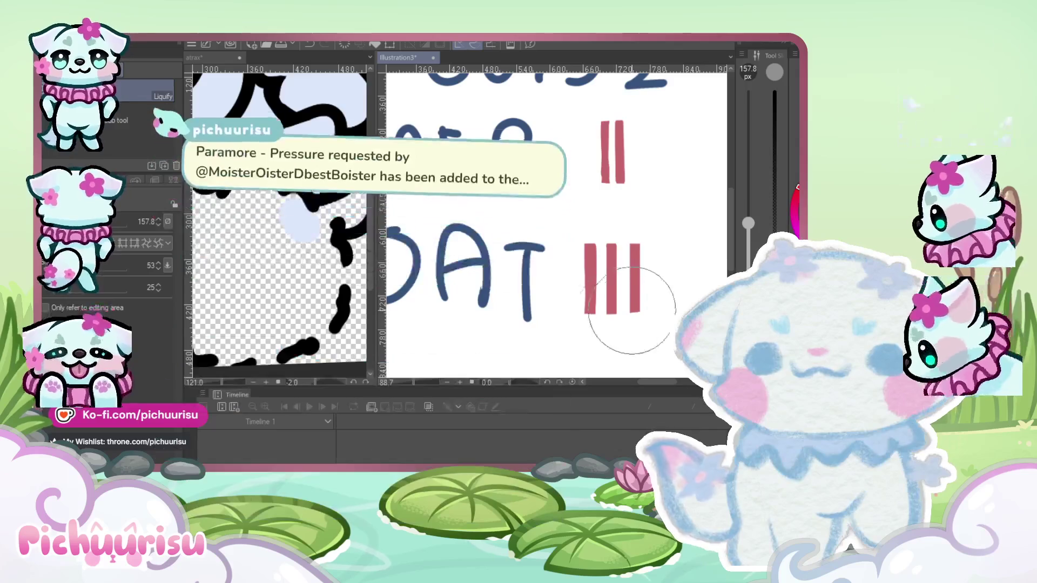
mouse_move(634, 278)
left_mouse_down()
mouse_move(610, 256)
mouse_move(614, 273)
mouse_move(602, 273)
mouse_move(606, 259)
mouse_move(592, 297)
mouse_move(632, 297)
mouse_move(660, 251)
mouse_move(600, 209)
mouse_move(606, 178)
mouse_move(586, 176)
left_mouse_up()
scroll(597, 278, "down", 2)
scroll(597, 278, "up", 2)
scroll(606, 208, "down", 1)
scroll(594, 270, "down", 3)
scroll(582, 269, "up", 2)
scroll(583, 269, "up", 1)
mouse_move(582, 269)
left_mouse_down()
mouse_move(594, 244)
mouse_move(616, 243)
mouse_move(583, 243)
mouse_move(614, 265)
left_mouse_up()
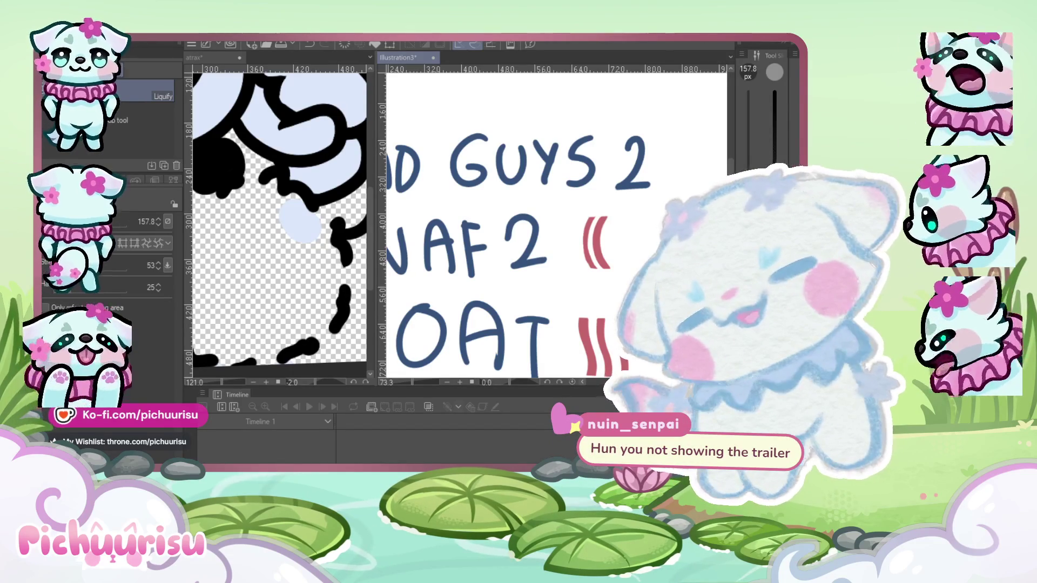
key("alt+Tab")
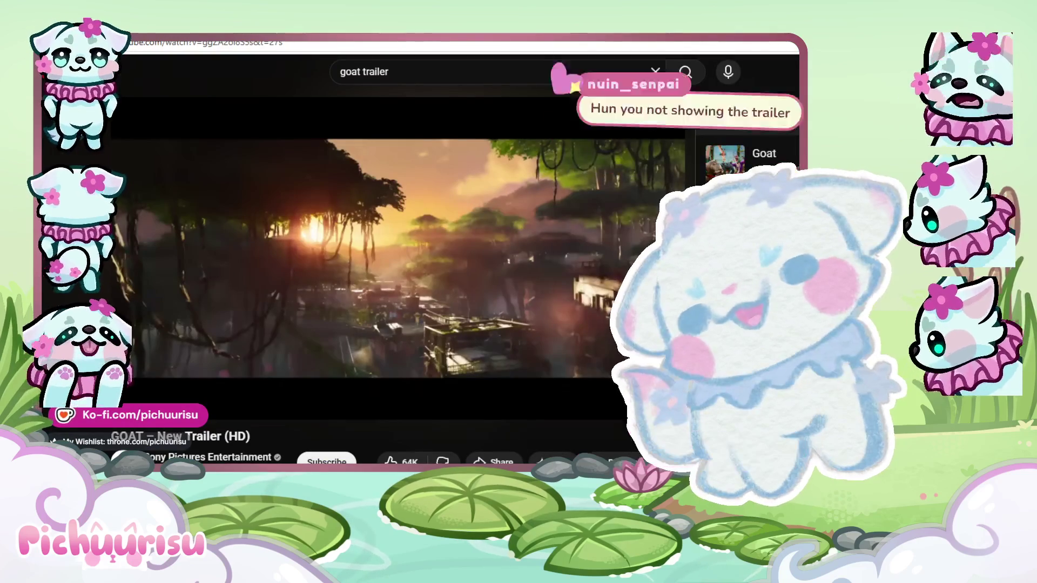
Restart the GOAT trailer, watch it nearly through, then return to Clip Studio Paint.
left_click(132, 383)
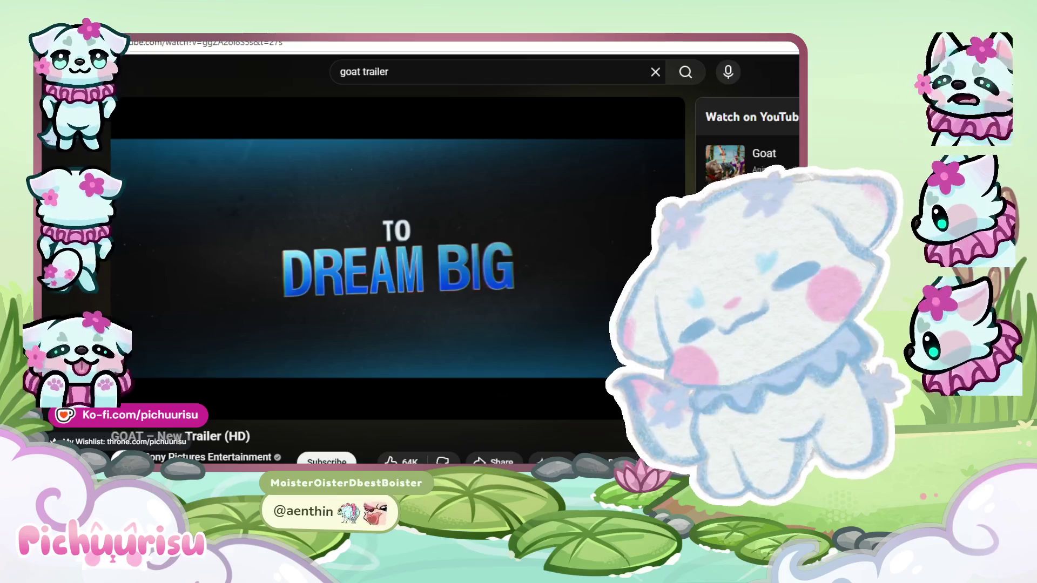
key("alt+Tab")
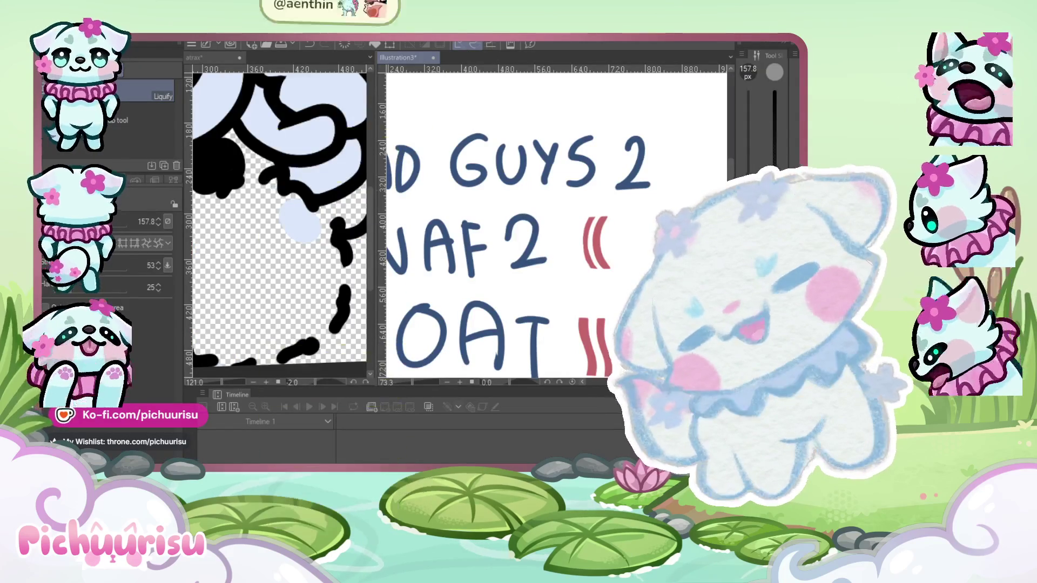
scroll(487, 252, "down", 5)
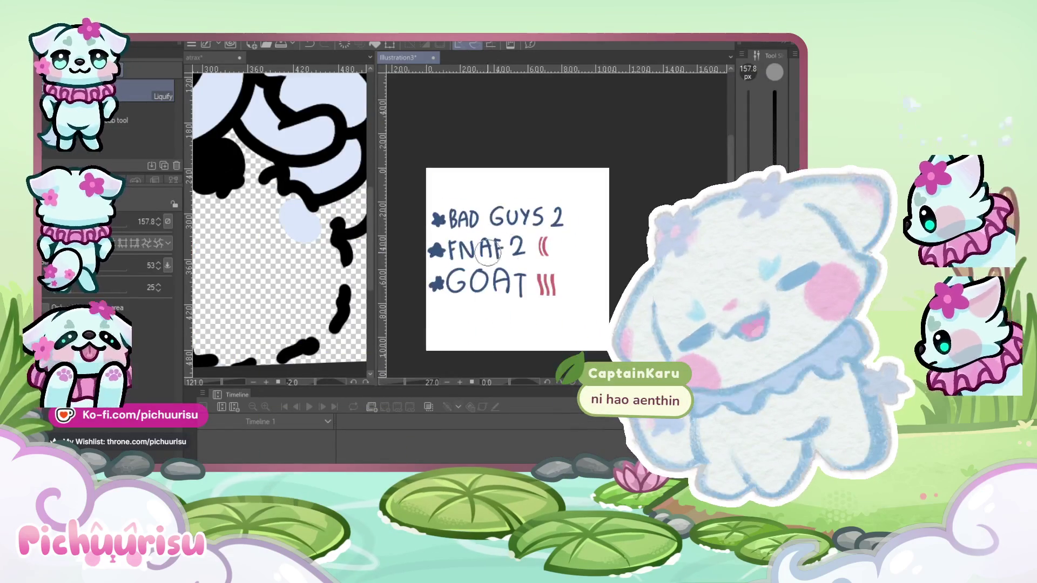
scroll(586, 243, "up", 3)
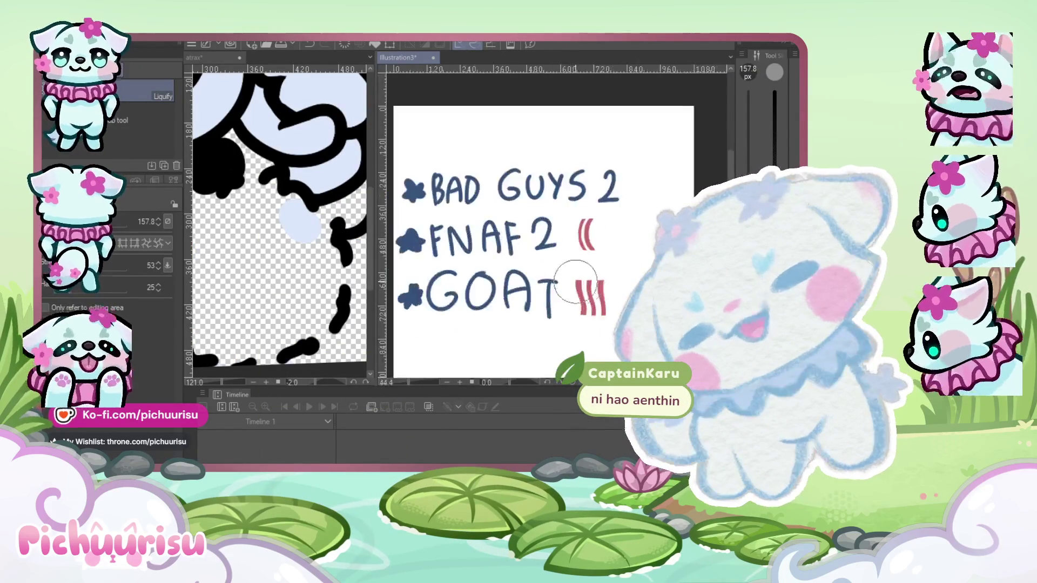
scroll(575, 282, "up", 2)
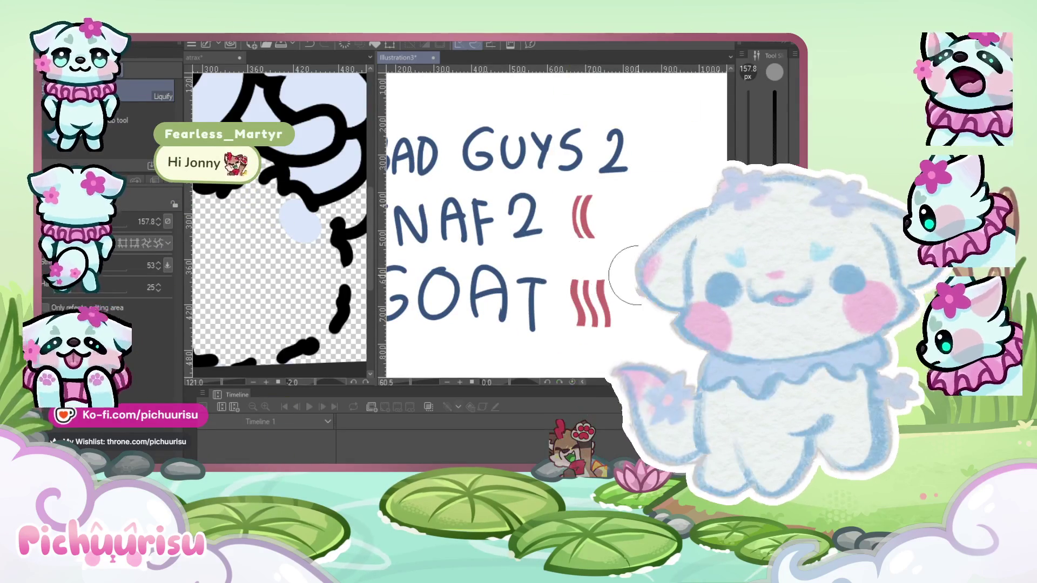
scroll(621, 275, "up", 1)
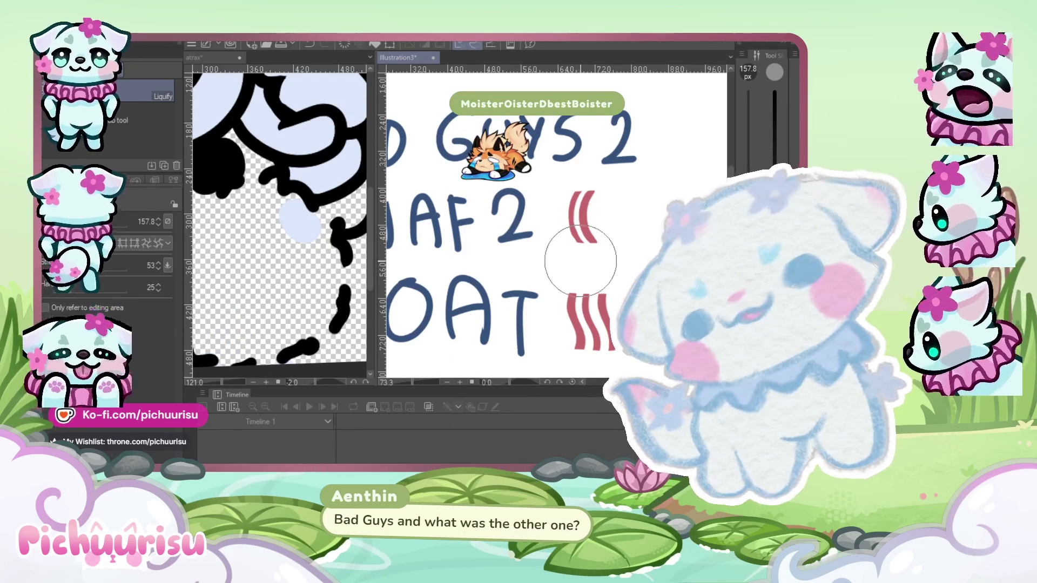
scroll(540, 260, "down", 3)
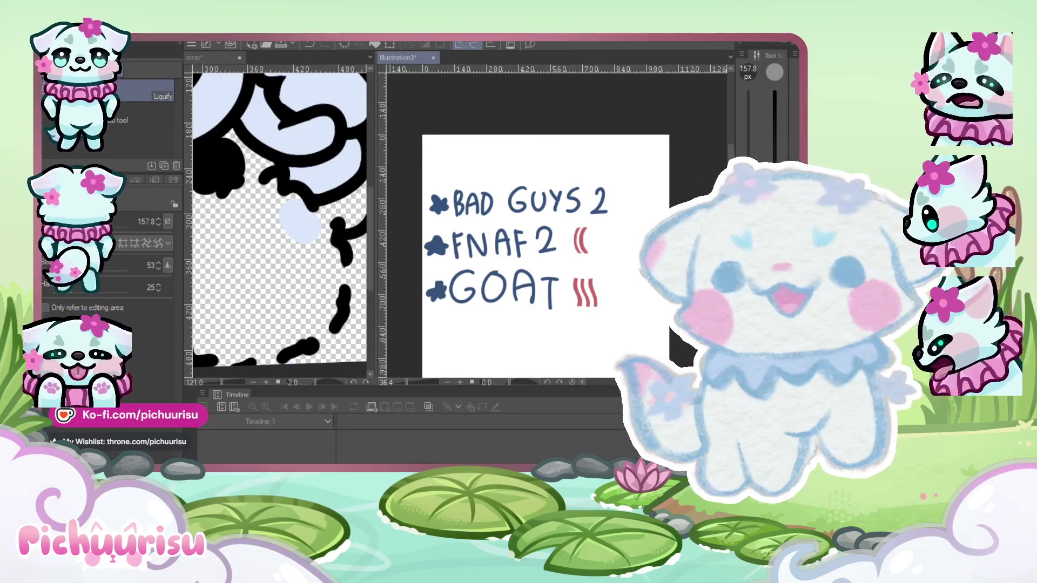
Sample the tally red and draw one red mark after BAD GUYS 2 with the Turnip pen.
scroll(600, 249, "up", 3)
left_click(555, 235, "alt")
scroll(554, 235, "down", 3)
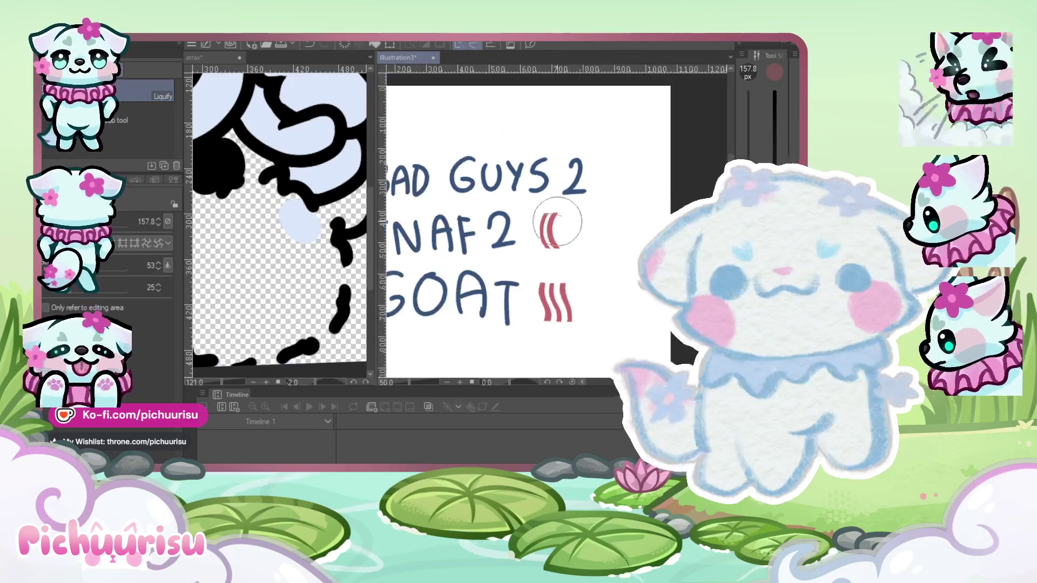
scroll(621, 297, "up", 2)
key("p")
scroll(597, 173, "up", 1)
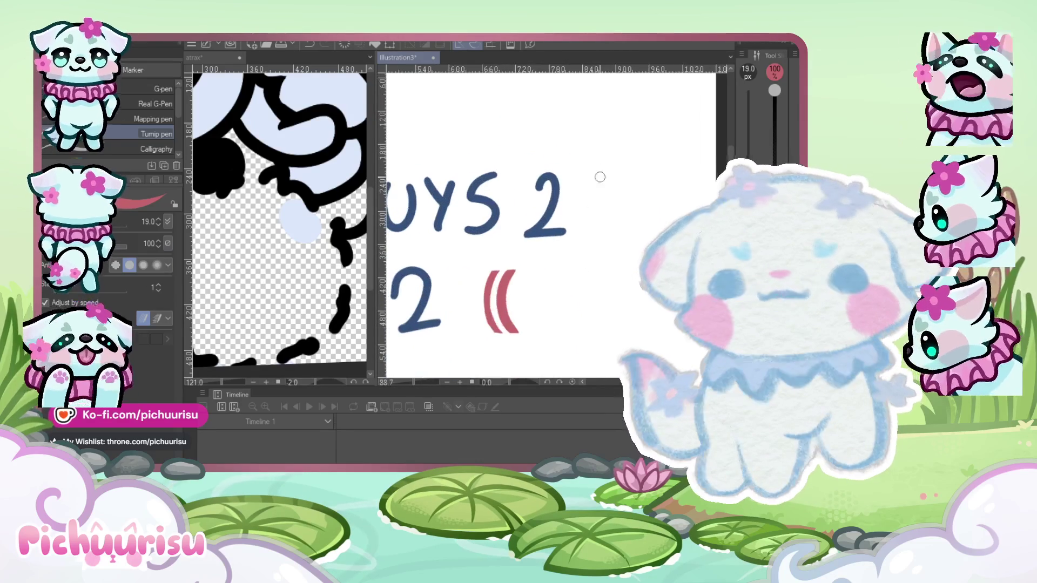
left_click_drag(585, 181, 580, 238)
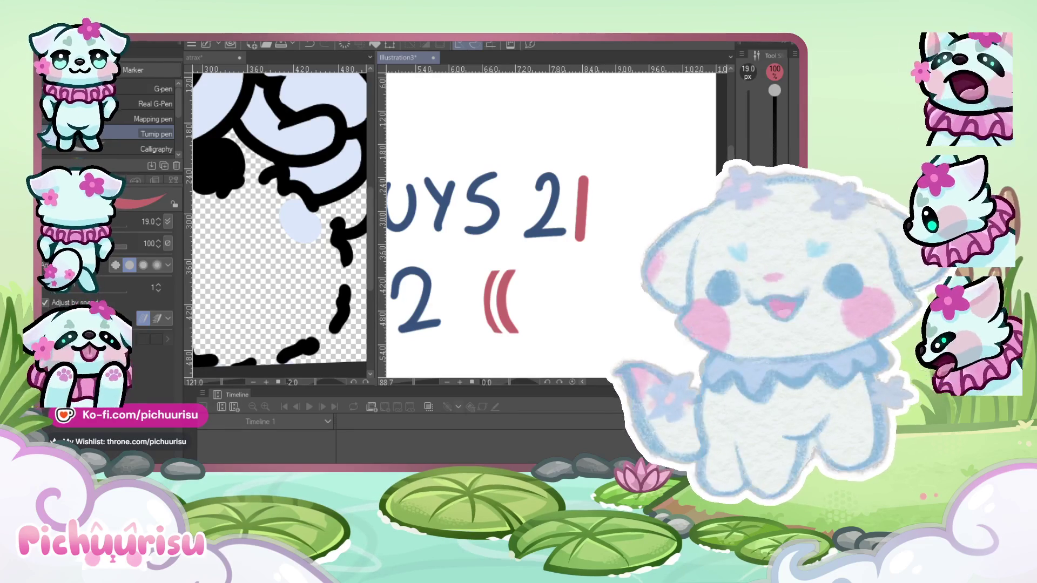
scroll(564, 241, "down", 3)
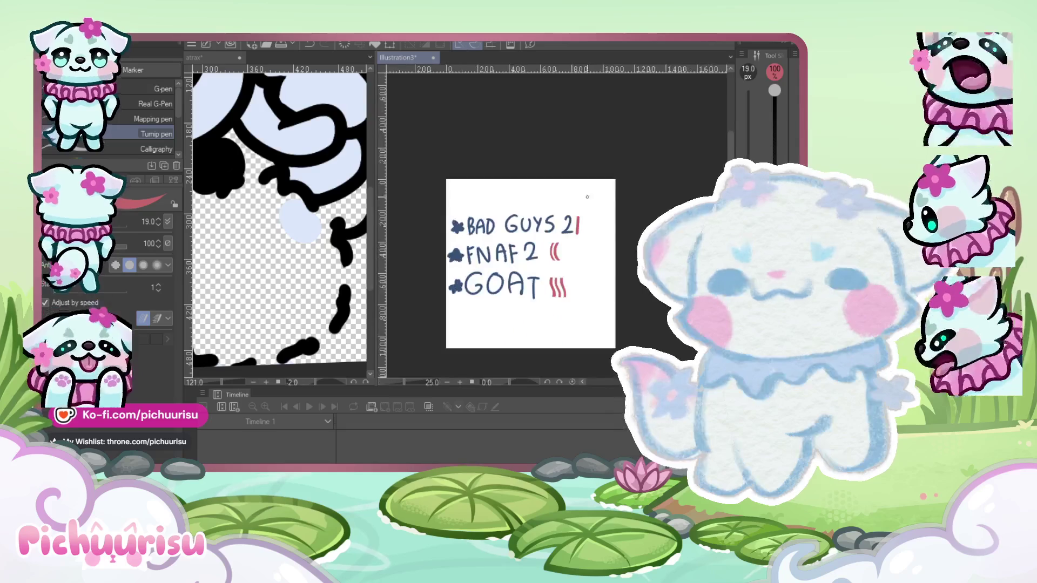
Glance over the tally list, then Alt+Tab to the browser showing the X post.
scroll(561, 294, "up", 2)
scroll(493, 292, "down", 1)
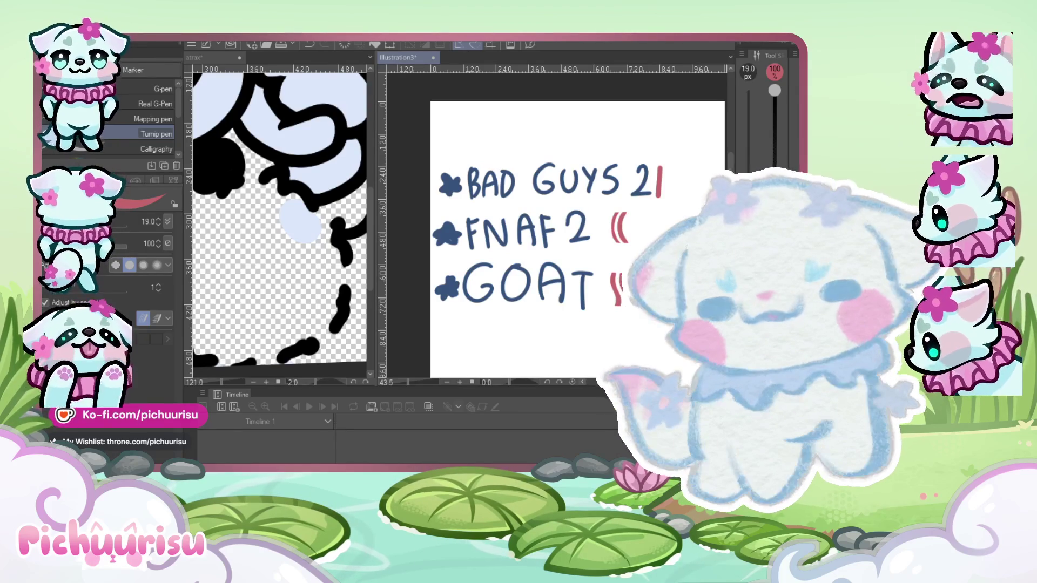
key("alt+Tab")
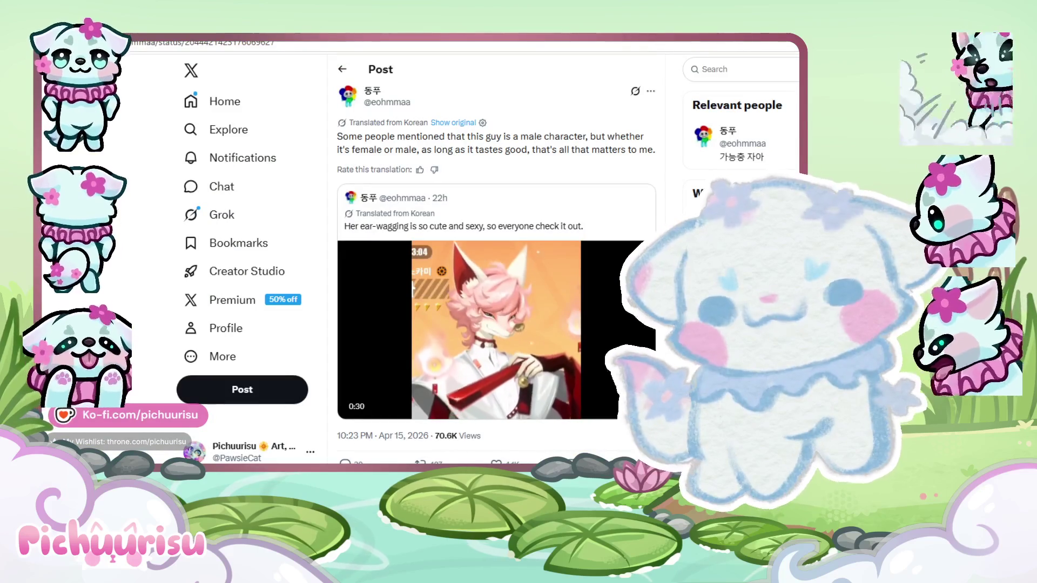
Leave the X post and Alt+Tab between windows toward the movie list drawing.
mouse_move(378, 351)
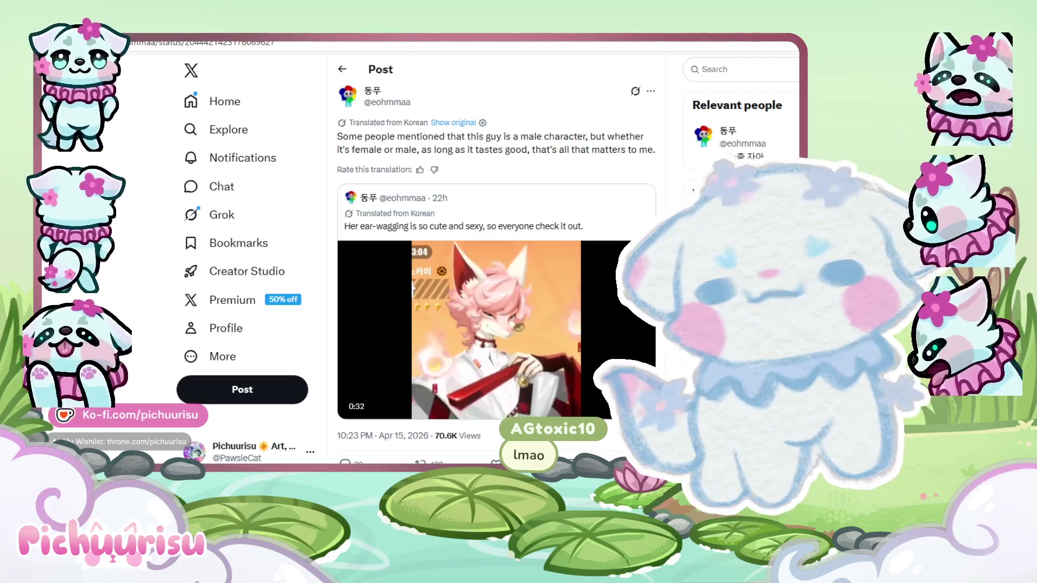
key("alt+Tab")
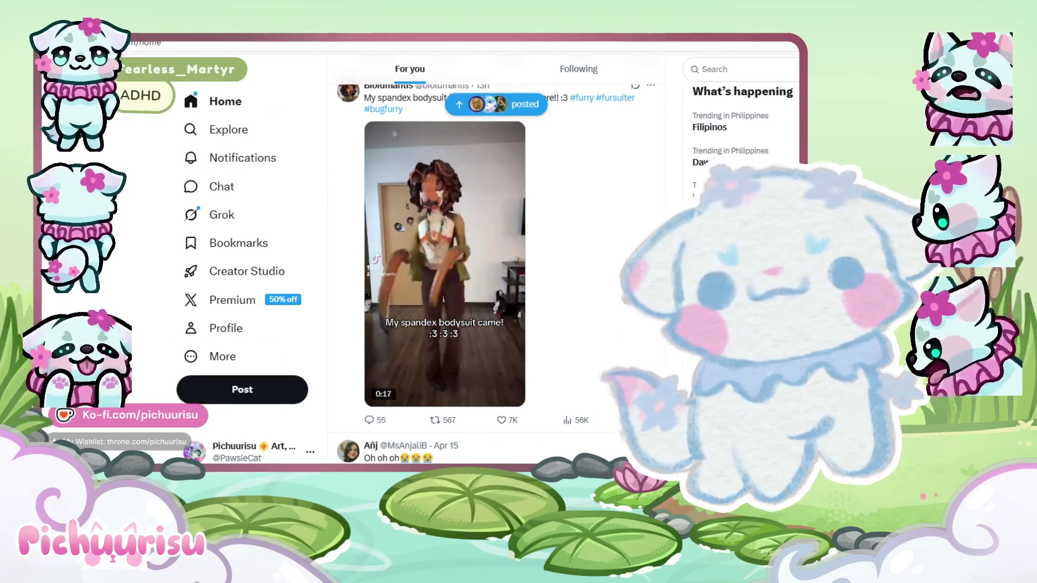
key("alt+Tab")
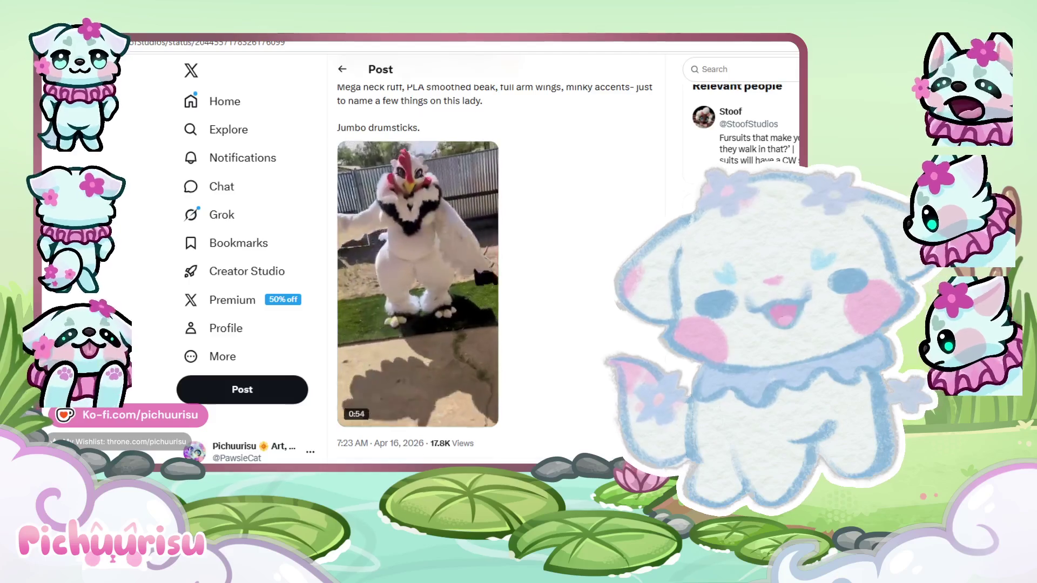
Scroll through the hen fursuit post, then Alt+Tab back to the Clip Studio Paint tally list.
scroll(496, 259, "up", 1)
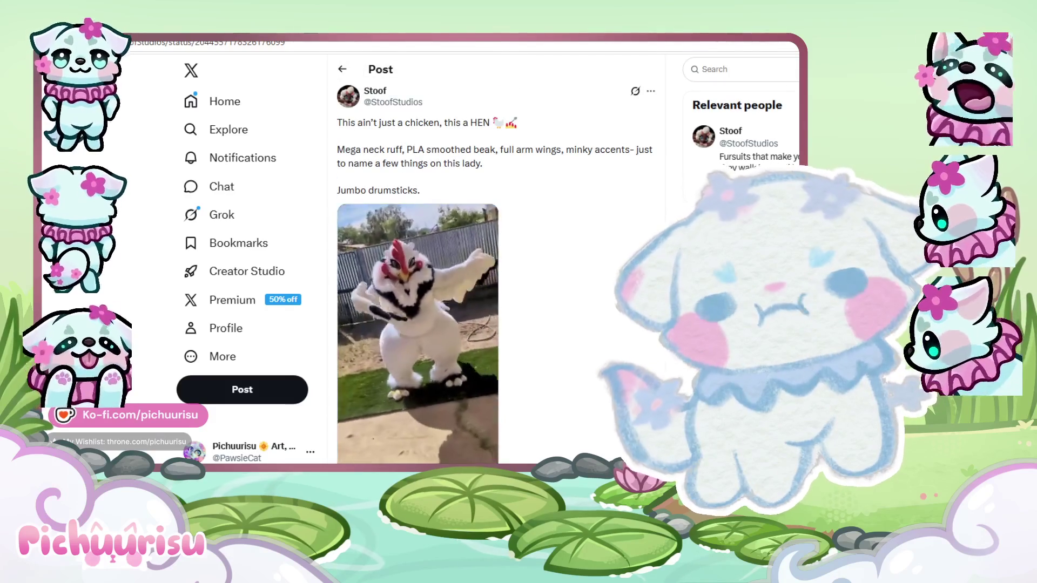
scroll(495, 259, "down", 1)
scroll(495, 260, "down", 1)
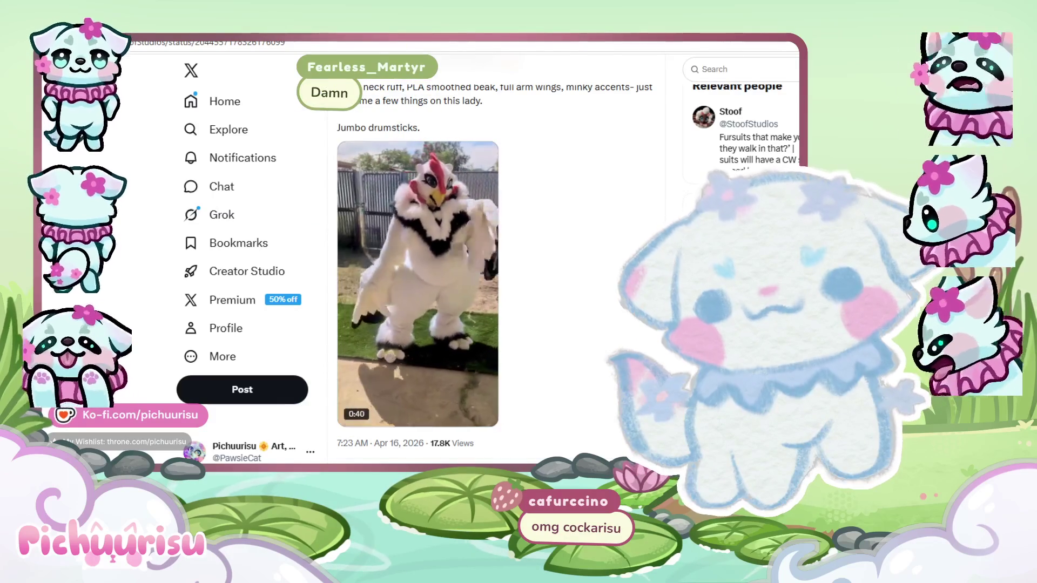
key("alt+Tab")
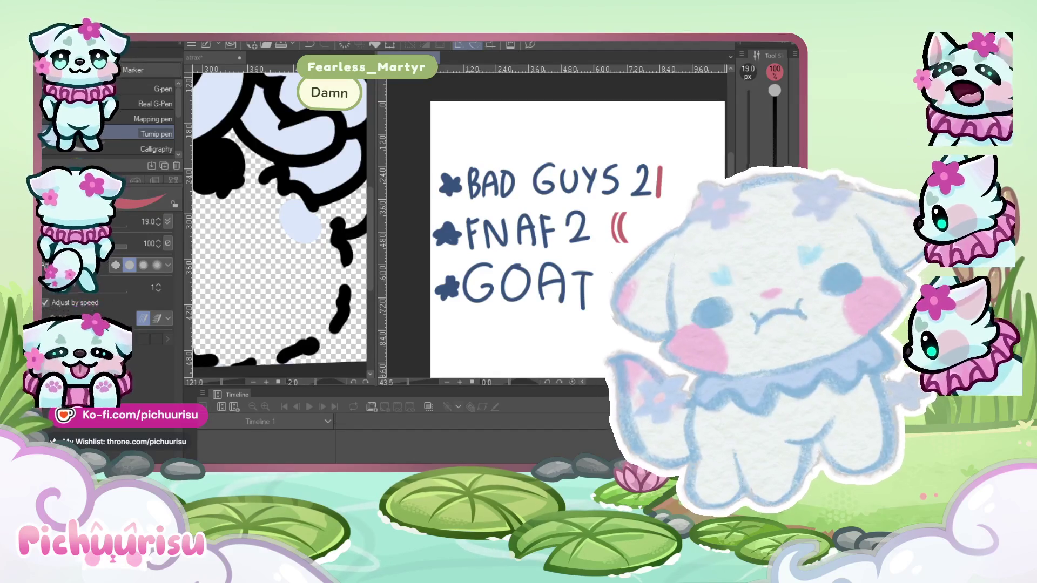
Undo the previous edit and warp the red tally mark after BAD GUYS 2 into a curve.
scroll(547, 291, "down", 3)
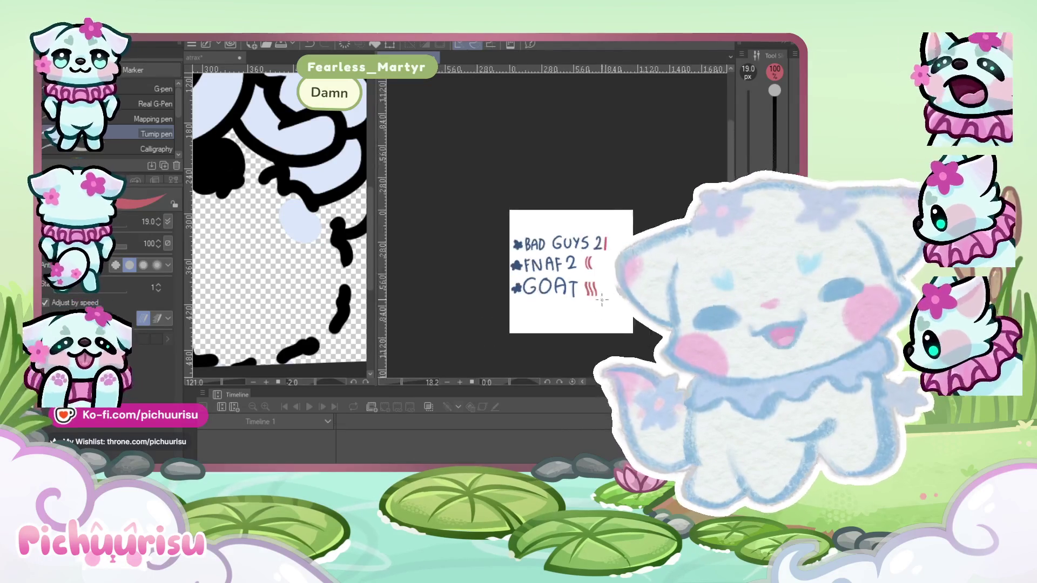
scroll(563, 219, "up", 2)
scroll(563, 219, "up", 2)
scroll(473, 154, "down", 1)
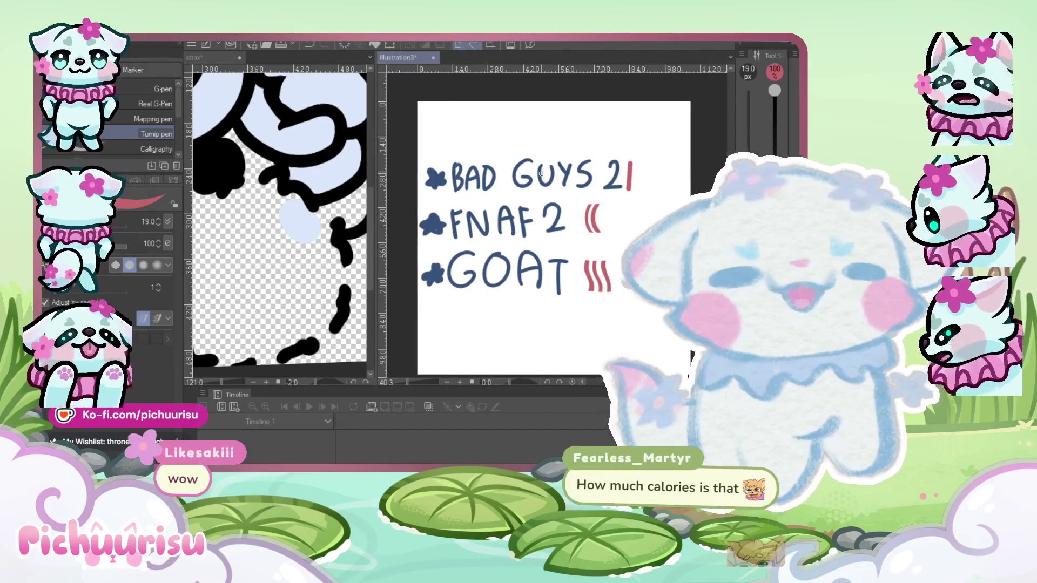
scroll(597, 257, "up", 1)
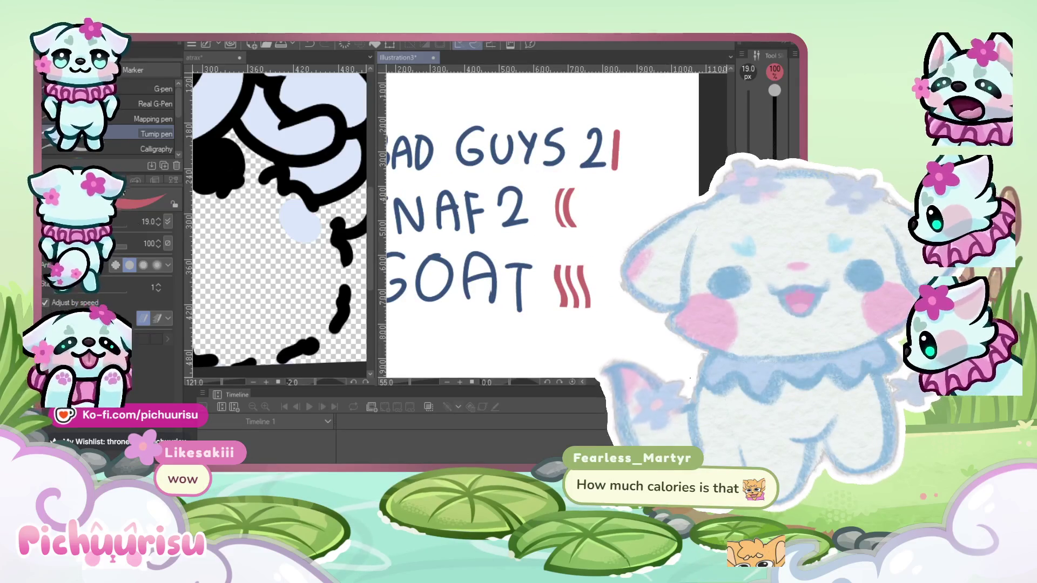
scroll(561, 277, "up", 1)
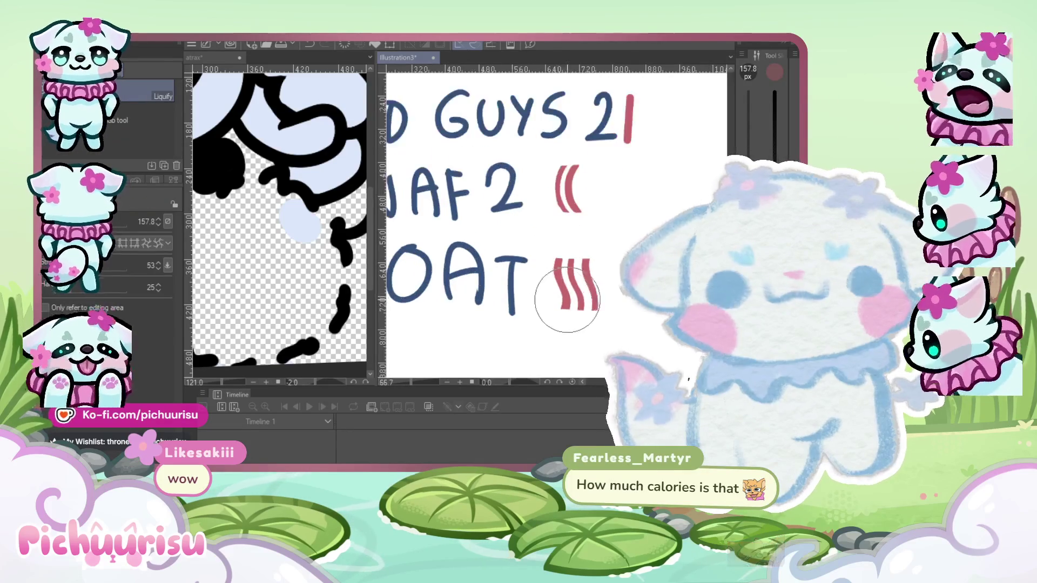
scroll(546, 297, "down", 1)
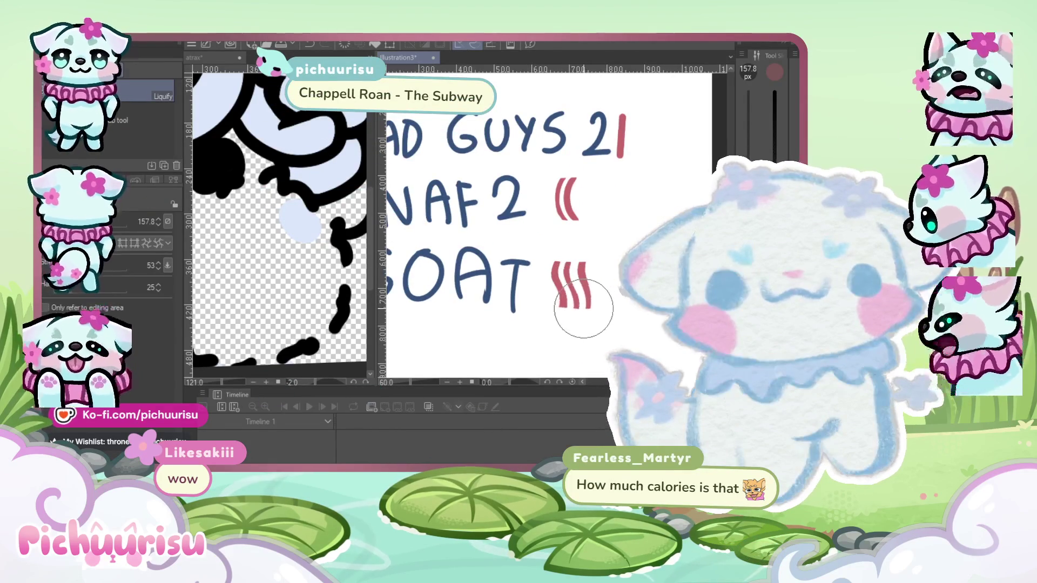
scroll(584, 309, "down", 2)
scroll(583, 270, "up", 1)
key("ctrl+z")
left_click_drag(599, 181, 597, 215)
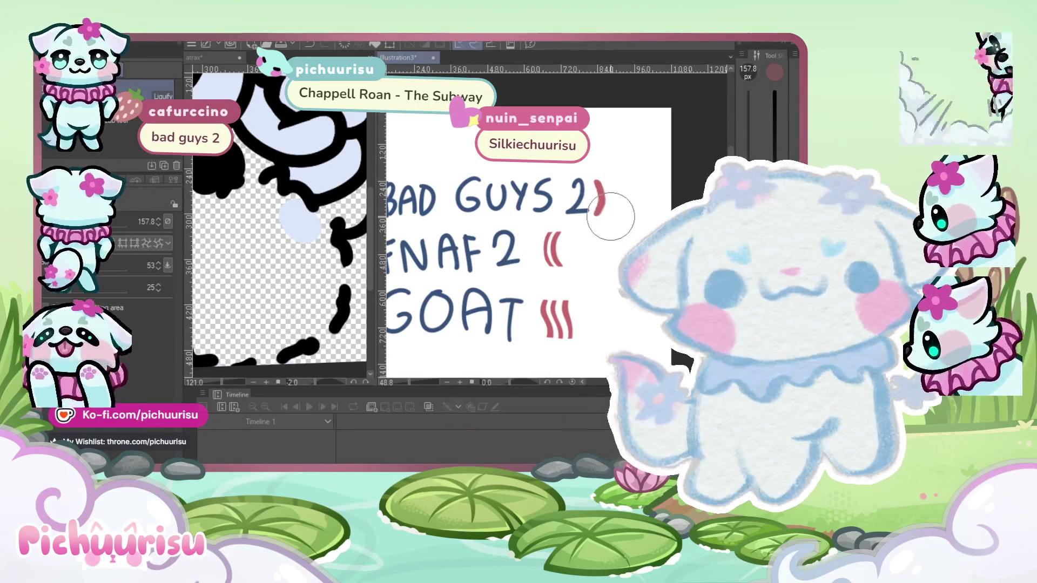
Zoom over the GOAT row to check that its three red marks now bend as wavy curves.
scroll(607, 213, "down", 1)
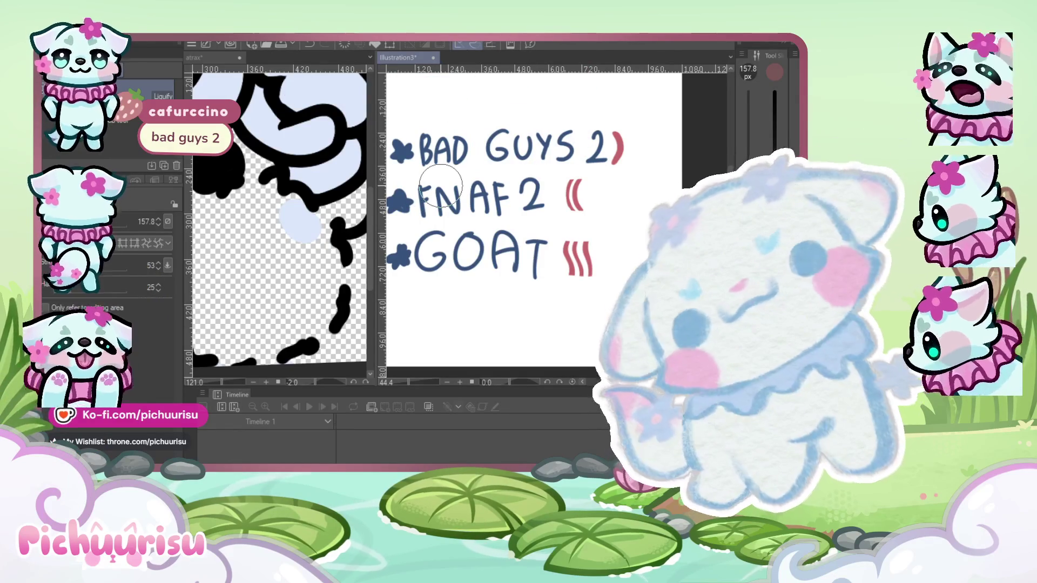
scroll(620, 276, "up", 2)
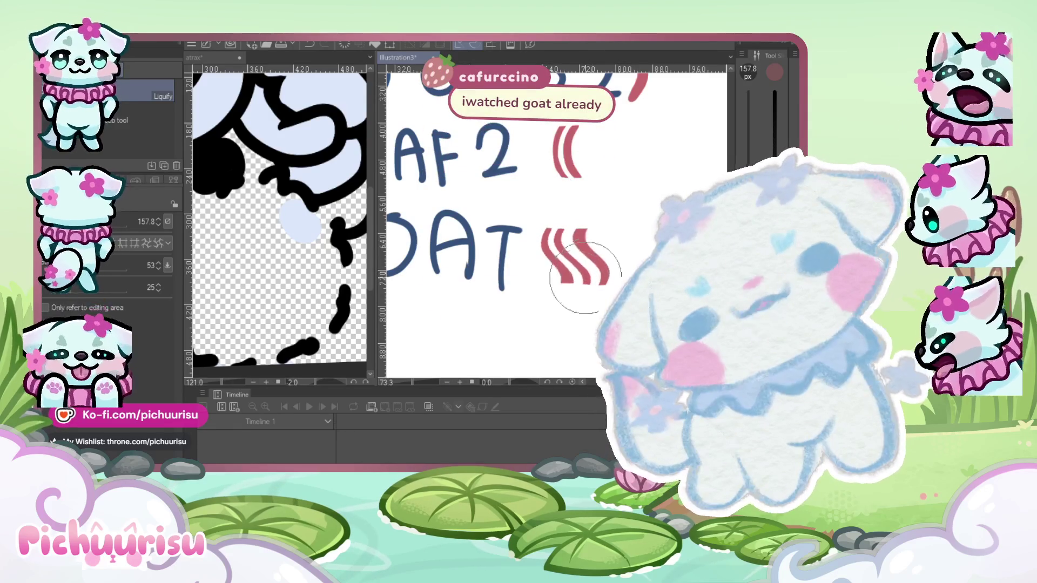
scroll(585, 277, "down", 2)
scroll(614, 253, "up", 1)
scroll(609, 220, "down", 1)
scroll(610, 241, "up", 2)
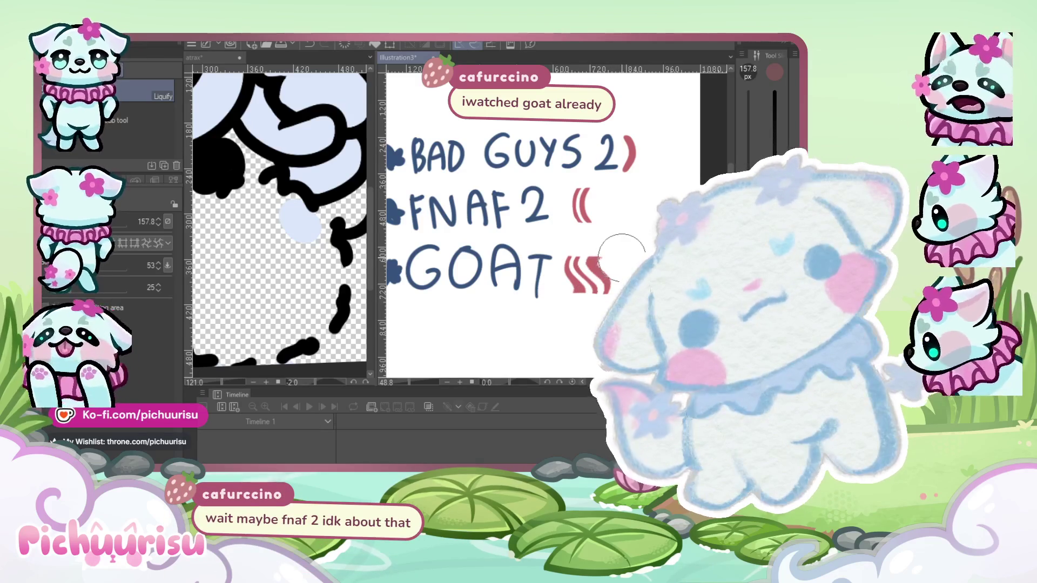
scroll(624, 254, "down", 2)
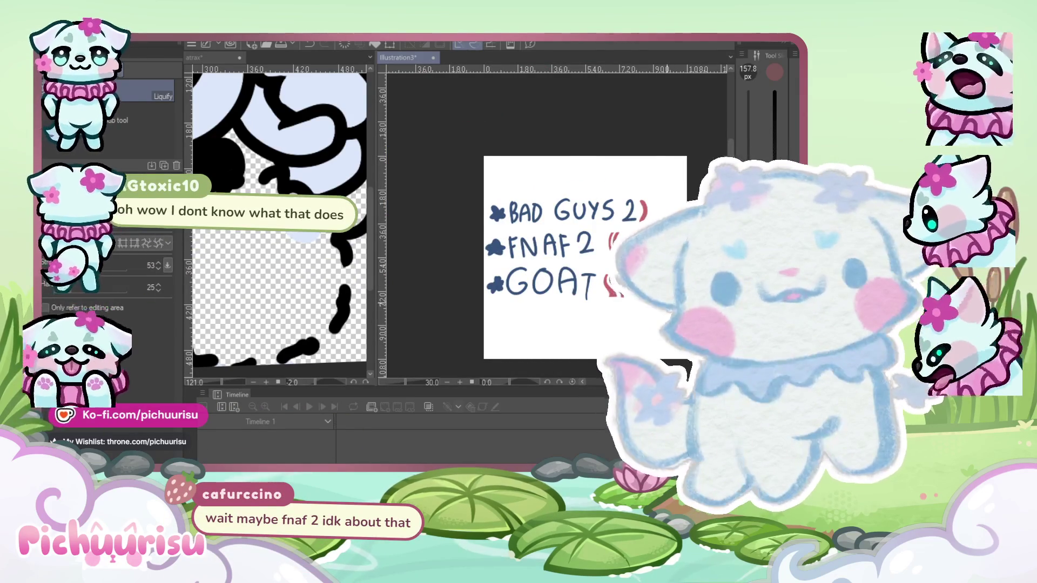
Draw a straight red tally mark beside FNAF 2 with the pen.
scroll(559, 254, "down", 1)
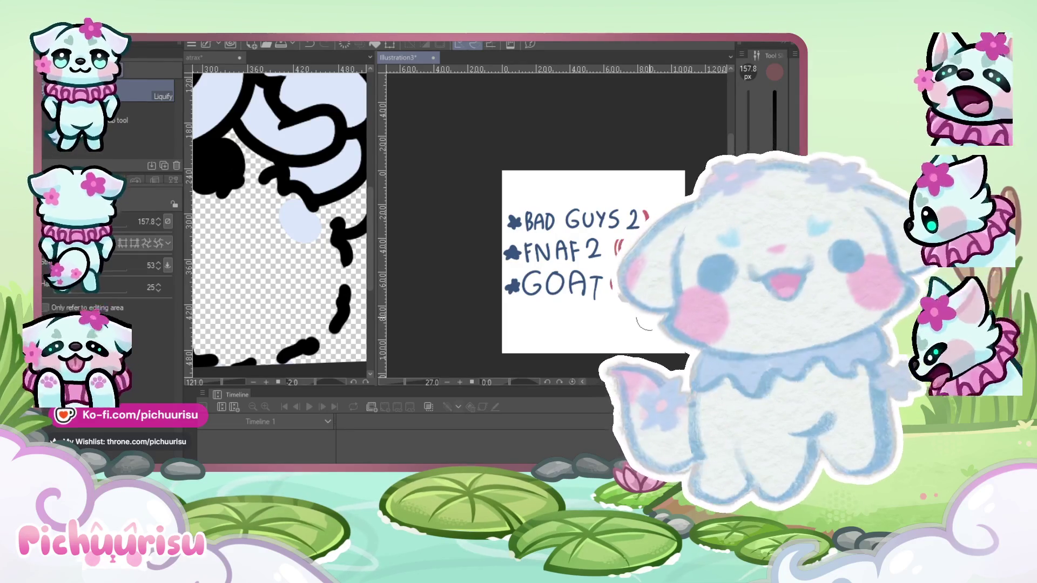
scroll(635, 291, "up", 3)
scroll(626, 240, "up", 2)
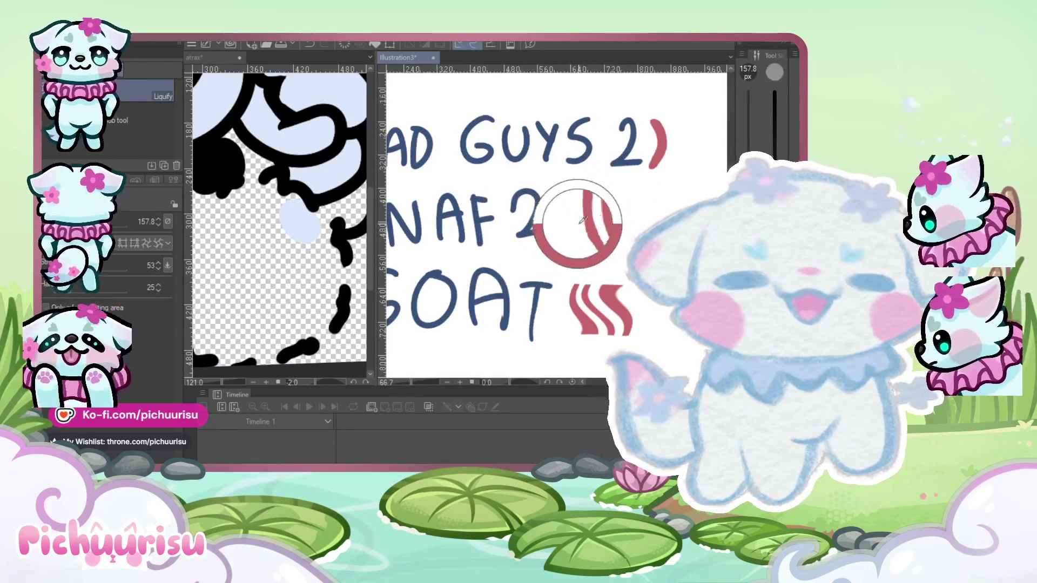
scroll(599, 221, "up", 2)
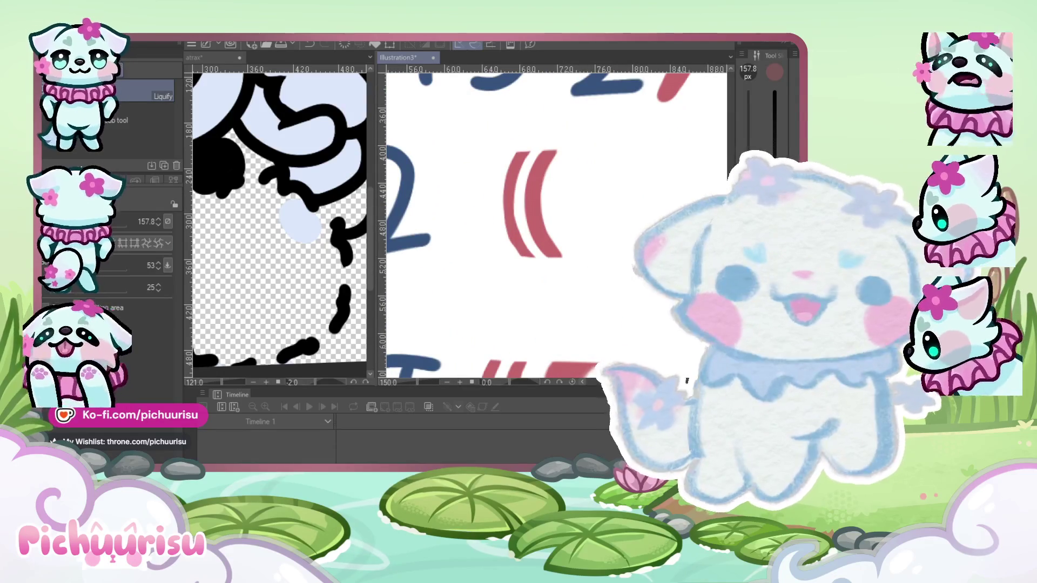
key("p")
scroll(562, 139, "up", 2)
left_click(600, 156)
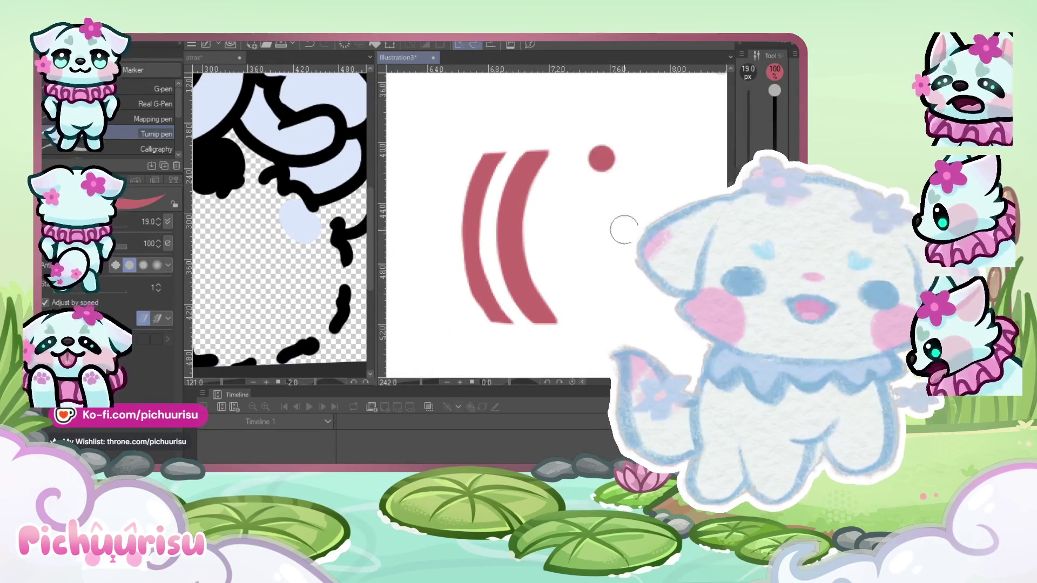
left_click(599, 319, "shift")
Bend the new FNAF 2 mark into a curve with Liquify, then widen the atrax canvas.
scroll(530, 207, "down", 1)
scroll(594, 222, "down", 2)
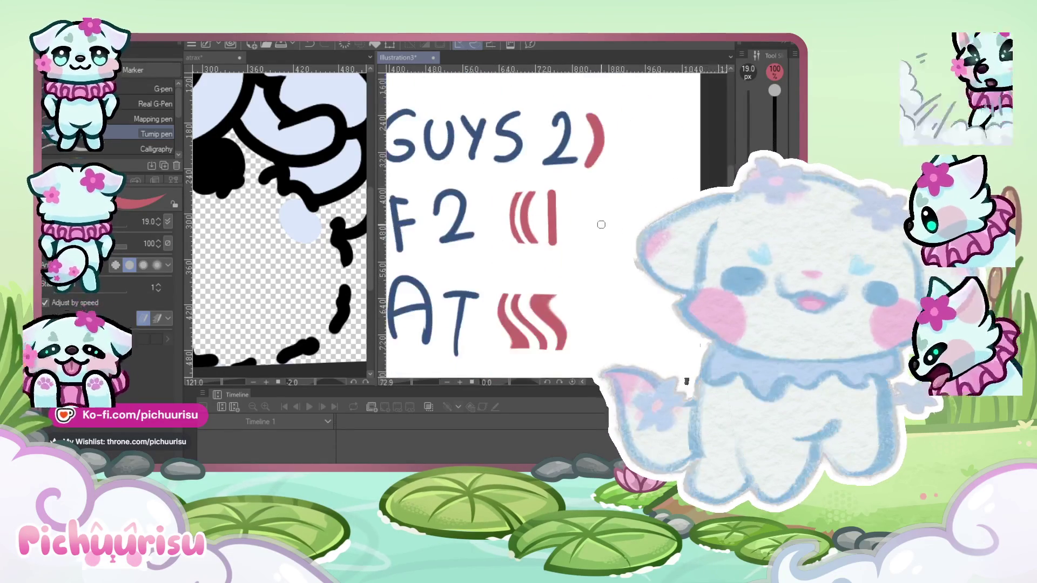
scroll(590, 205, "up", 1)
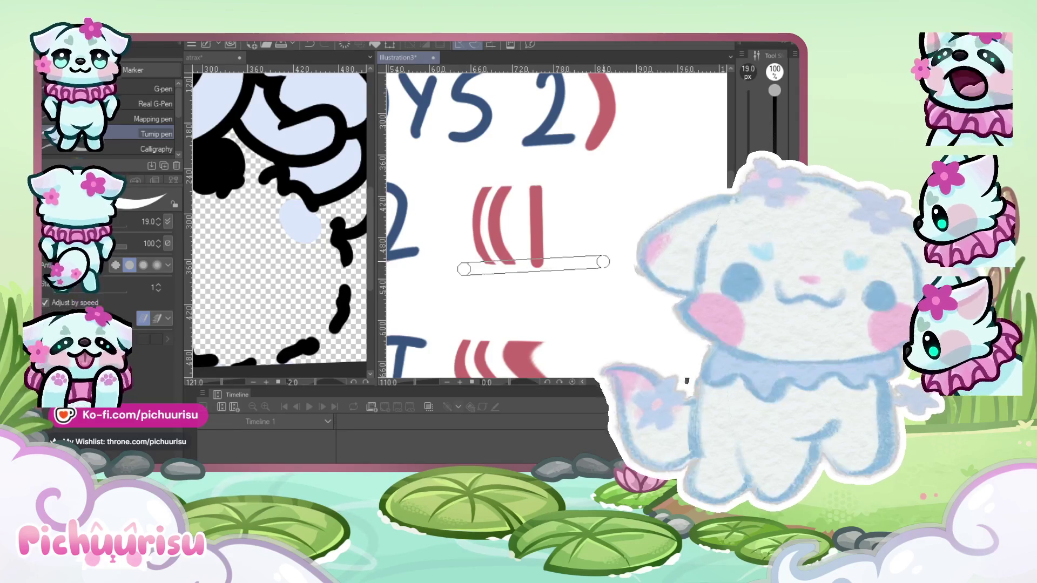
scroll(570, 221, "down", 3)
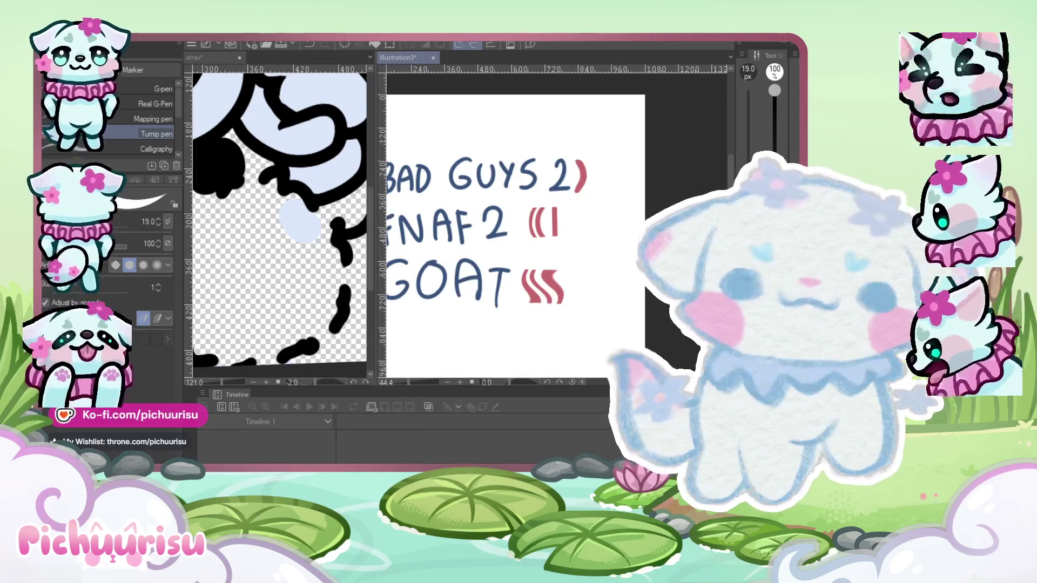
key("j")
scroll(559, 236, "up", 3)
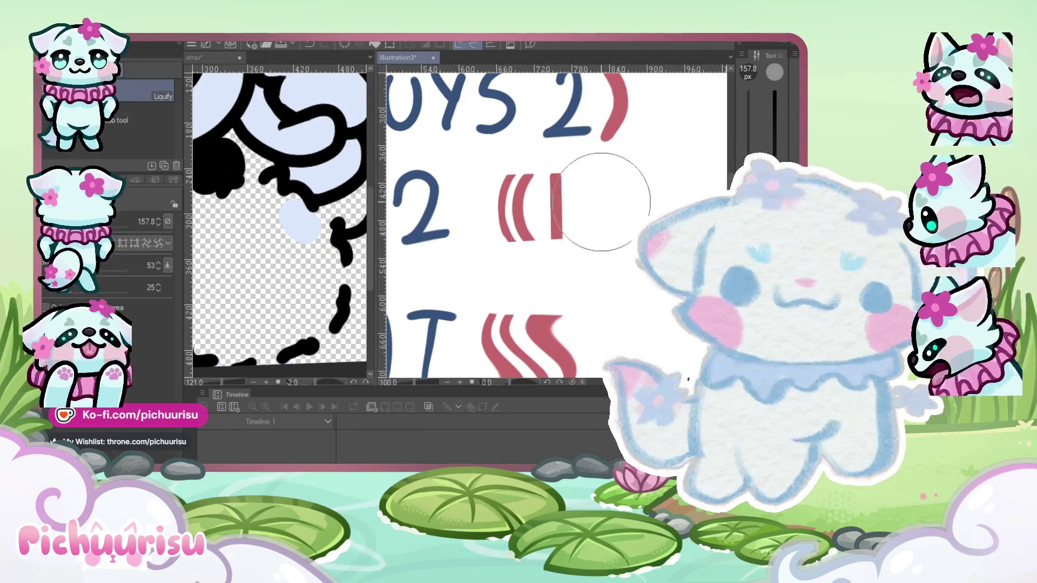
mouse_move(584, 204)
left_mouse_down()
mouse_move(597, 186)
mouse_move(575, 213)
mouse_move(567, 209)
mouse_move(595, 213)
mouse_move(559, 253)
left_mouse_up()
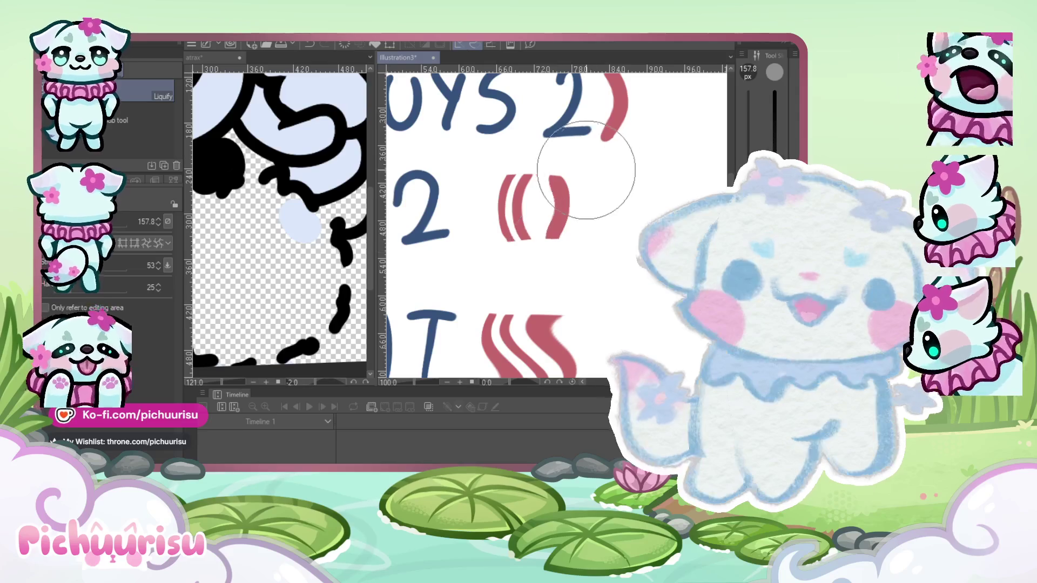
scroll(567, 216, "down", 4)
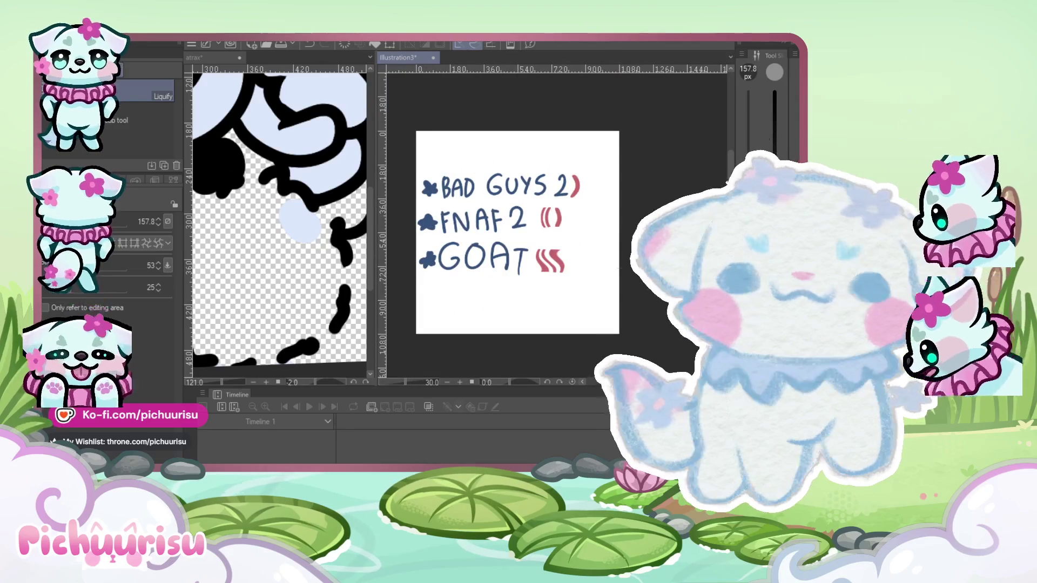
left_click_drag(375, 273, 702, 273)
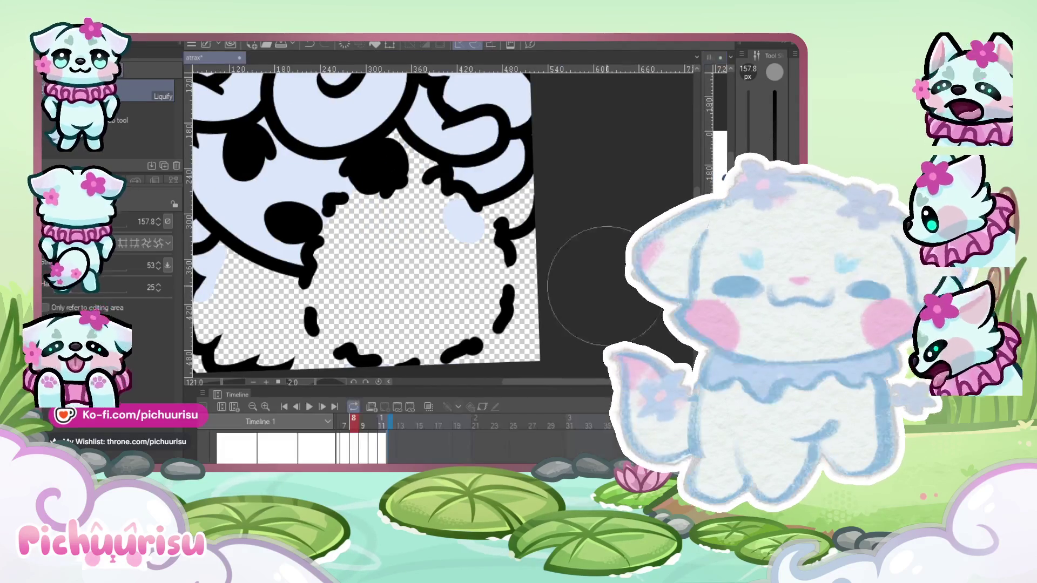
On frame 8, push the fill below the nose and paint pale blue into the gap beneath it.
scroll(390, 233, "down", 1)
scroll(386, 228, "down", 1)
mouse_move(397, 248)
left_mouse_down()
mouse_move(394, 297)
mouse_move(405, 287)
left_mouse_up()
key("p")
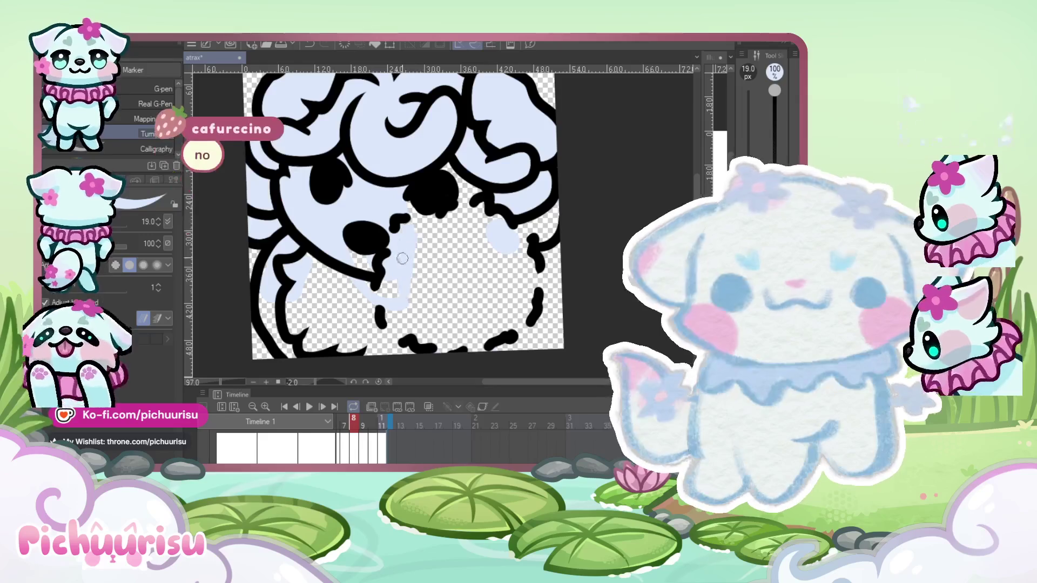
mouse_move(443, 238)
left_mouse_down()
mouse_move(463, 256)
mouse_move(454, 300)
mouse_move(470, 312)
mouse_move(500, 284)
mouse_move(510, 216)
mouse_move(540, 227)
left_mouse_up()
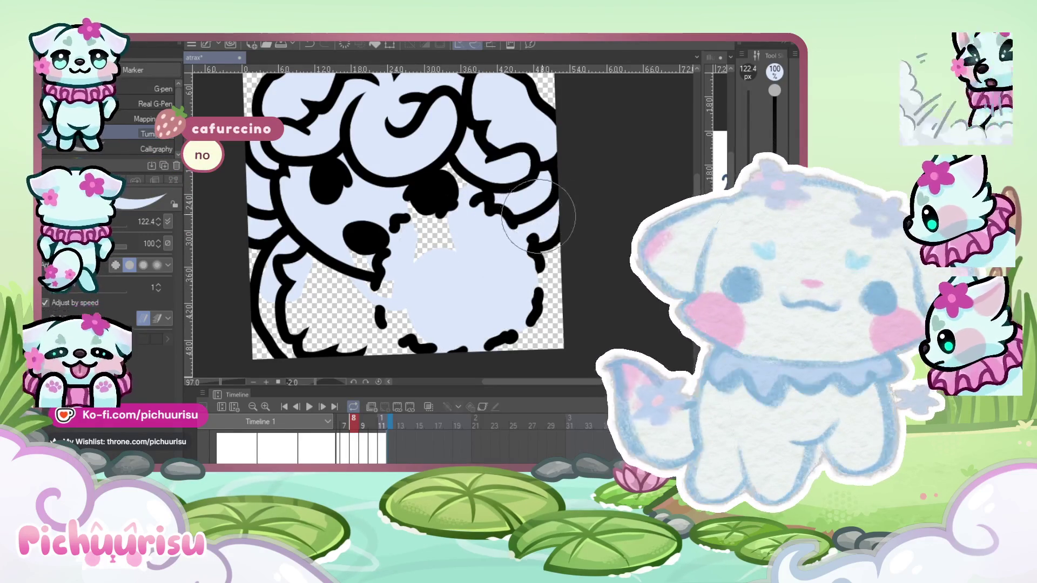
scroll(538, 217, "up", 2)
scroll(535, 204, "down", 3)
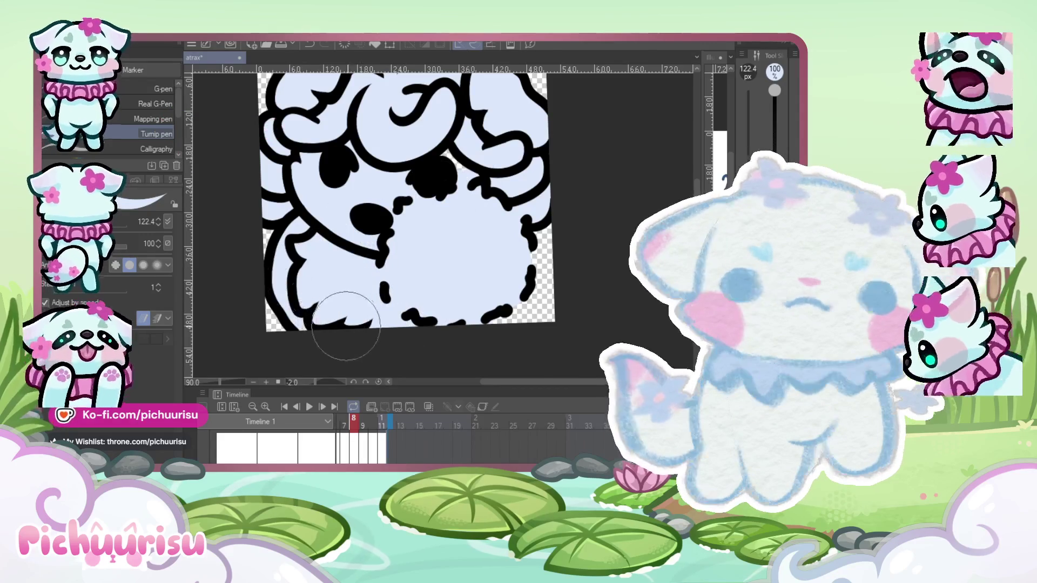
scroll(324, 249, "up", 3)
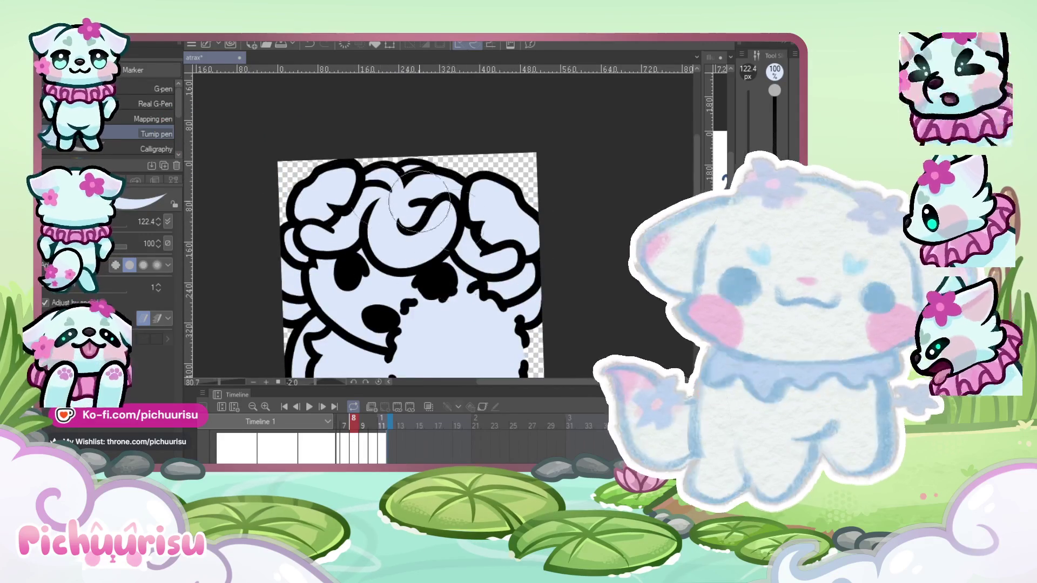
scroll(329, 232, "down", 3)
scroll(338, 286, "up", 2)
scroll(339, 286, "up", 3)
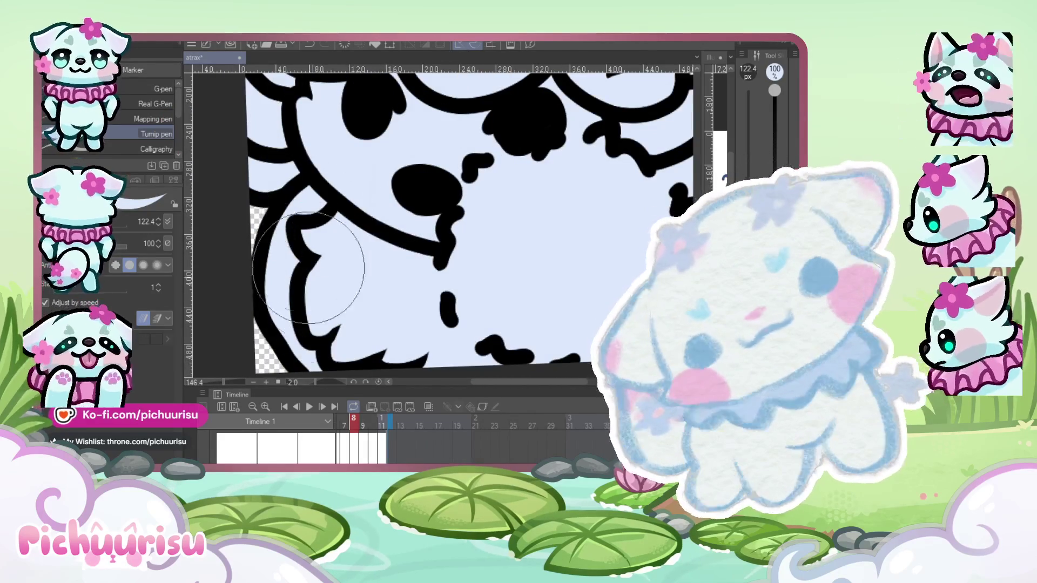
scroll(347, 266, "down", 2)
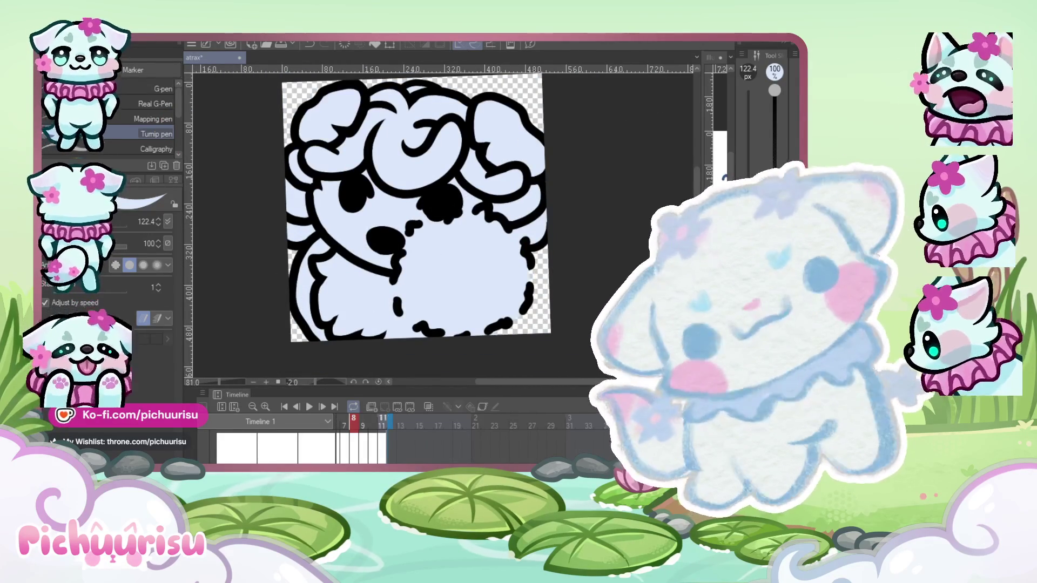
Advance to frame 9 and paint pale blue into the lower-left body.
key("Right")
left_click_drag(338, 259, 324, 302)
scroll(324, 297, "up", 4)
Trim the lower edge of the black outline with a much smaller eraser.
scroll(318, 281, "up", 4)
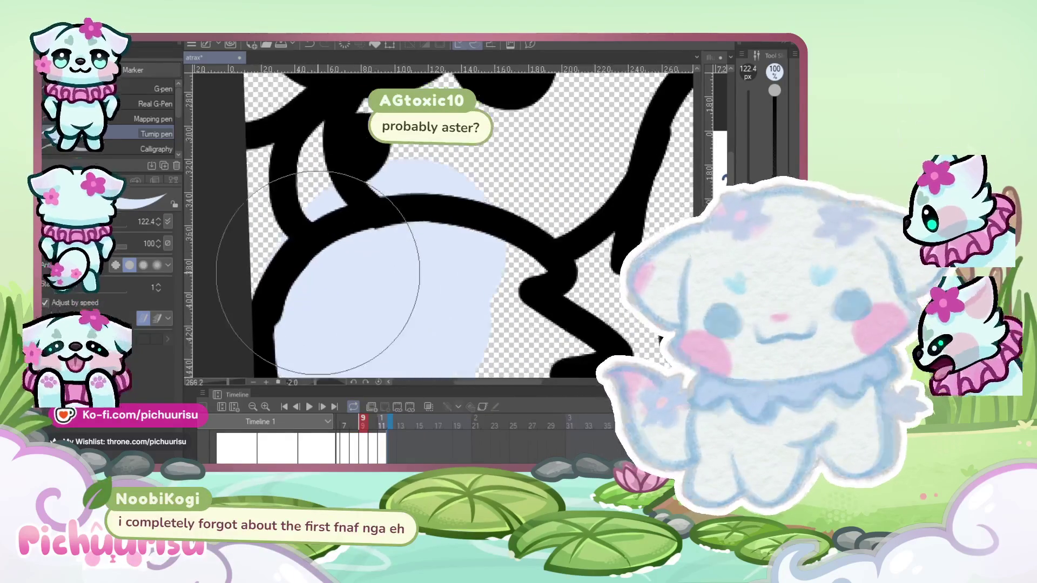
key("e")
key("bracketleft")
key("bracketleft")
key("bracketleft")
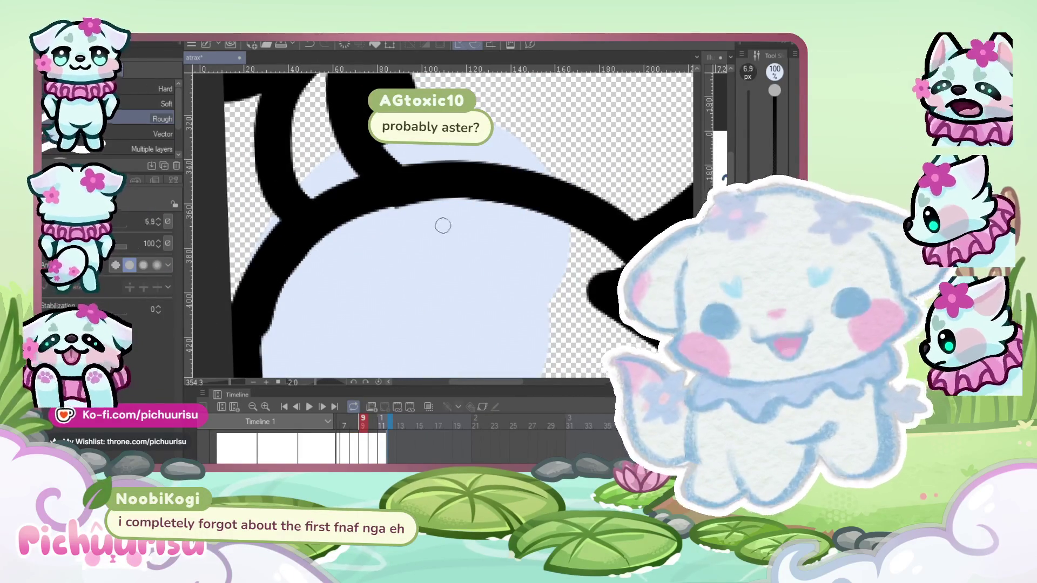
scroll(280, 292, "up", 1)
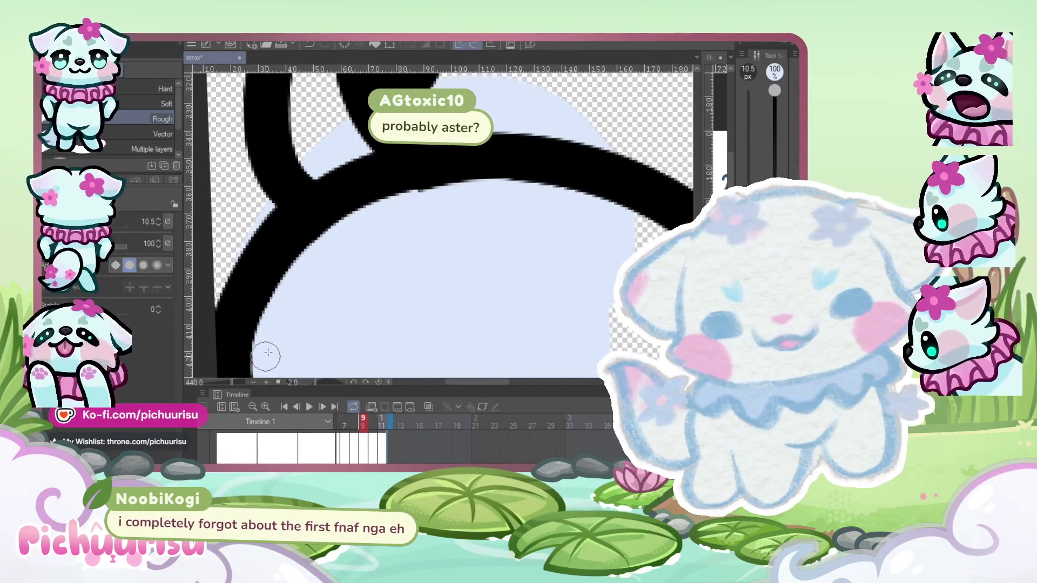
left_click_drag(405, 204, 425, 200)
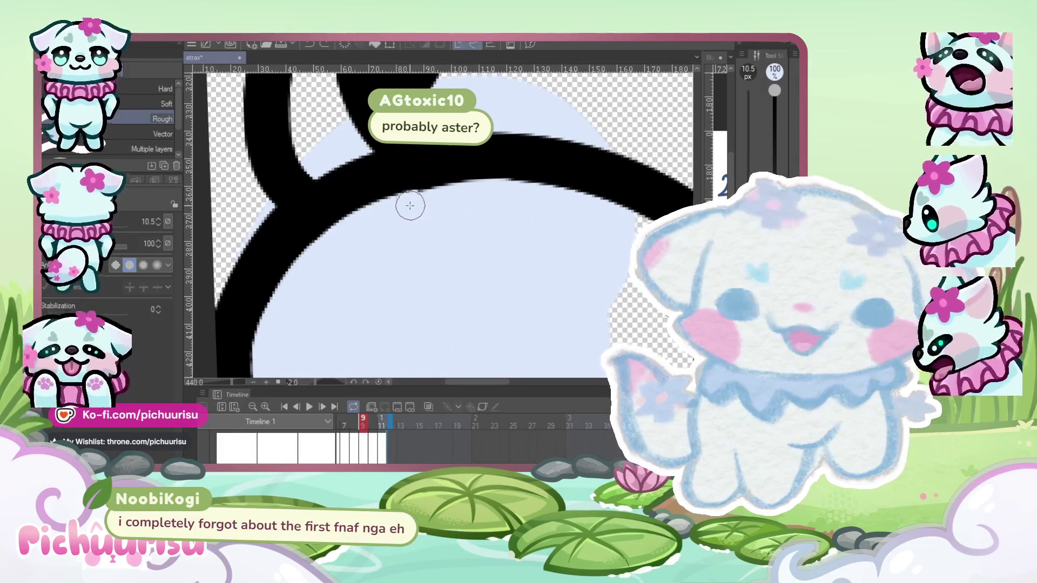
scroll(420, 269, "down", 3)
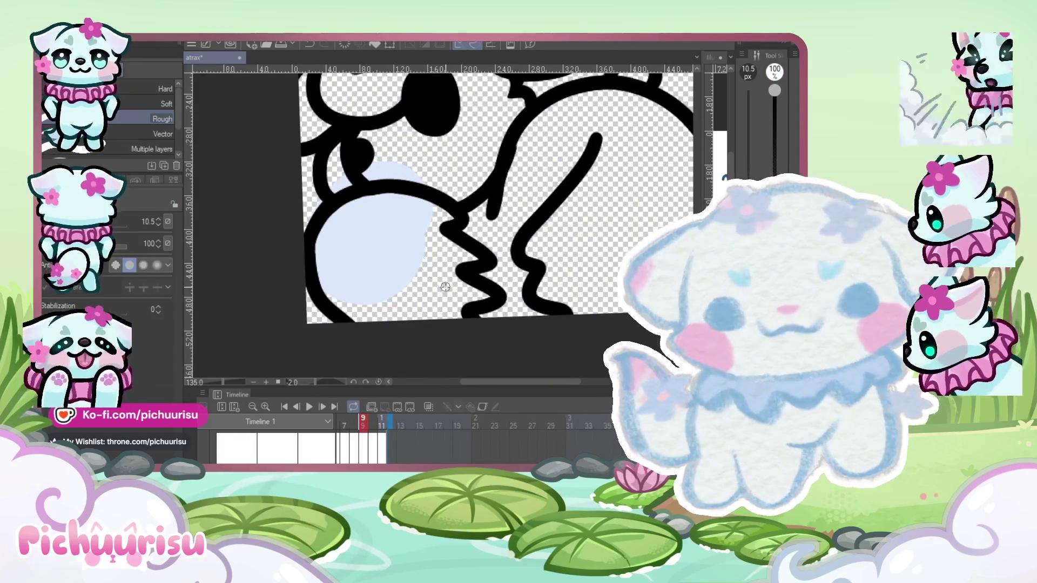
scroll(427, 277, "up", 5)
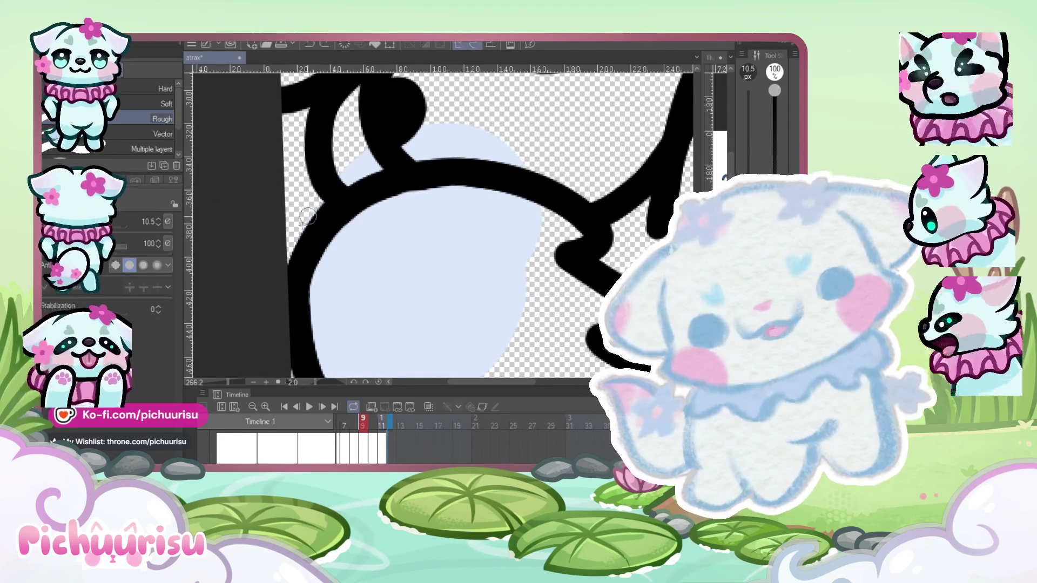
scroll(295, 279, "down", 4)
Paint pale blue across frame 9's body to the right of the inner line.
key("p")
scroll(324, 299, "down", 3)
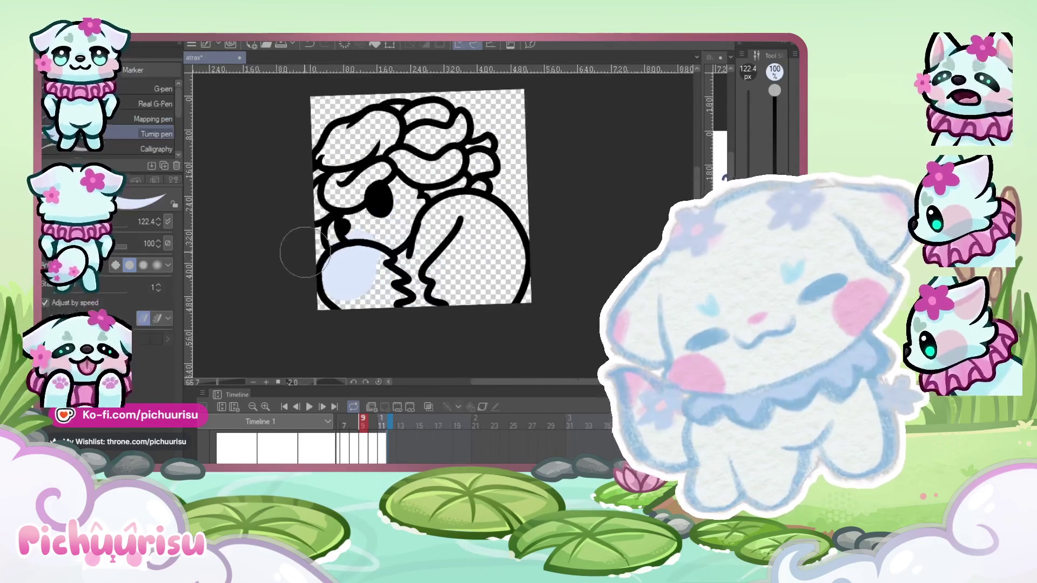
scroll(324, 299, "up", 2)
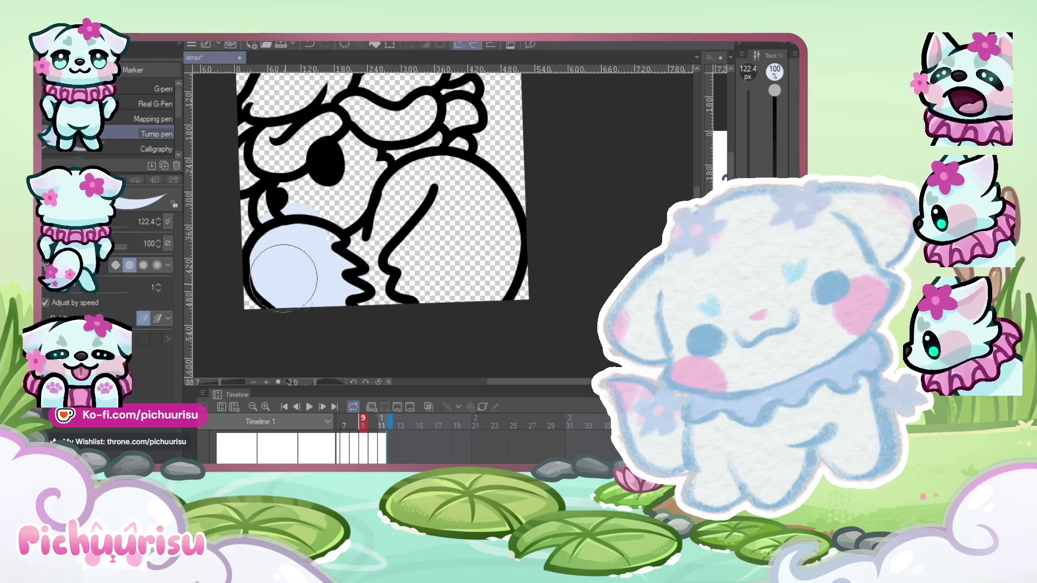
mouse_move(421, 284)
left_mouse_down()
mouse_move(439, 231)
mouse_move(456, 270)
mouse_move(479, 278)
mouse_move(504, 237)
left_mouse_up()
scroll(446, 281, "up", 1)
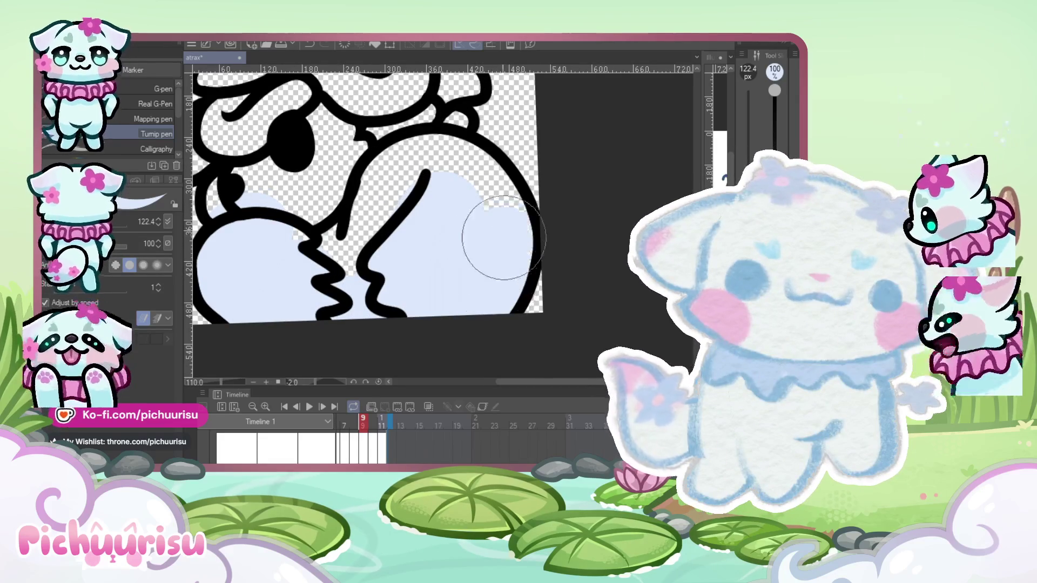
scroll(399, 176, "down", 4)
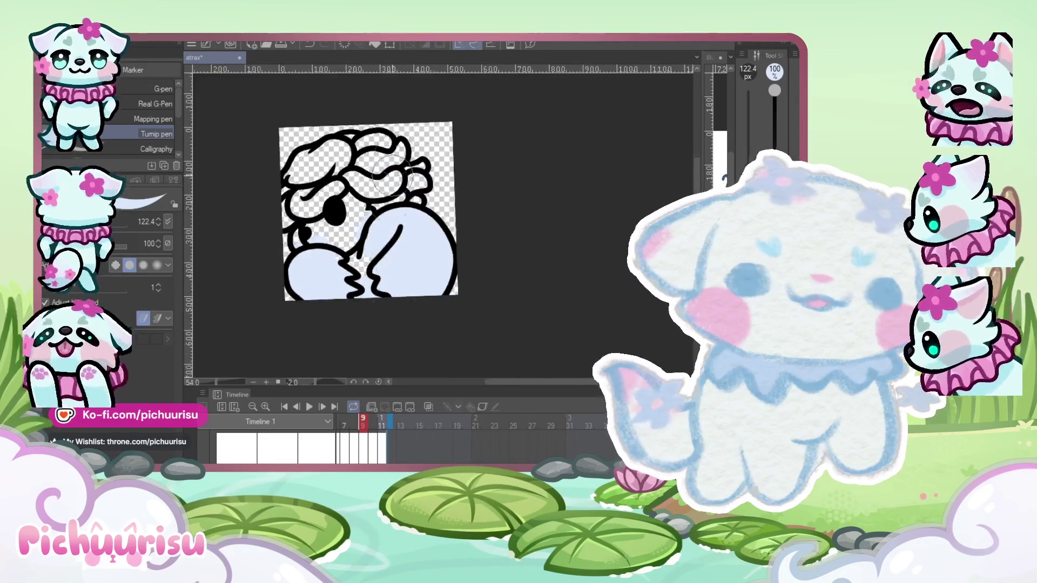
Paint pale blue into frame 9's hair gaps and erase the stray overspill.
scroll(391, 174, "up", 5)
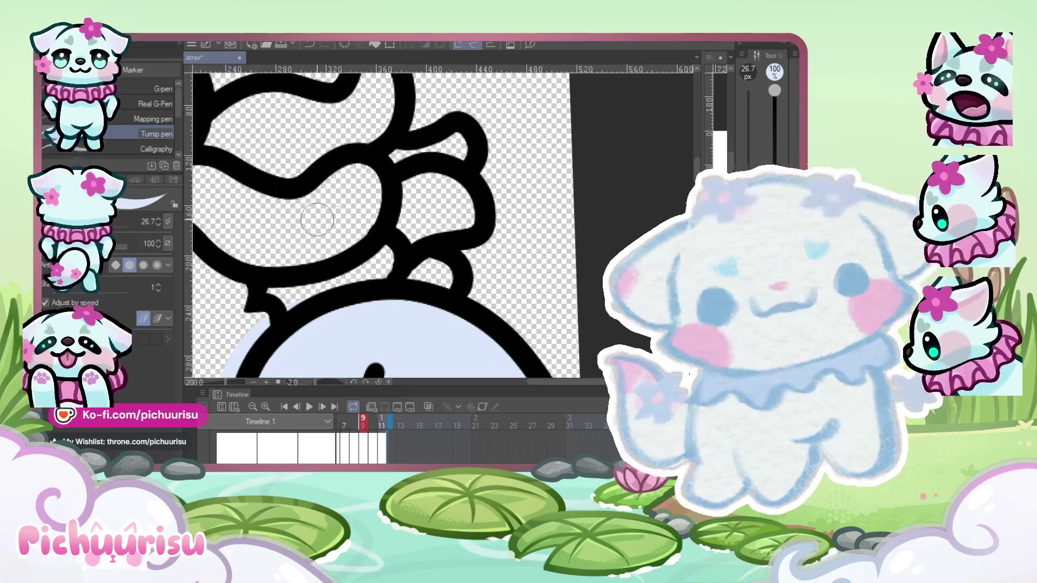
scroll(534, 286, "up", 1)
mouse_move(415, 254)
left_mouse_down()
mouse_move(399, 270)
mouse_move(340, 237)
mouse_move(392, 208)
mouse_move(438, 207)
mouse_move(378, 216)
left_mouse_up()
scroll(426, 185, "down", 2)
scroll(389, 162, "up", 3)
scroll(302, 219, "down", 2)
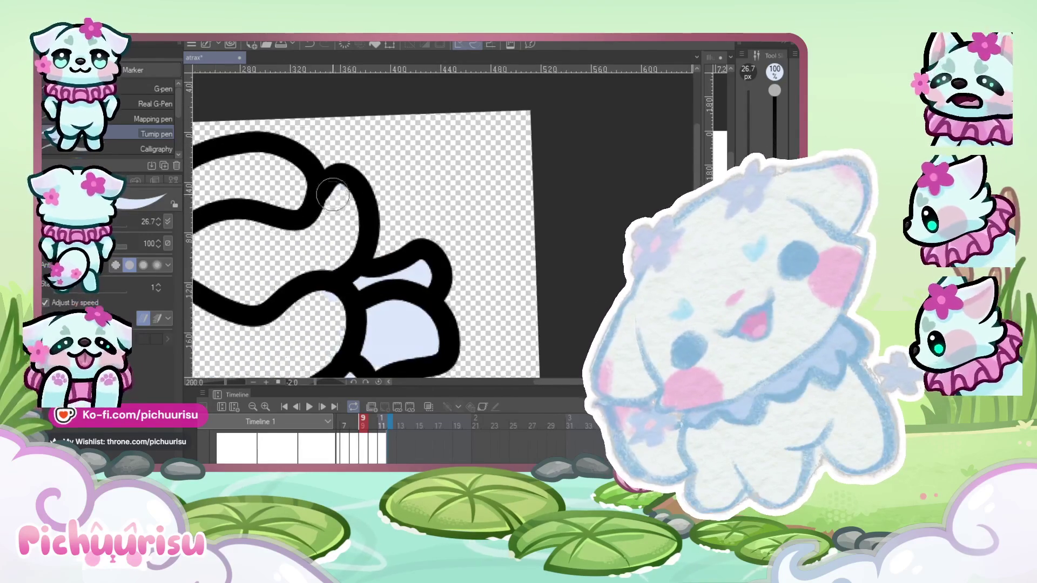
scroll(351, 253, "down", 1)
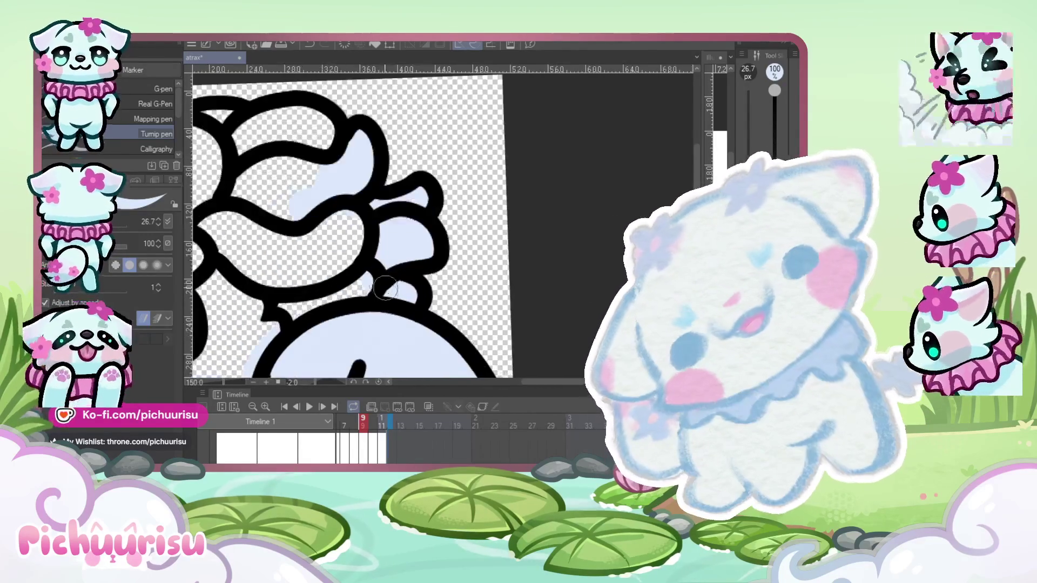
scroll(385, 288, "up", 2)
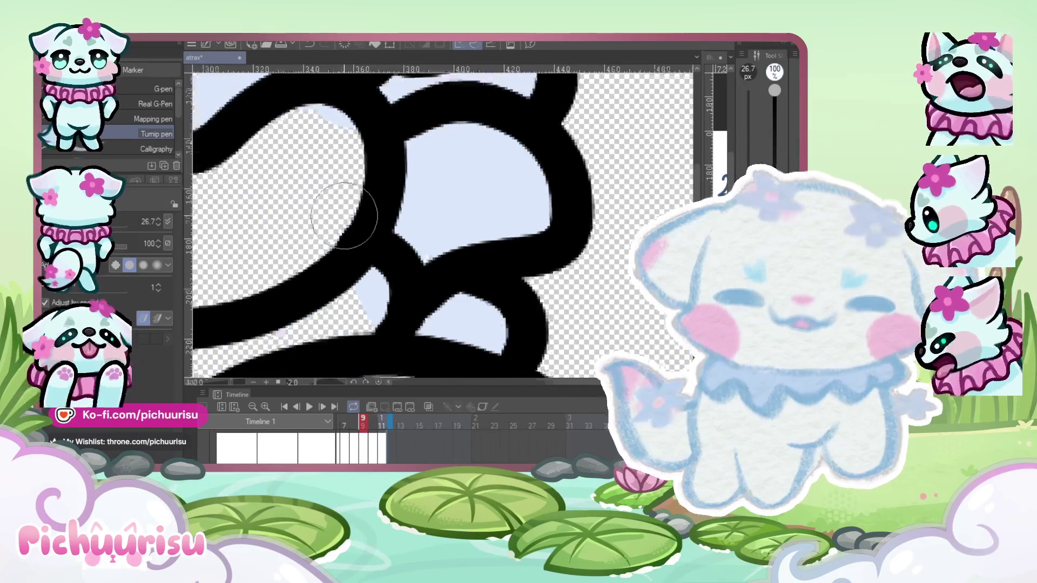
scroll(344, 216, "down", 1)
key("e")
scroll(337, 218, "up", 3)
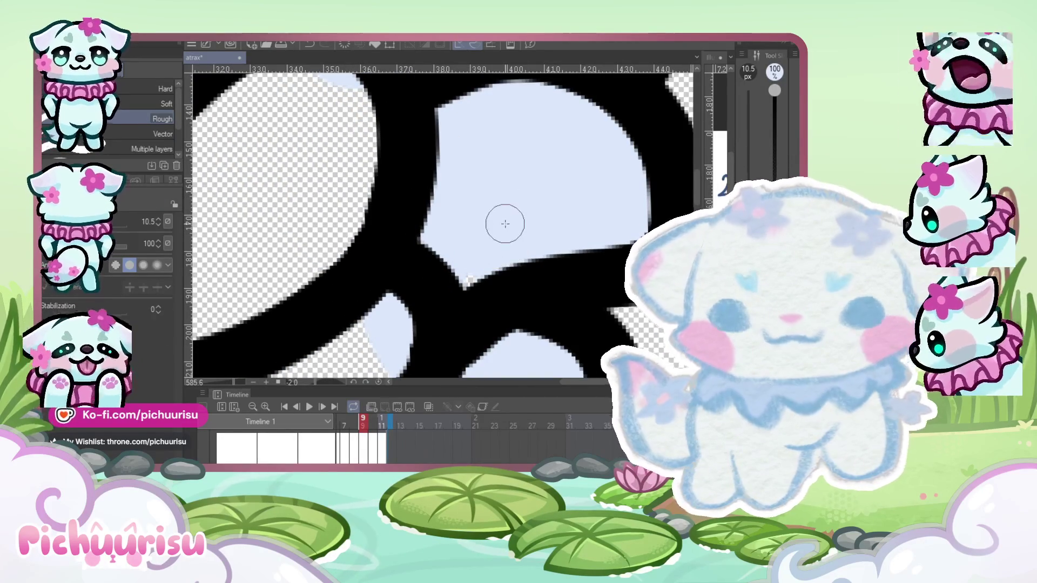
scroll(505, 222, "down", 3)
key("p")
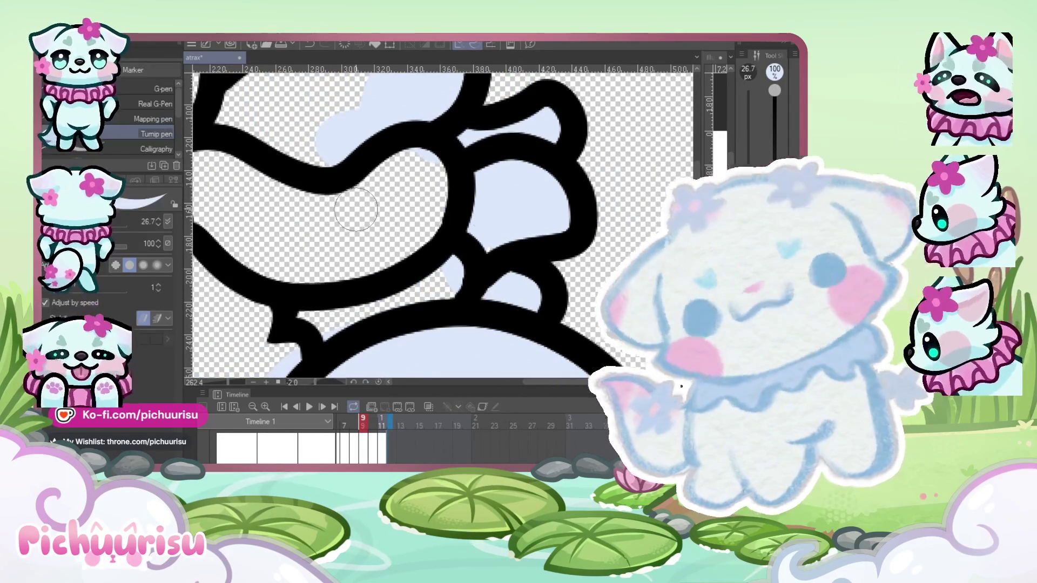
Fill the inside of the head outline and its remaining transparent areas with pale blue.
scroll(356, 210, "down", 3)
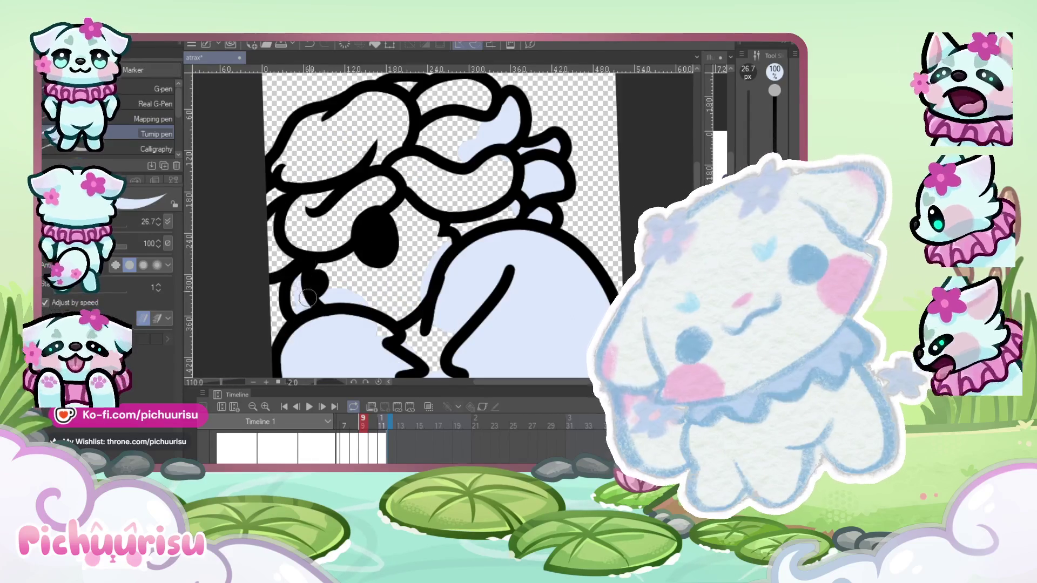
scroll(278, 235, "up", 1)
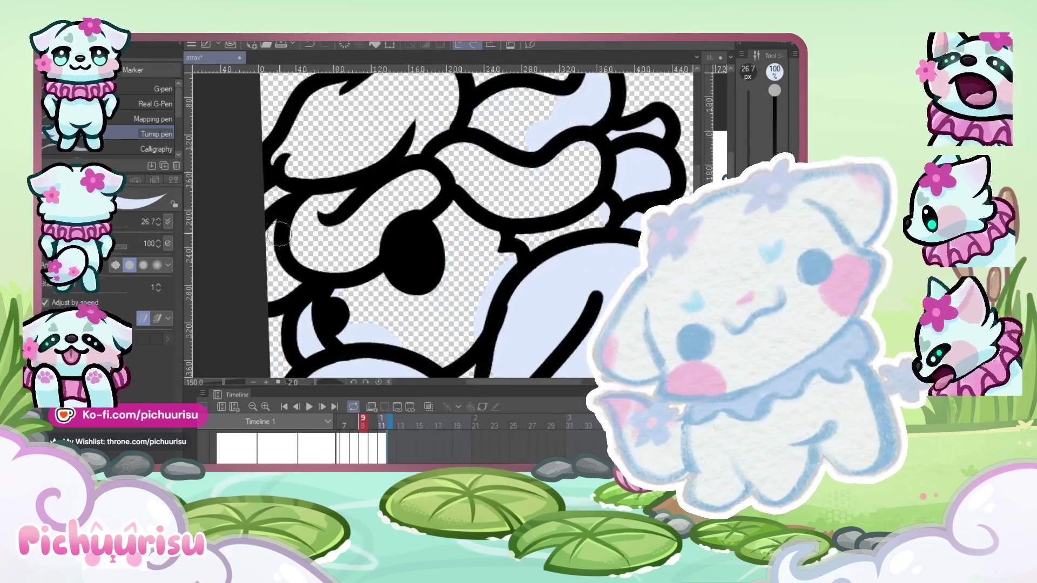
scroll(275, 268, "down", 2)
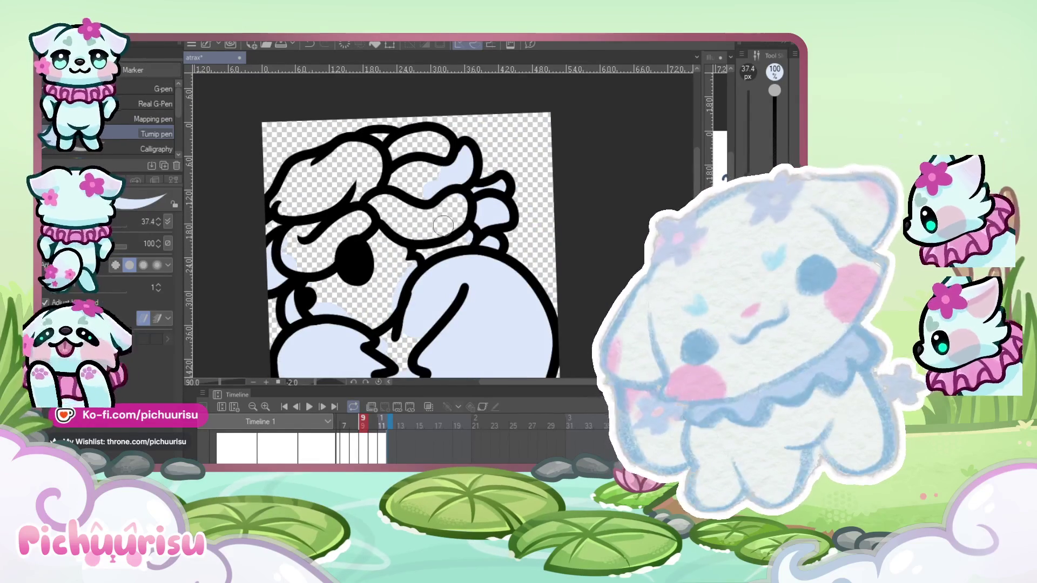
scroll(443, 226, "up", 1)
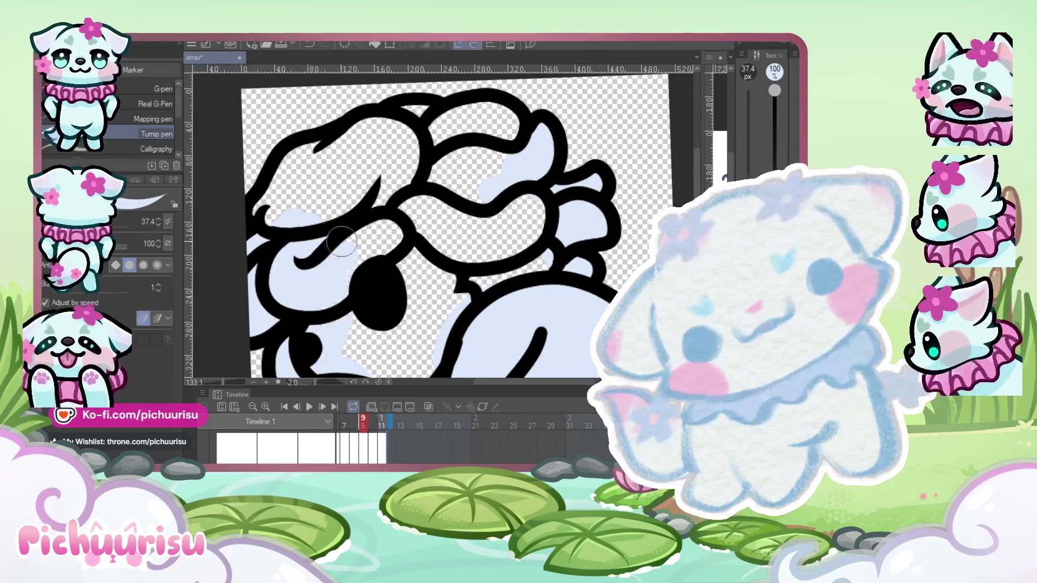
scroll(341, 242, "down", 2)
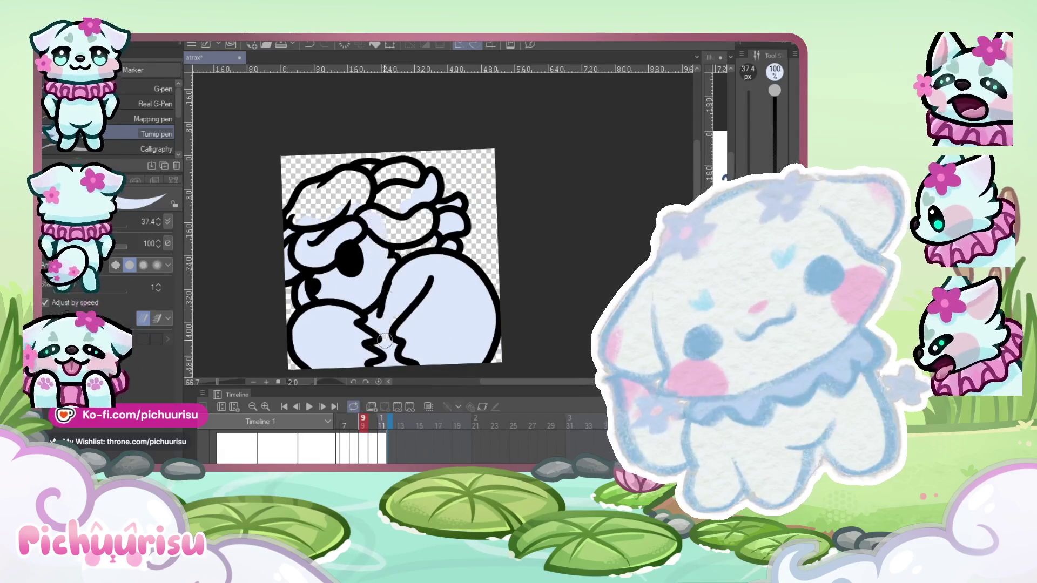
scroll(392, 329, "up", 3)
mouse_move(248, 274)
left_mouse_down()
mouse_move(319, 194)
mouse_move(389, 162)
mouse_move(518, 155)
left_mouse_up()
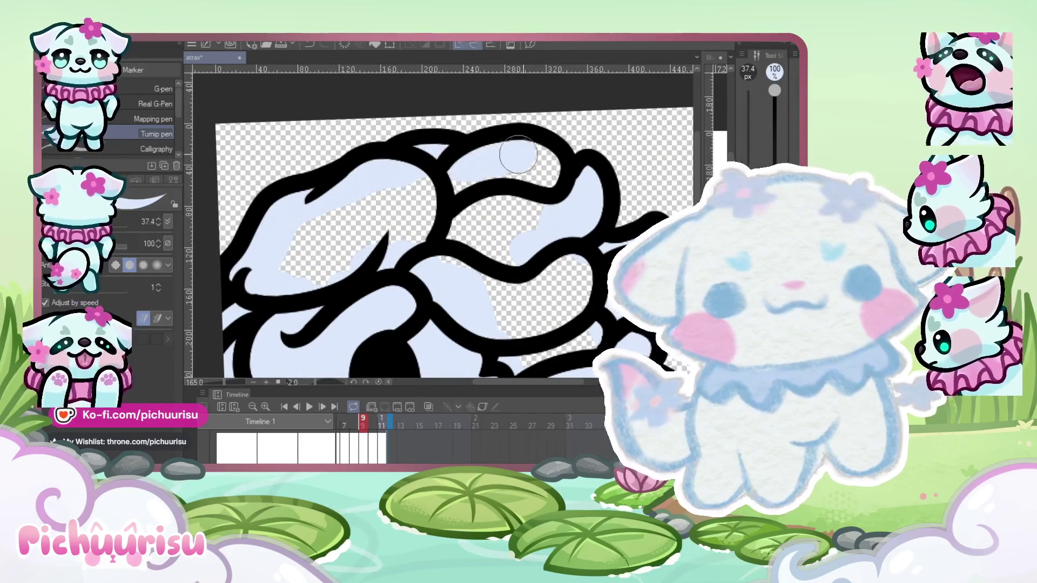
scroll(378, 232, "down", 3)
scroll(346, 227, "up", 3)
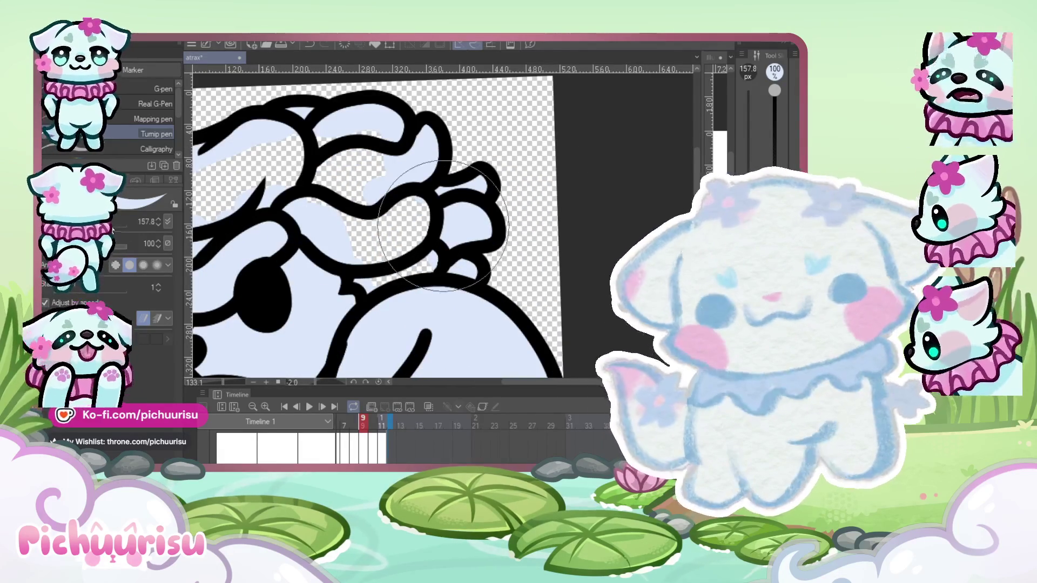
mouse_move(382, 259)
left_mouse_down()
mouse_move(410, 238)
mouse_move(361, 173)
mouse_move(259, 168)
mouse_move(282, 189)
left_mouse_up()
scroll(282, 189, "down", 3)
scroll(282, 189, "up", 3)
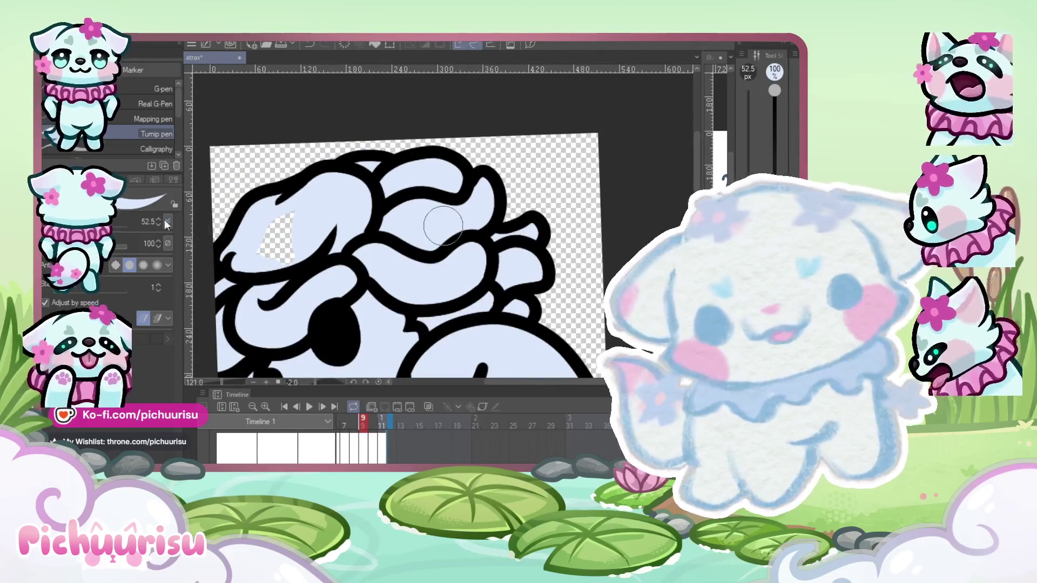
scroll(271, 232, "up", 2)
scroll(290, 261, "down", 4)
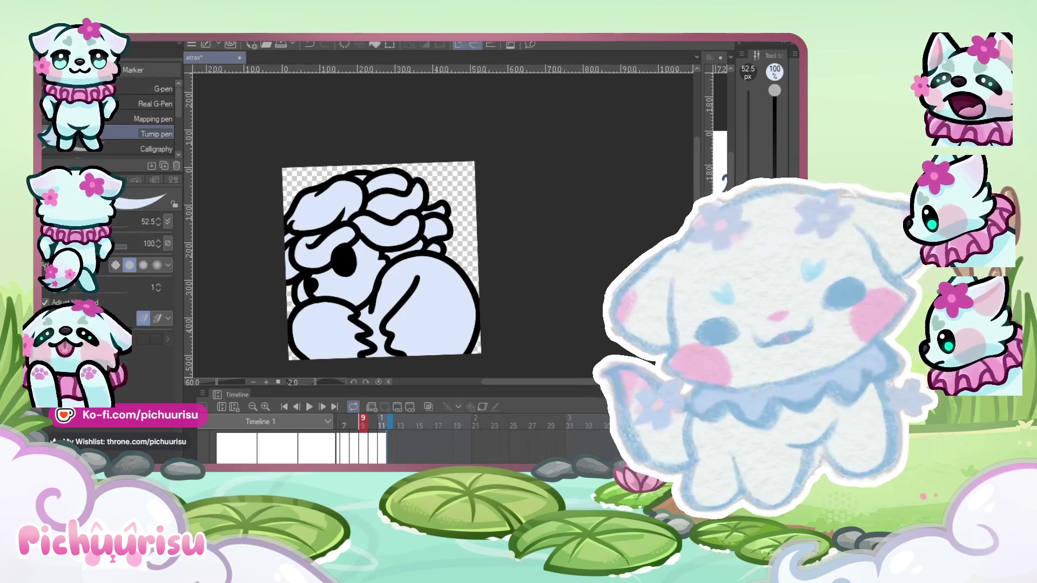
Zoom out to check frame 9's finished fill, then step forward to frame 10.
scroll(437, 246, "up", 5)
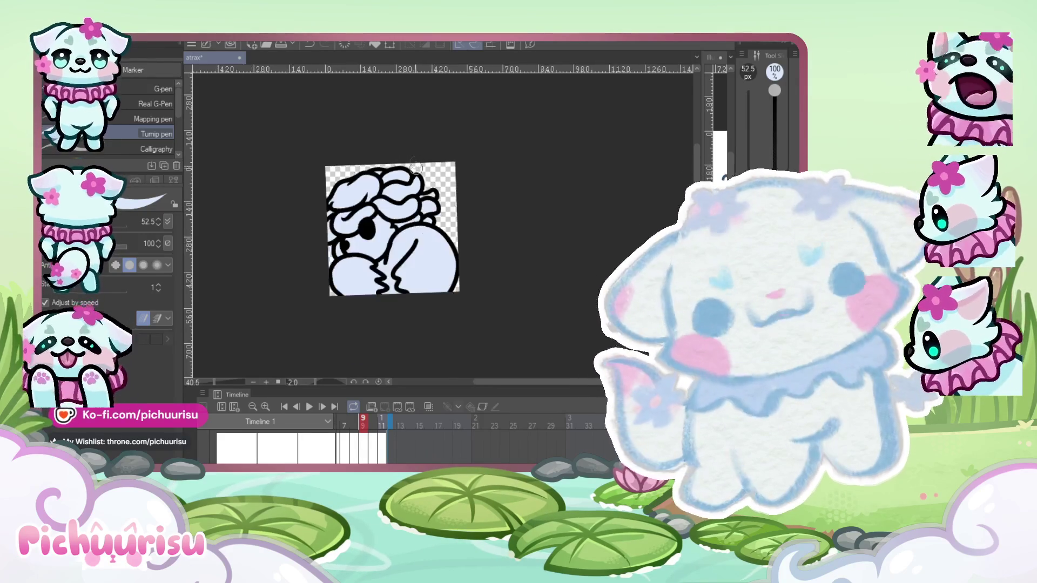
scroll(435, 253, "up", 2)
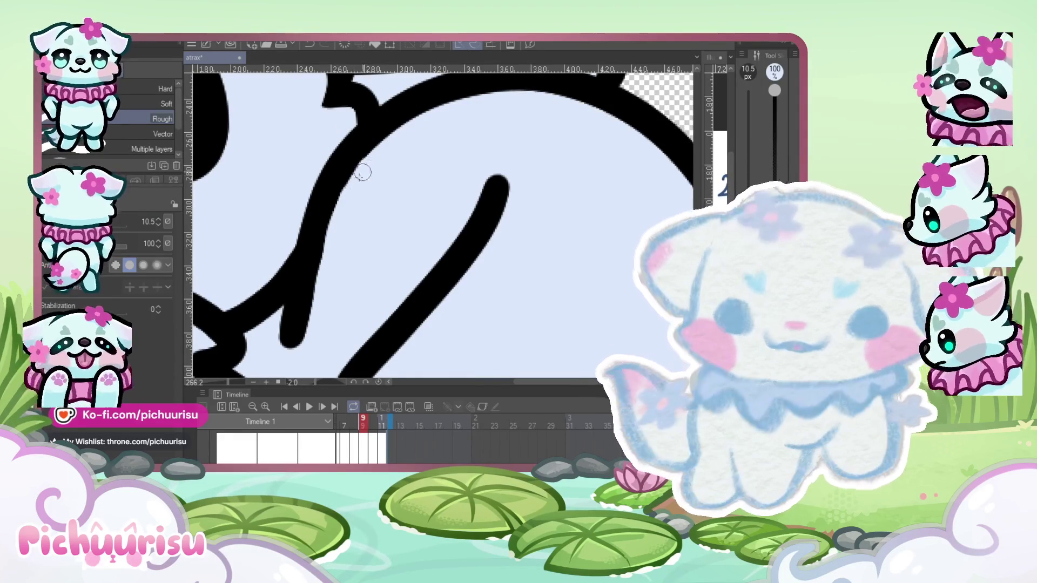
scroll(386, 146, "up", 3)
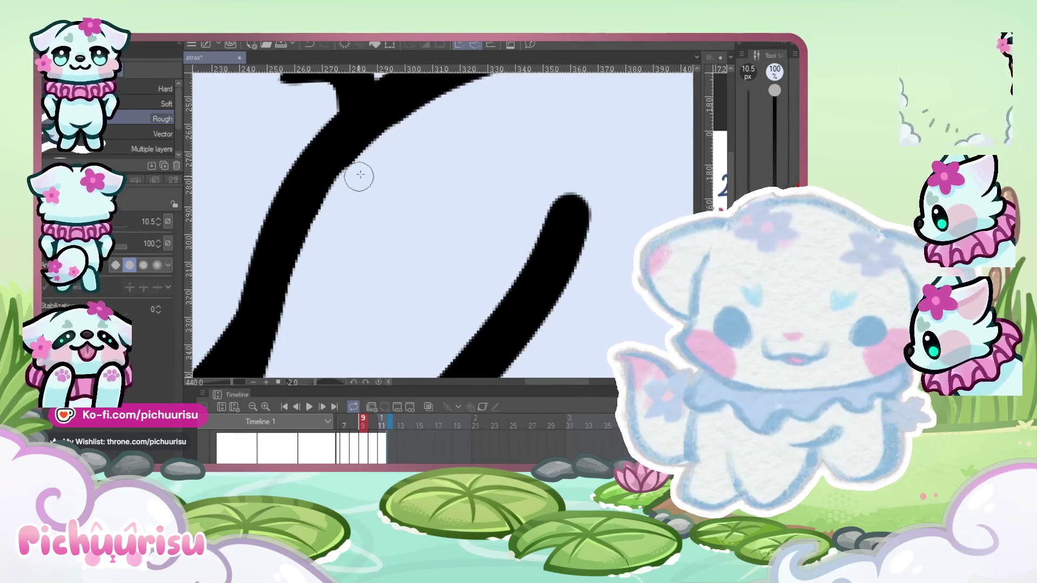
scroll(376, 152, "down", 3)
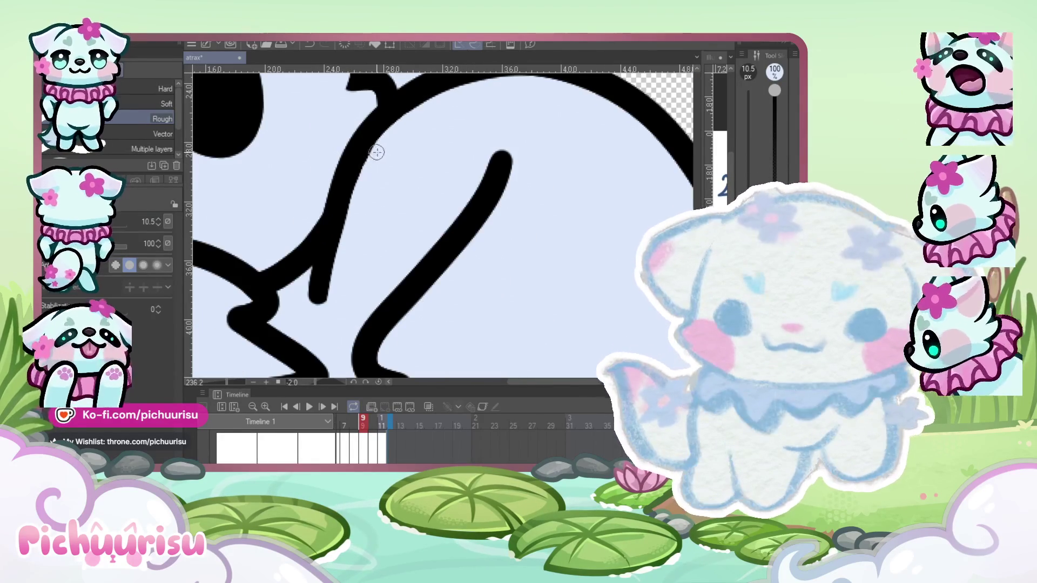
scroll(347, 264, "down", 5)
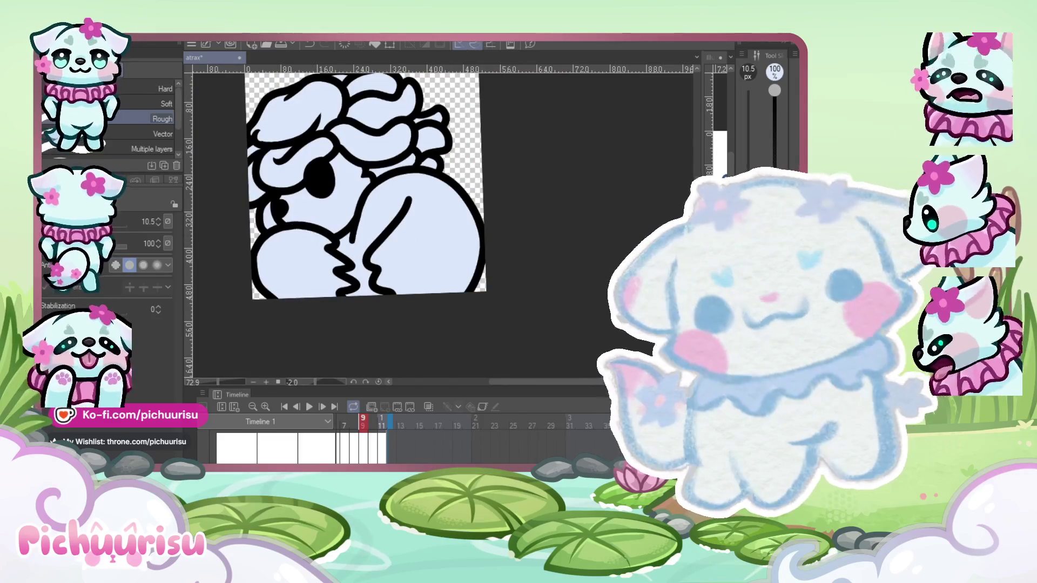
key("Right")
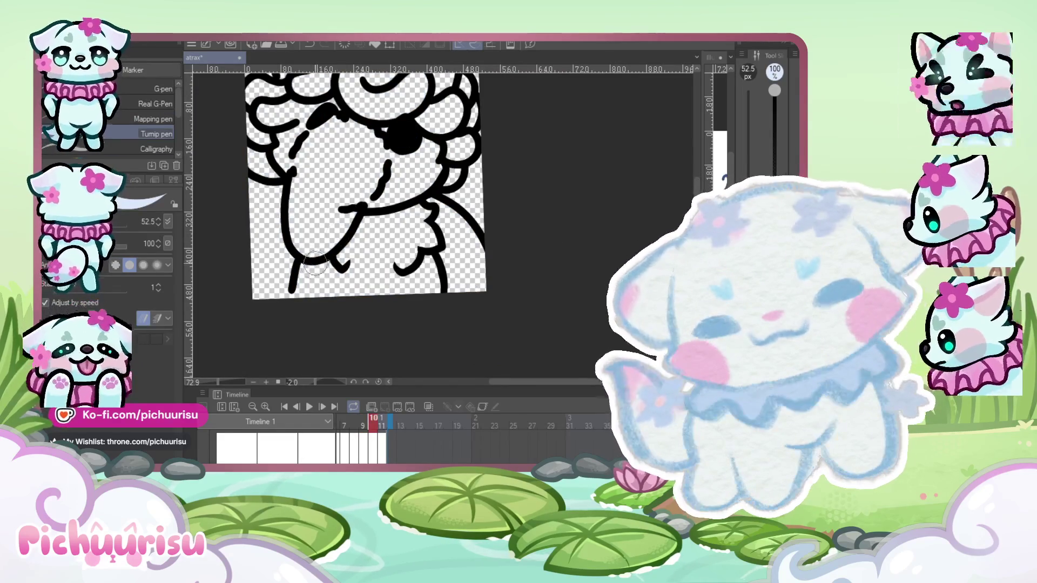
Paint pale blue over frame 10's lower body and down the right arm.
scroll(315, 265, "up", 2)
key("j")
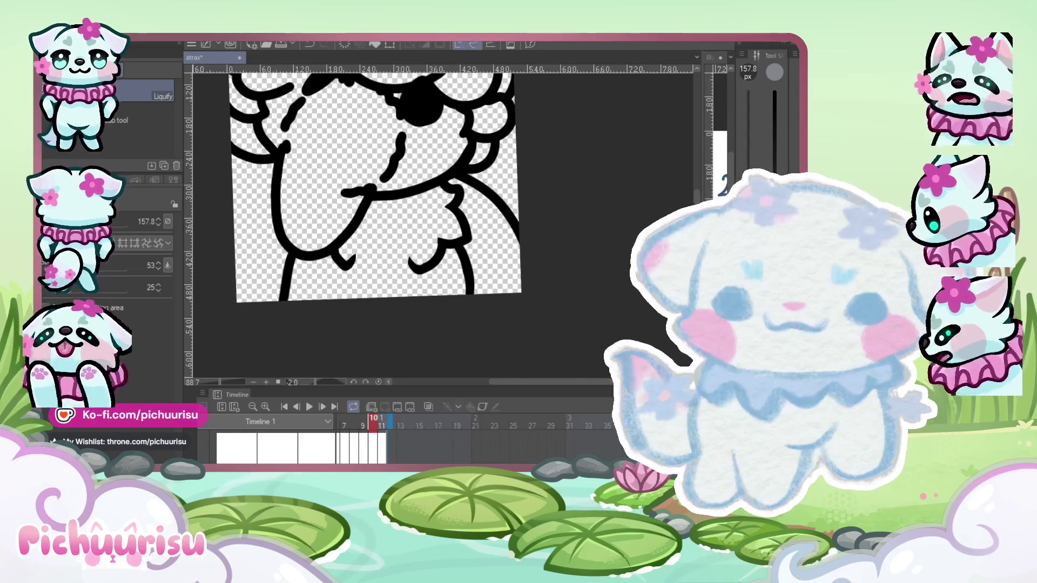
scroll(351, 243, "down", 2)
scroll(352, 243, "up", 4)
key("p")
left_click_drag(294, 324, 308, 265)
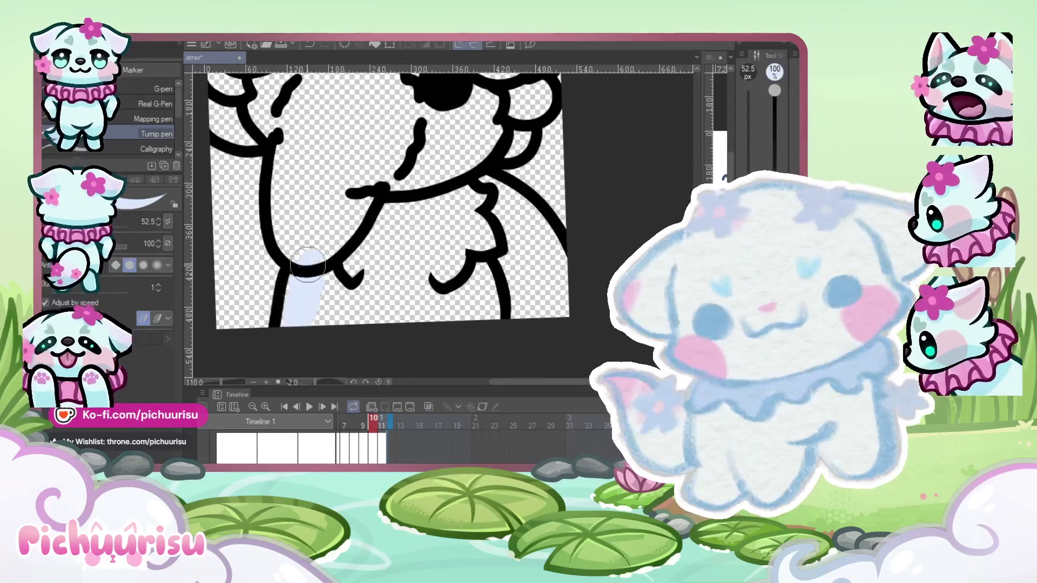
scroll(307, 264, "down", 1)
left_click_drag(486, 216, 396, 246)
mouse_move(442, 338)
left_mouse_down()
mouse_move(393, 249)
mouse_move(319, 240)
mouse_move(286, 243)
mouse_move(243, 286)
mouse_move(240, 324)
left_mouse_up()
Fill the left cheek, the area around the eye and the top of the head pale blue.
scroll(276, 266, "down", 3)
scroll(276, 266, "up", 3)
left_click_drag(250, 216, 239, 278)
left_click_drag(183, 190, 232, 244)
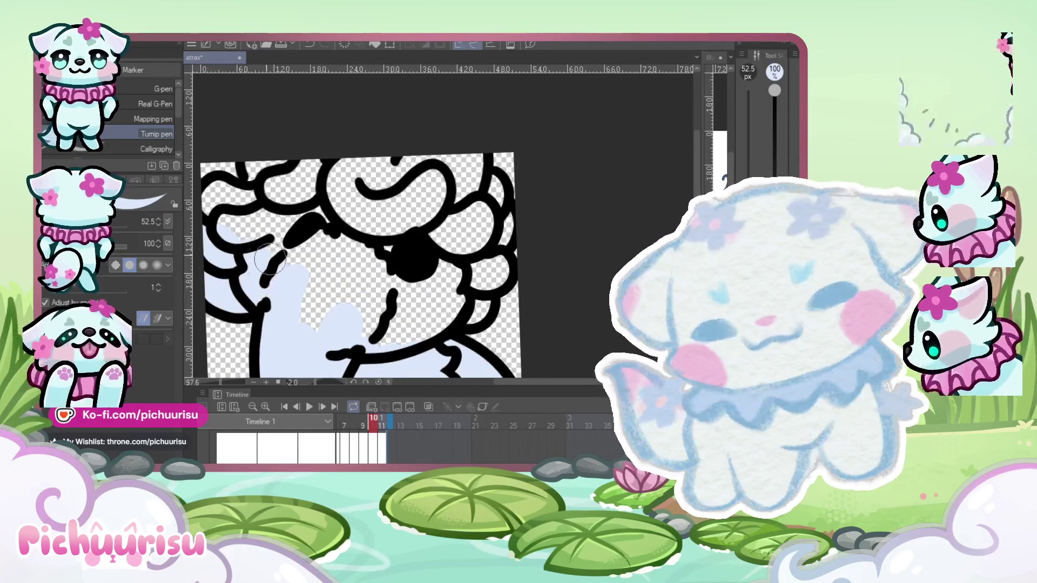
scroll(255, 254, "up", 2)
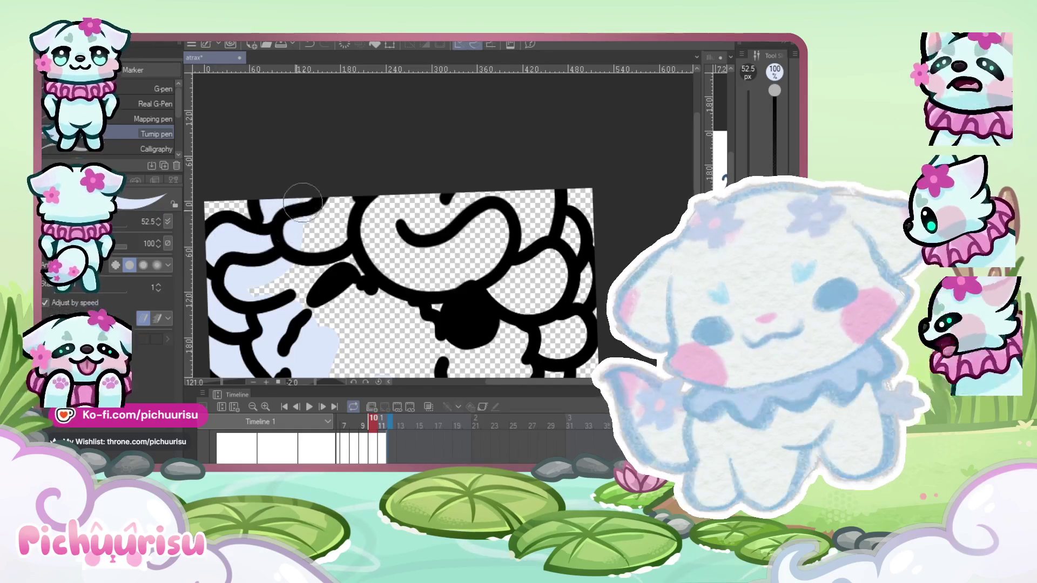
scroll(260, 245, "down", 2)
scroll(427, 312, "up", 2)
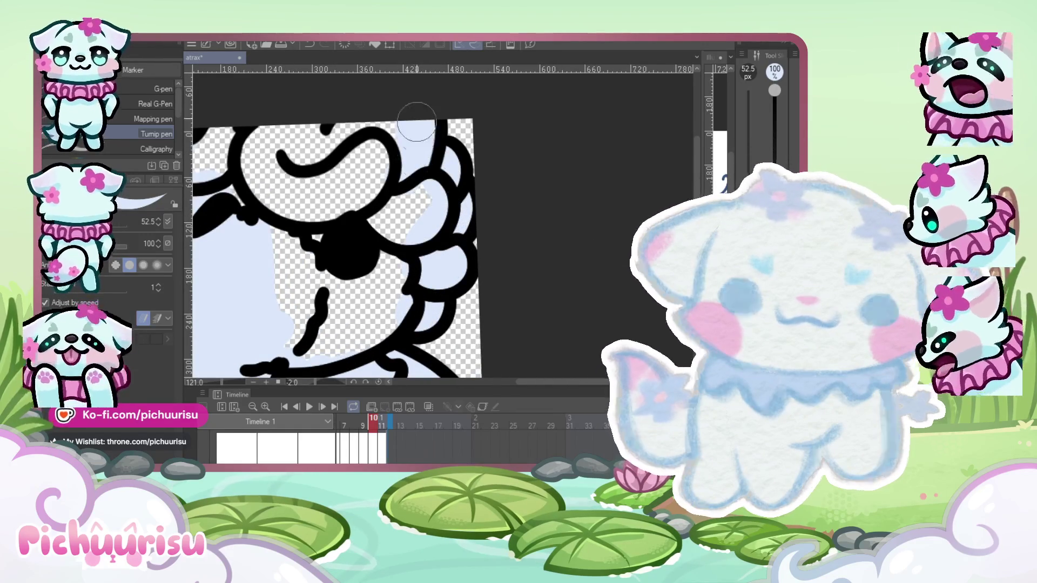
scroll(445, 169, "down", 1)
mouse_move(310, 189)
left_mouse_down()
mouse_move(324, 281)
mouse_move(362, 270)
mouse_move(387, 228)
left_mouse_up()
left_click_drag(400, 179, 282, 151)
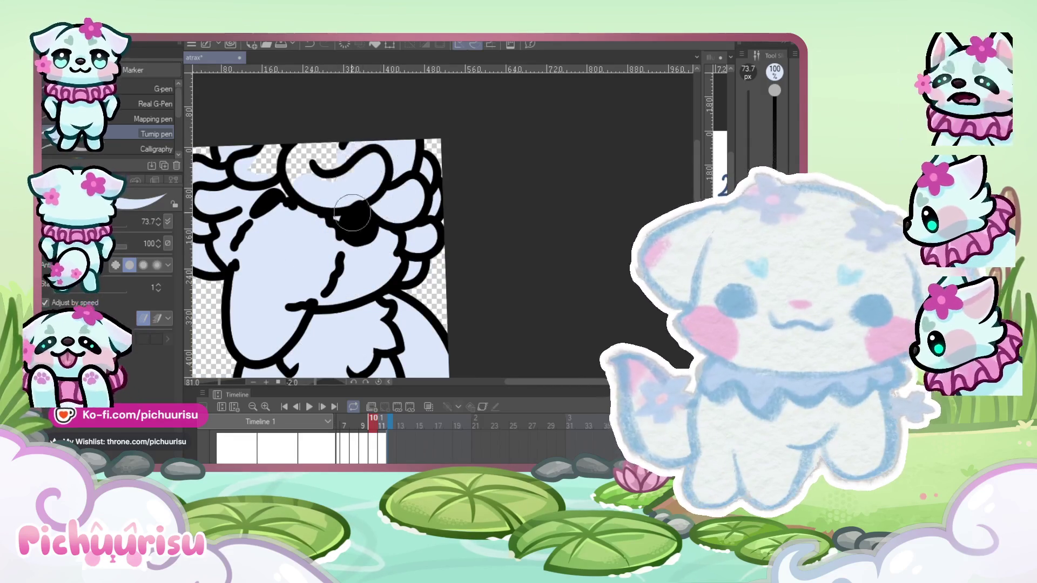
Shrink the brush for fine touch-ups, then advance to frame 11.
scroll(282, 142, "up", 2)
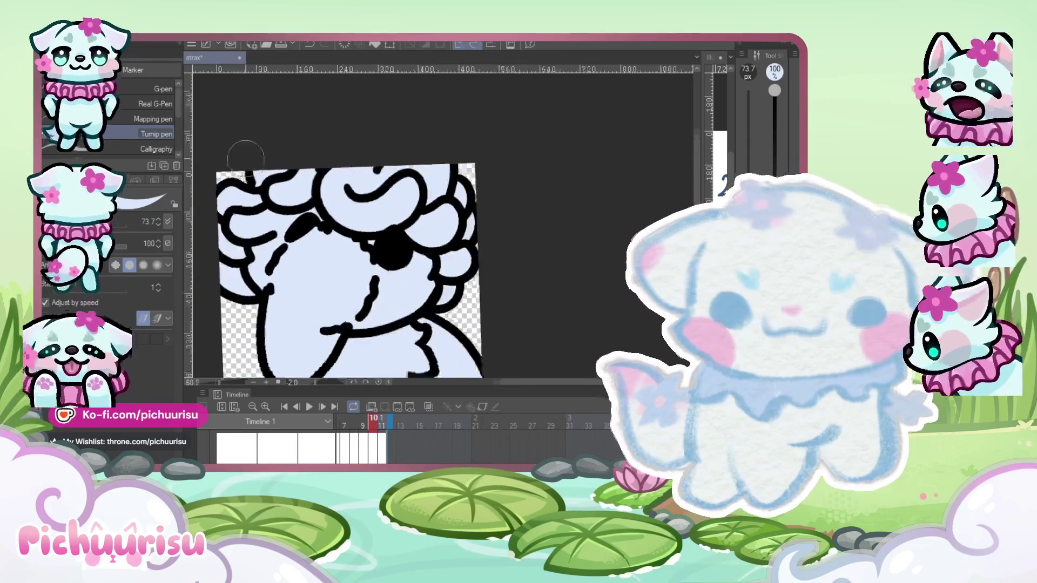
scroll(240, 172, "up", 2)
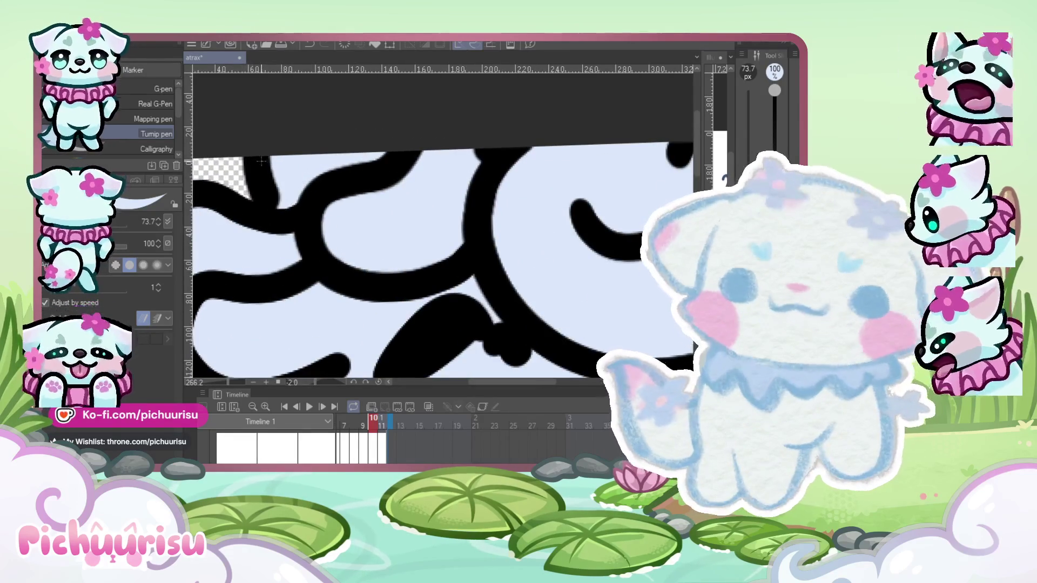
scroll(241, 173, "up", 3)
key("bracketleft")
key("bracketleft")
key("bracketleft")
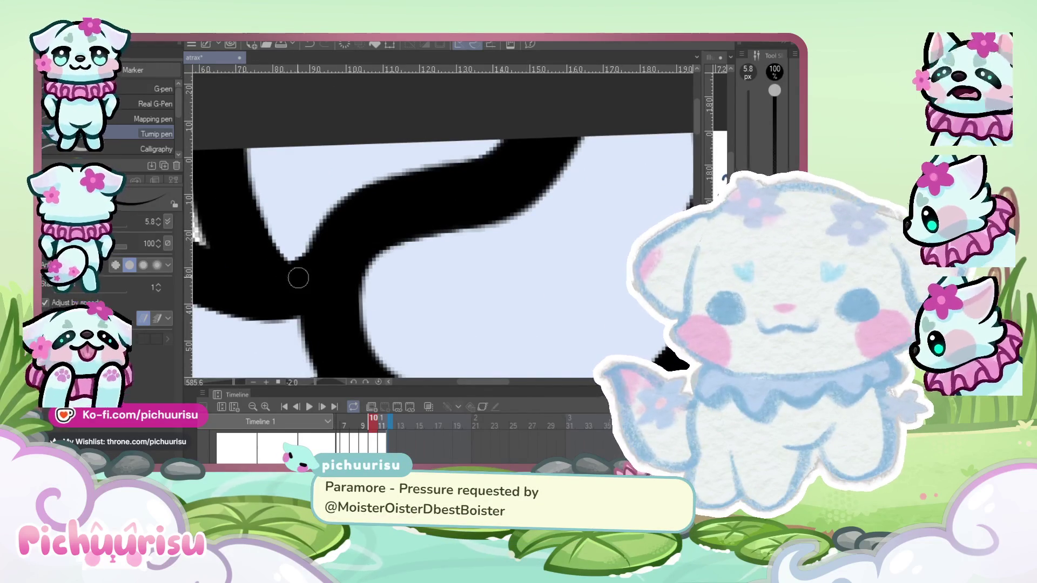
scroll(296, 276, "down", 6)
key("Right")
scroll(462, 272, "down", 1)
Lasso-fill frame 11's character pale blue with Enclose and fill, checking frame 10 for reference.
key("g")
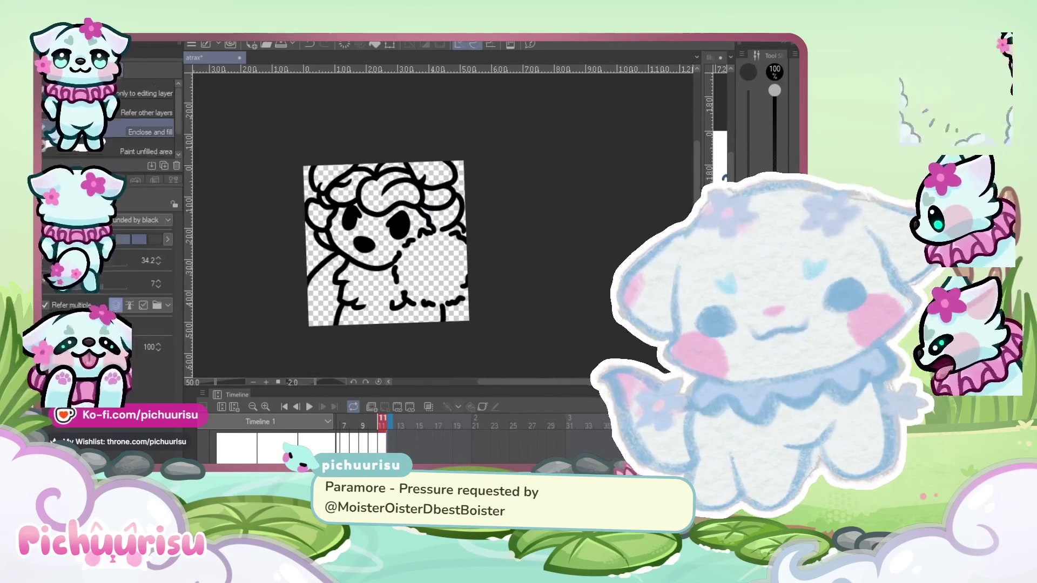
scroll(331, 243, "up", 1)
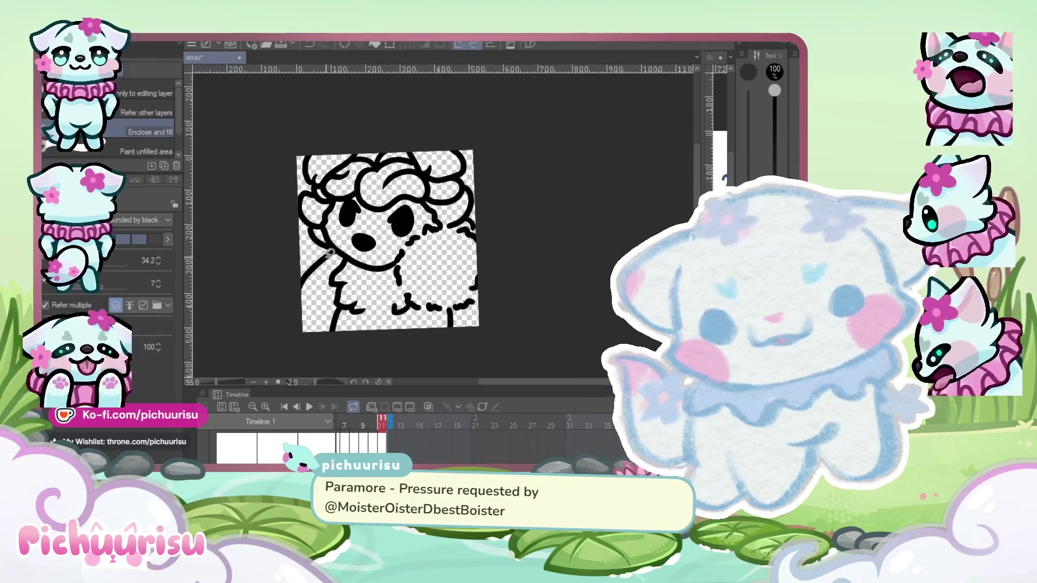
mouse_move(330, 240)
left_mouse_down()
mouse_move(454, 347)
mouse_move(456, 293)
mouse_move(513, 192)
mouse_move(476, 205)
mouse_move(470, 141)
mouse_move(390, 110)
mouse_move(322, 129)
mouse_move(309, 174)
mouse_move(322, 212)
left_mouse_up()
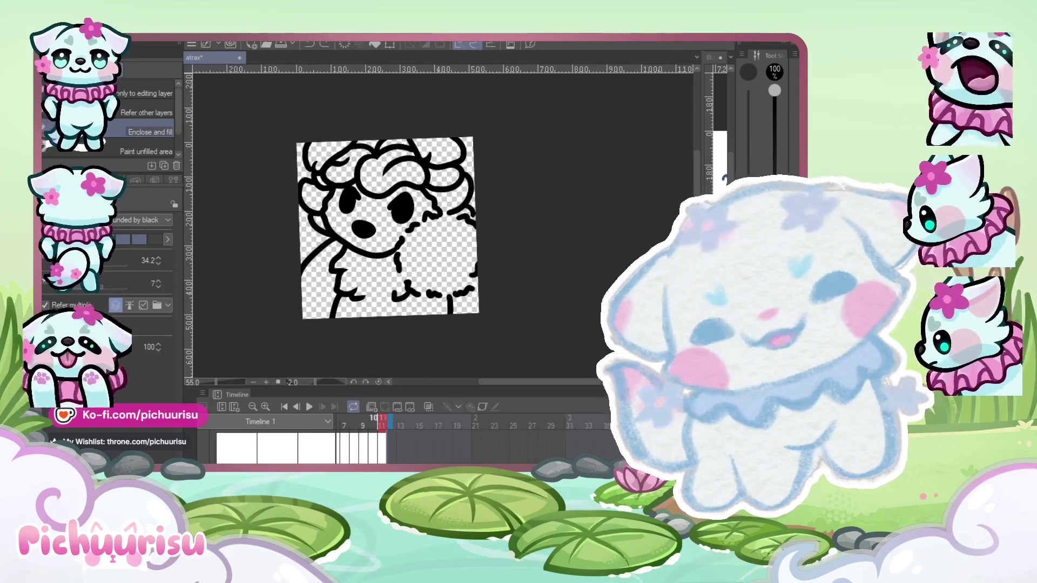
key("comma")
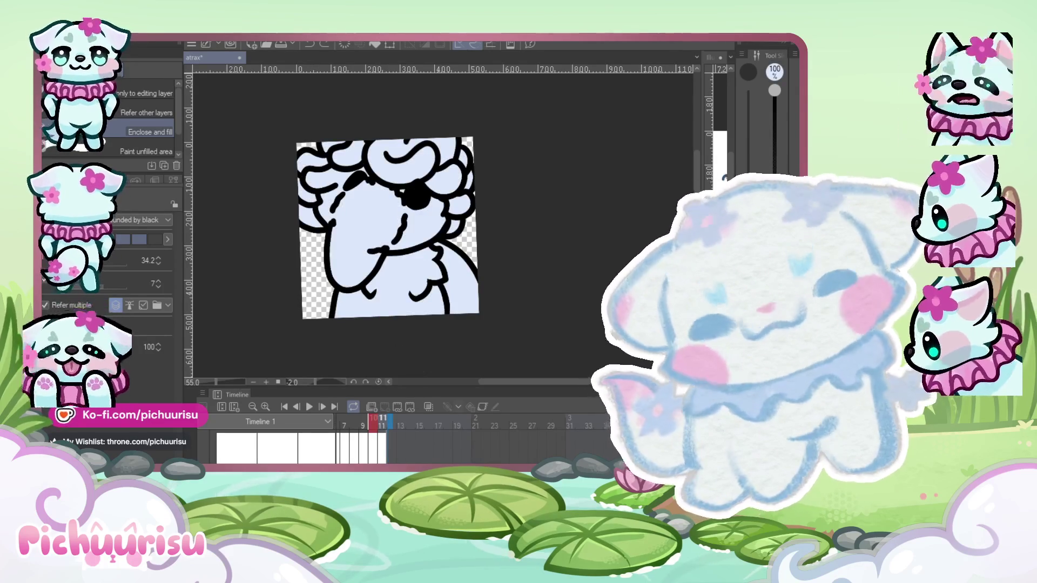
key("period")
left_click_drag(330, 233, 281, 318)
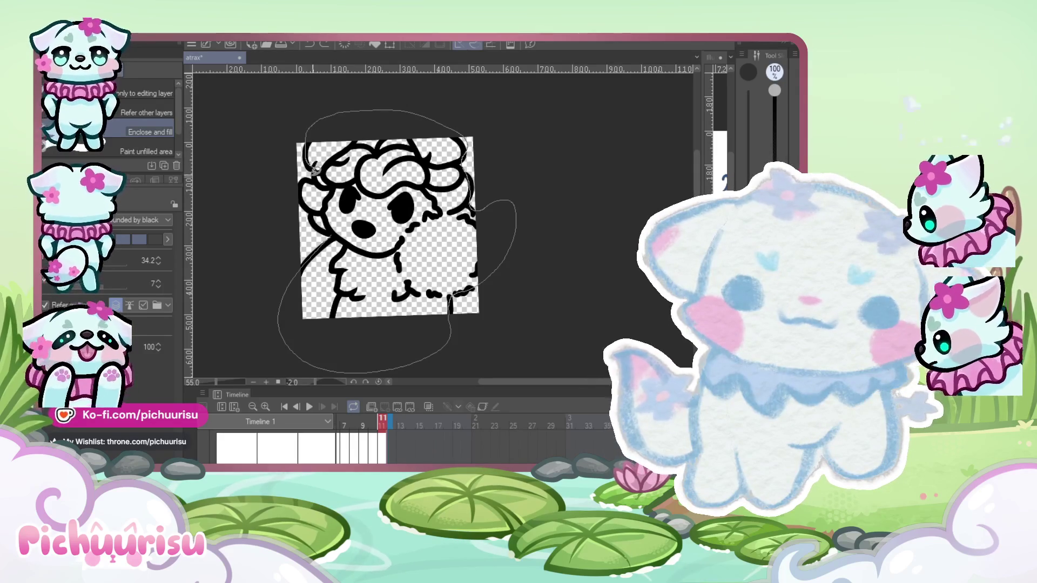
left_click_drag(348, 237, 381, 341)
scroll(322, 249, "up", 2)
left_click_drag(322, 250, 280, 271)
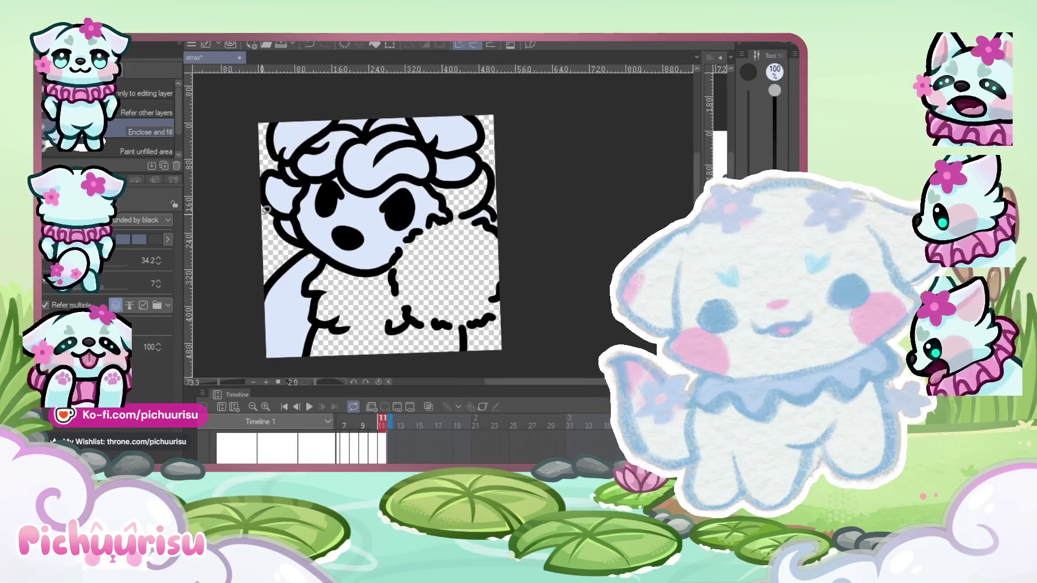
Paint pale blue over the bare right side of the body with the pen.
key("p")
scroll(275, 260, "up", 2)
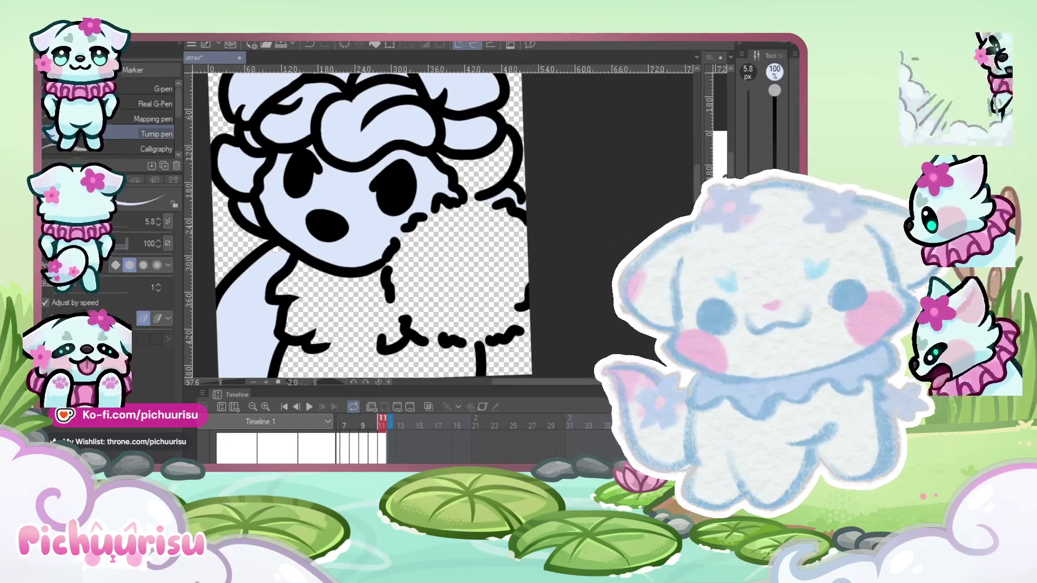
scroll(238, 249, "down", 2)
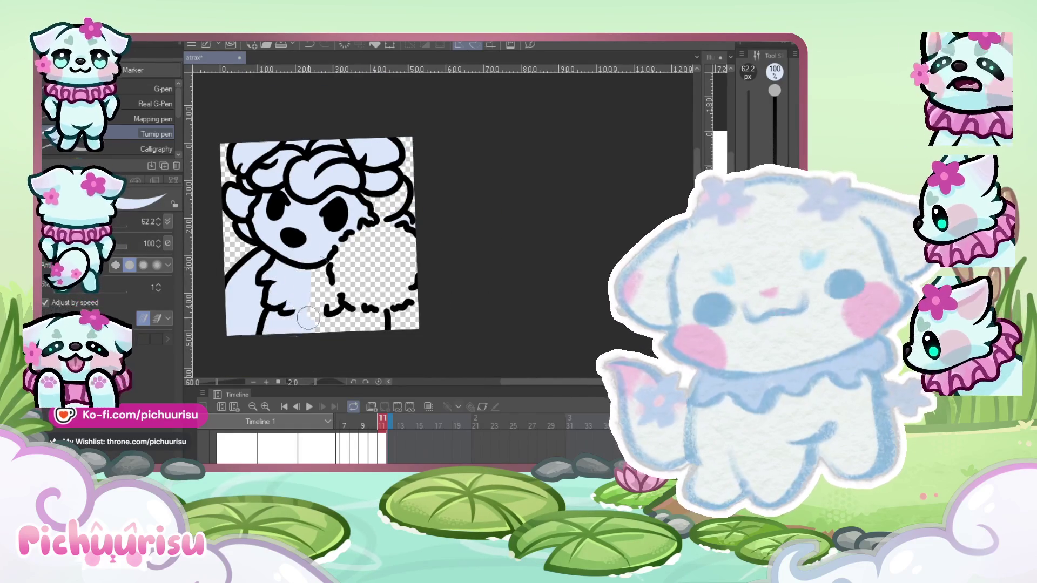
scroll(422, 265, "up", 2)
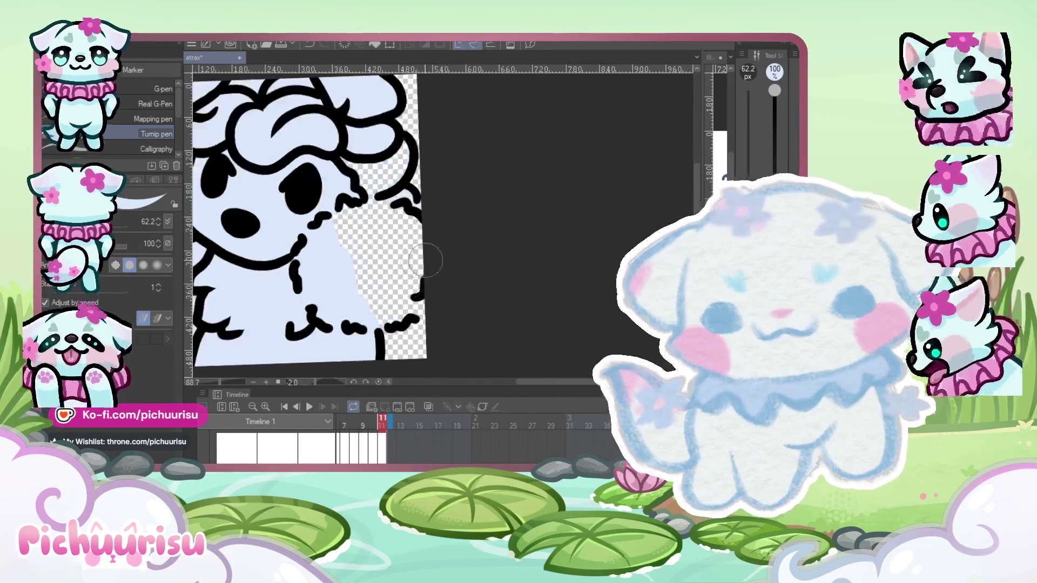
mouse_move(385, 313)
left_mouse_down()
mouse_move(410, 287)
mouse_move(402, 238)
mouse_move(344, 201)
left_mouse_up()
scroll(319, 211, "down", 2)
scroll(329, 233, "up", 3)
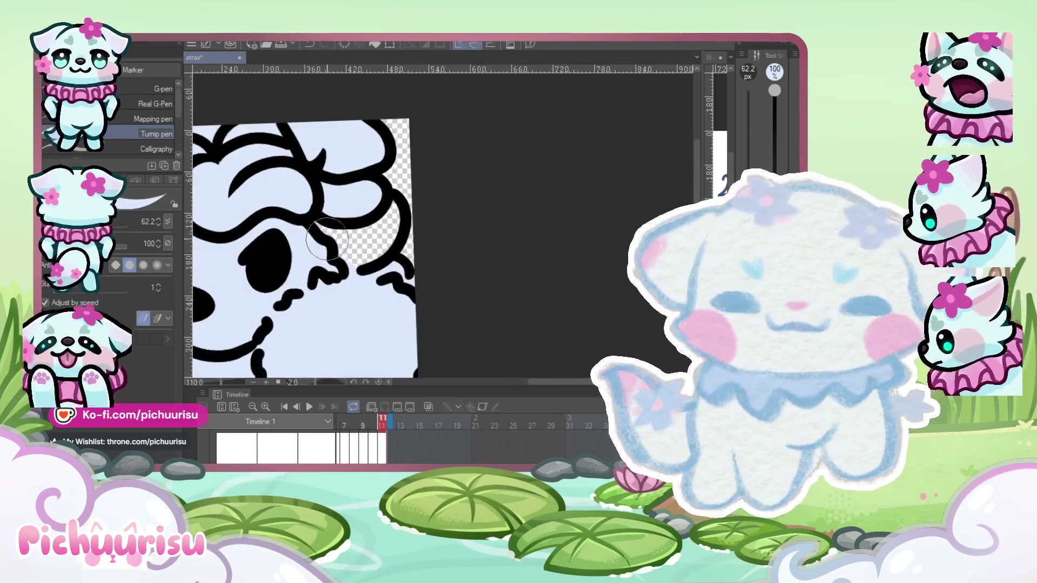
scroll(356, 270, "down", 3)
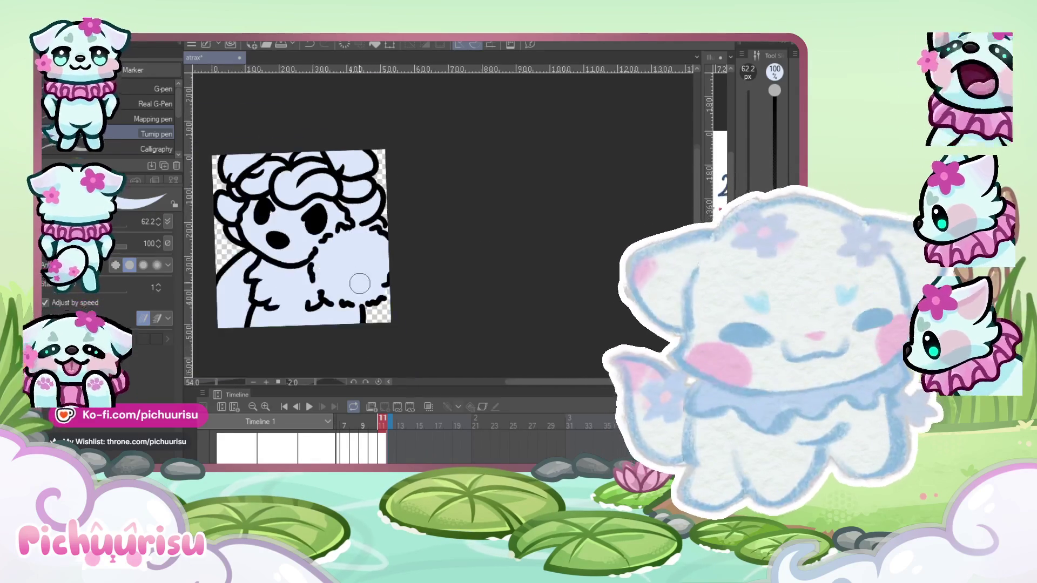
scroll(379, 281, "up", 1)
Switch to Liquify and play the animation back from frame 1.
key("j")
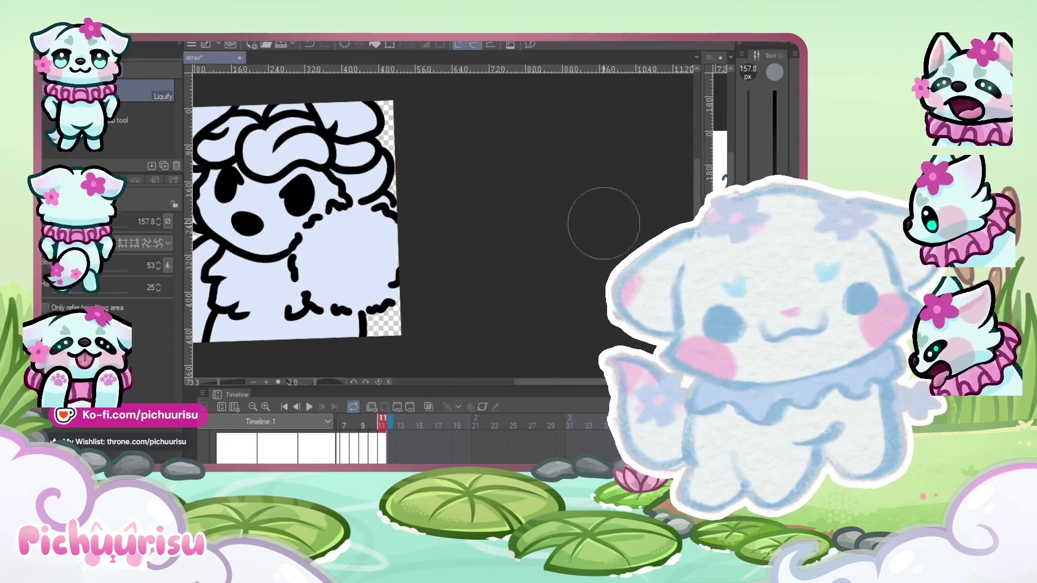
scroll(410, 279, "up", 3)
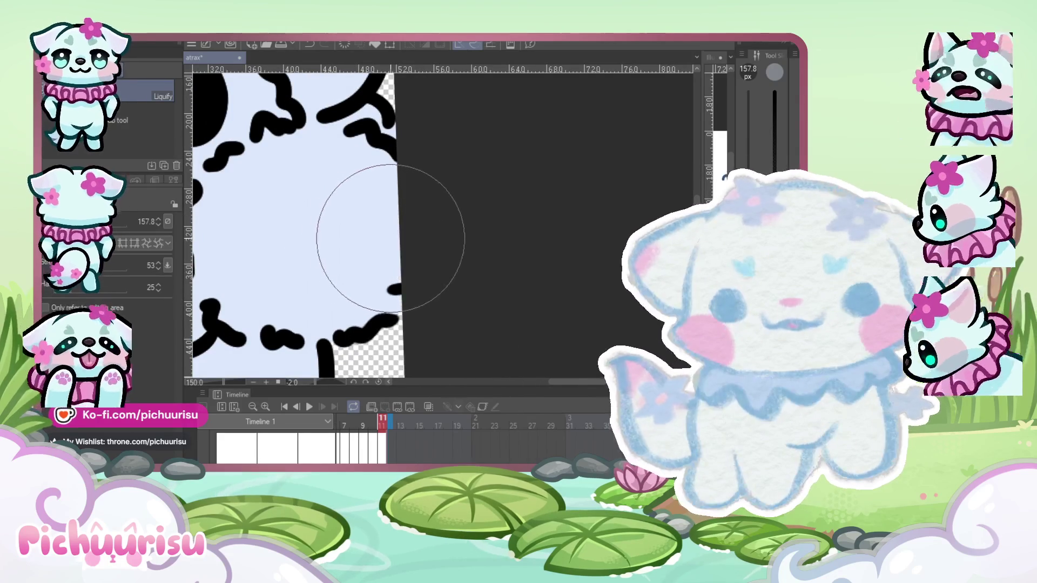
scroll(416, 235, "down", 4)
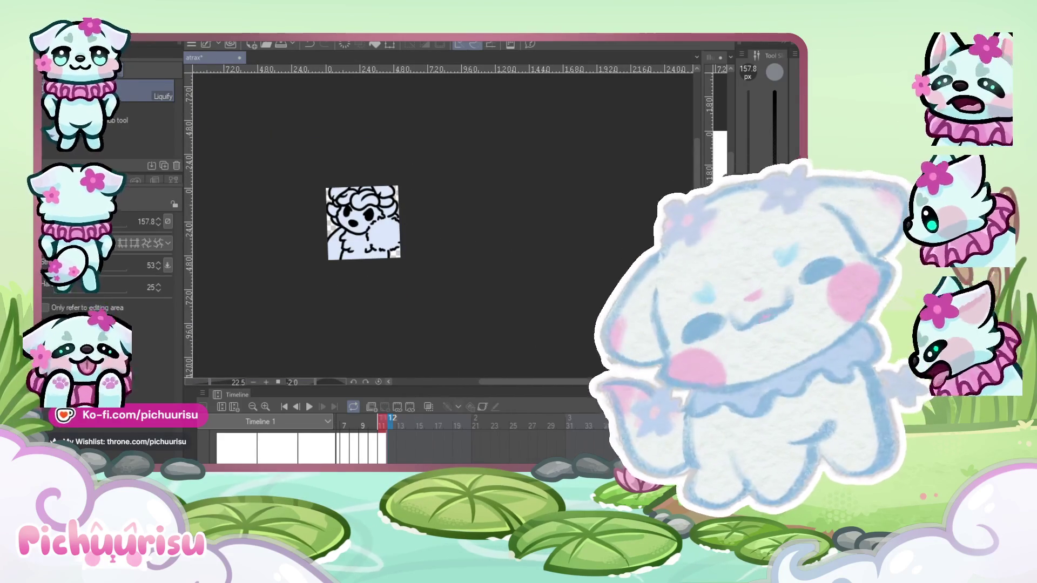
left_click(308, 408)
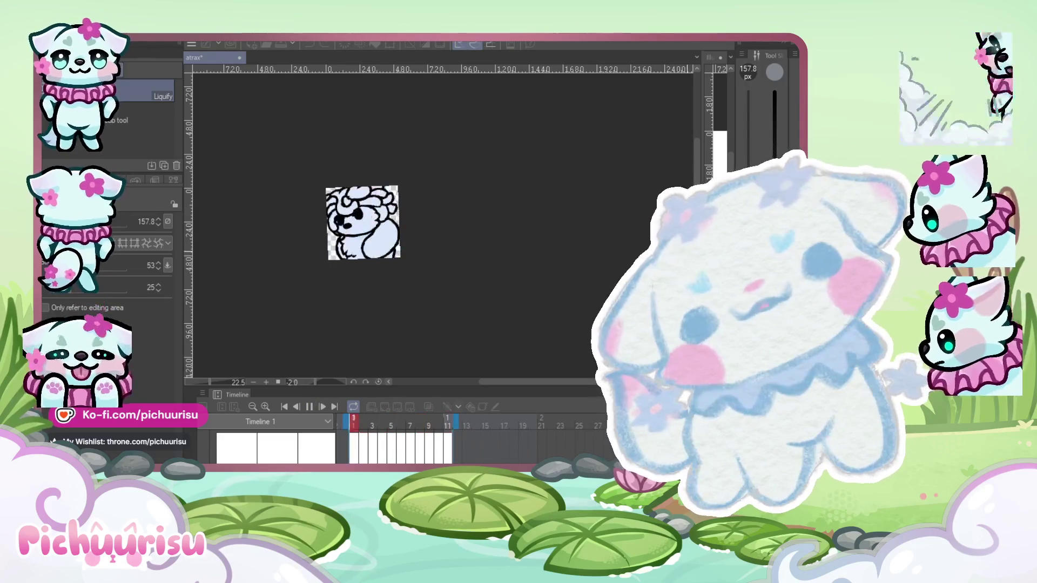
Resize the Illustration3 pane beside the canvas, then replay the animation to review the fill.
mouse_move(699, 264)
left_mouse_down()
mouse_move(475, 264)
mouse_move(572, 264)
left_mouse_up()
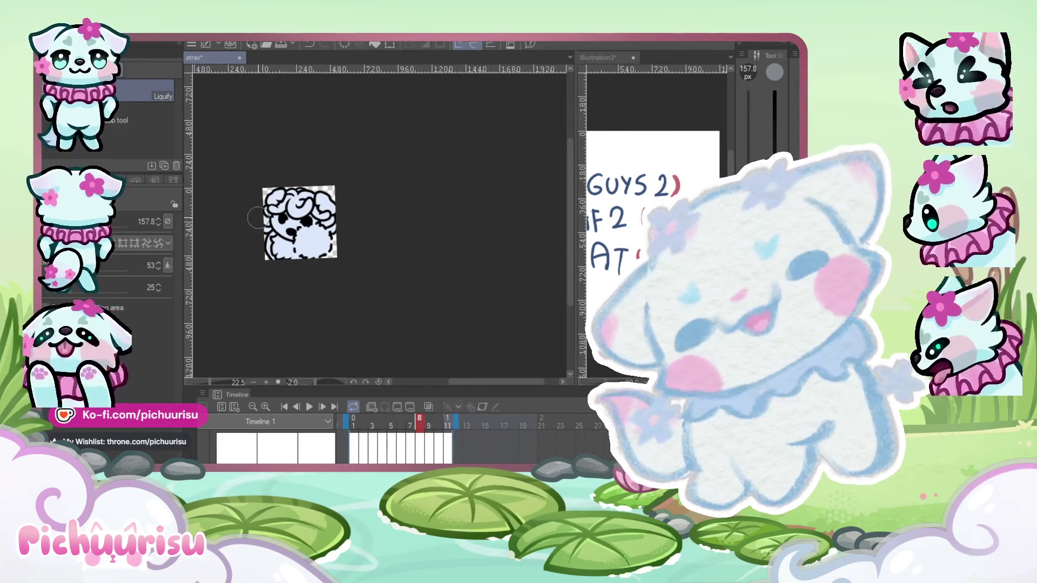
left_click_drag(577, 222, 627, 222)
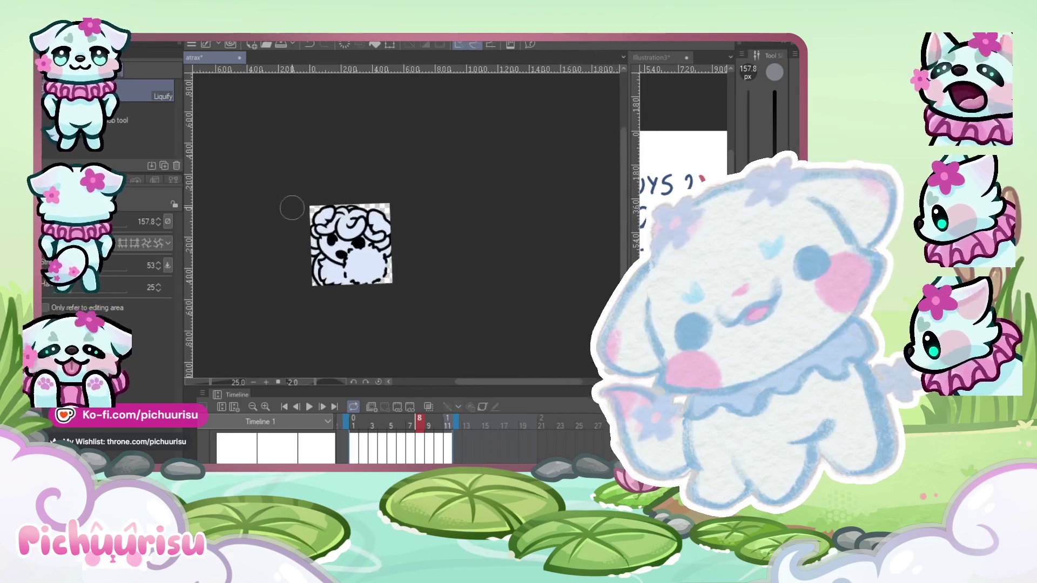
scroll(292, 208, "up", 3)
scroll(273, 231, "down", 1)
scroll(313, 266, "up", 1)
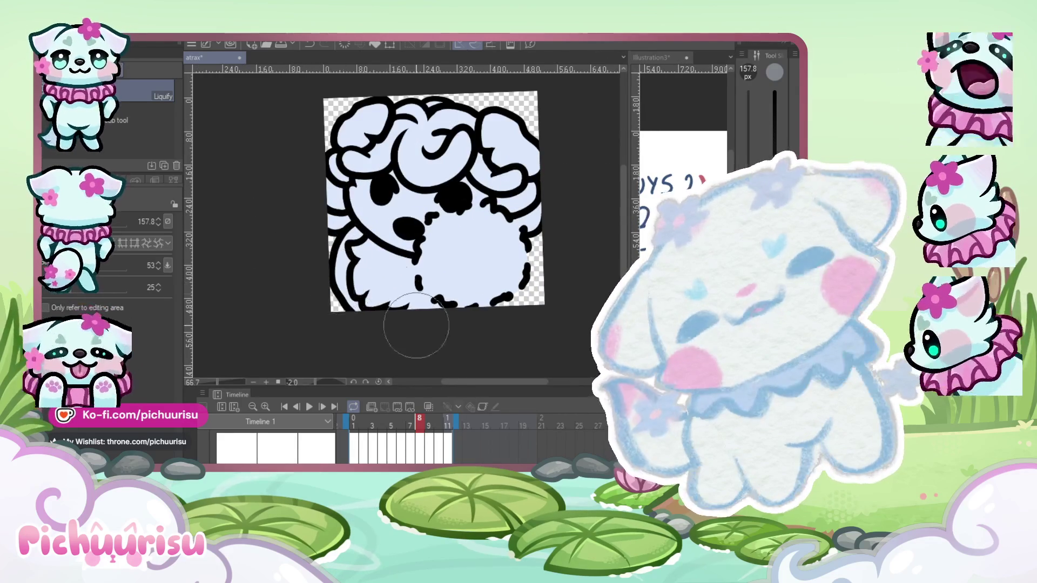
left_click(310, 408)
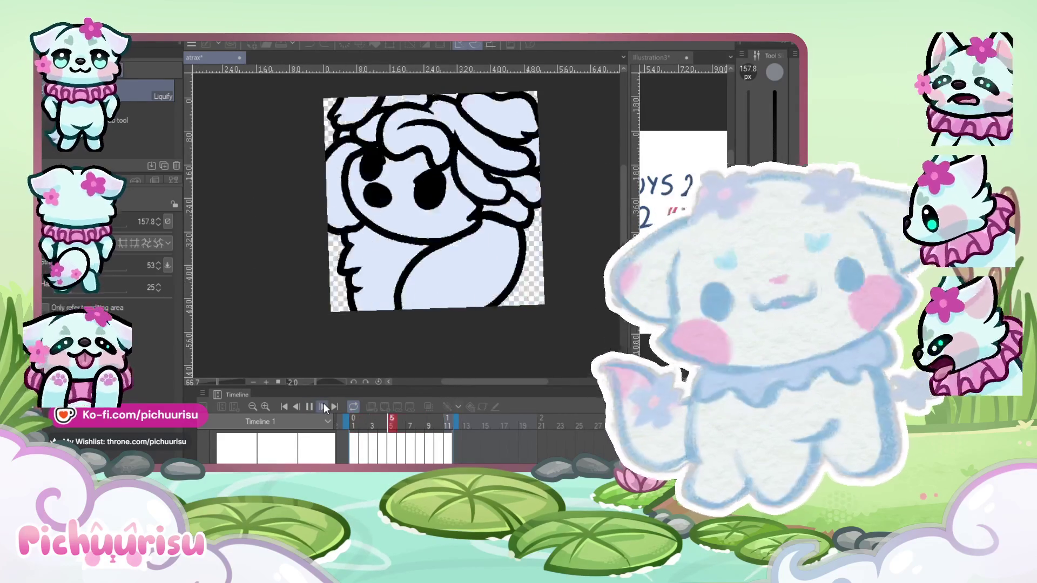
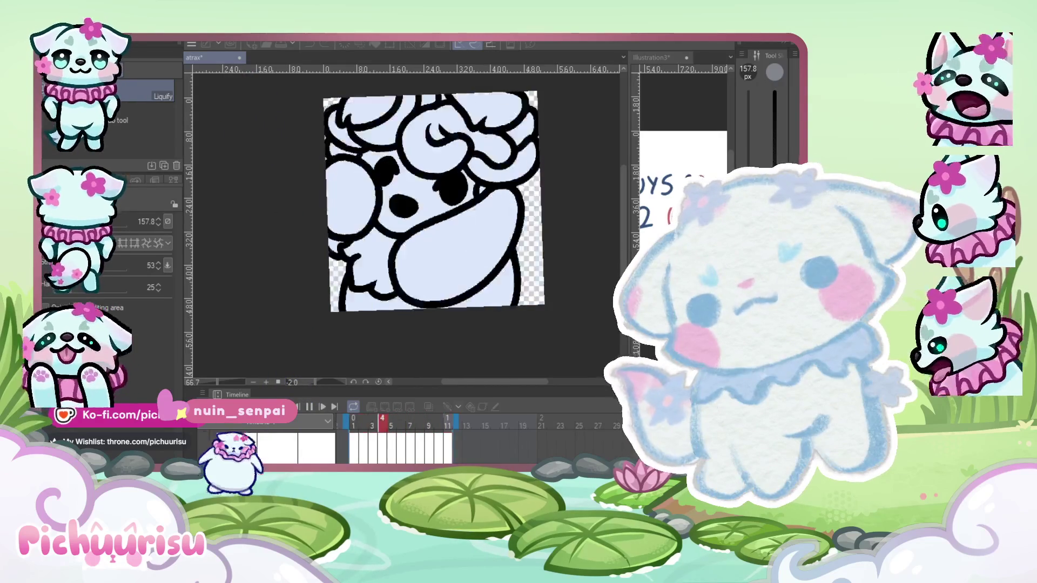
Switch to the X feed in the browser and open the cat-mask post's four photos full size.
key("alt+Tab")
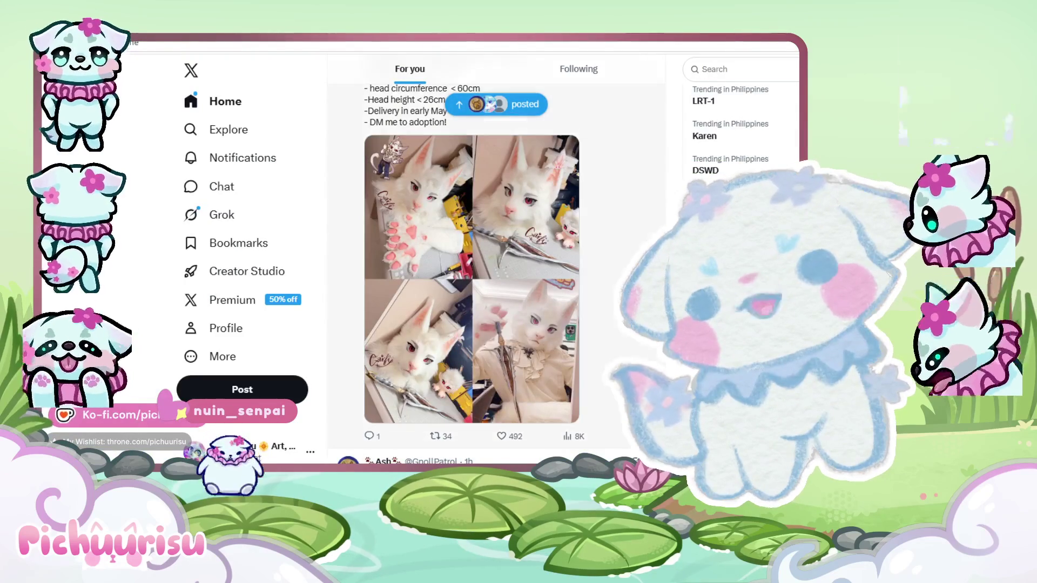
left_click(444, 243)
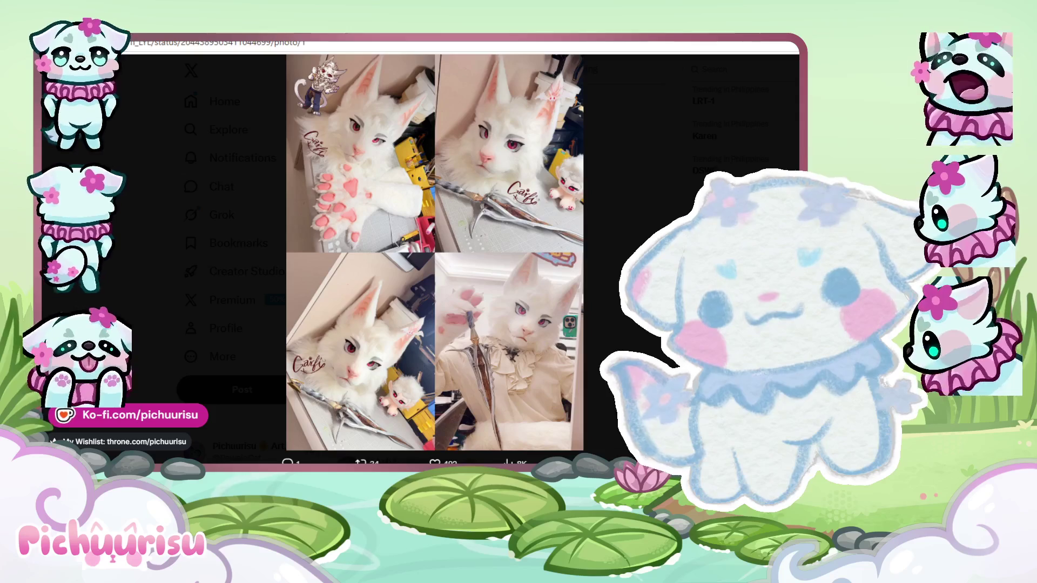
Leave the X photo viewer and return to the playing Clip Studio Paint animation.
key("alt+Tab")
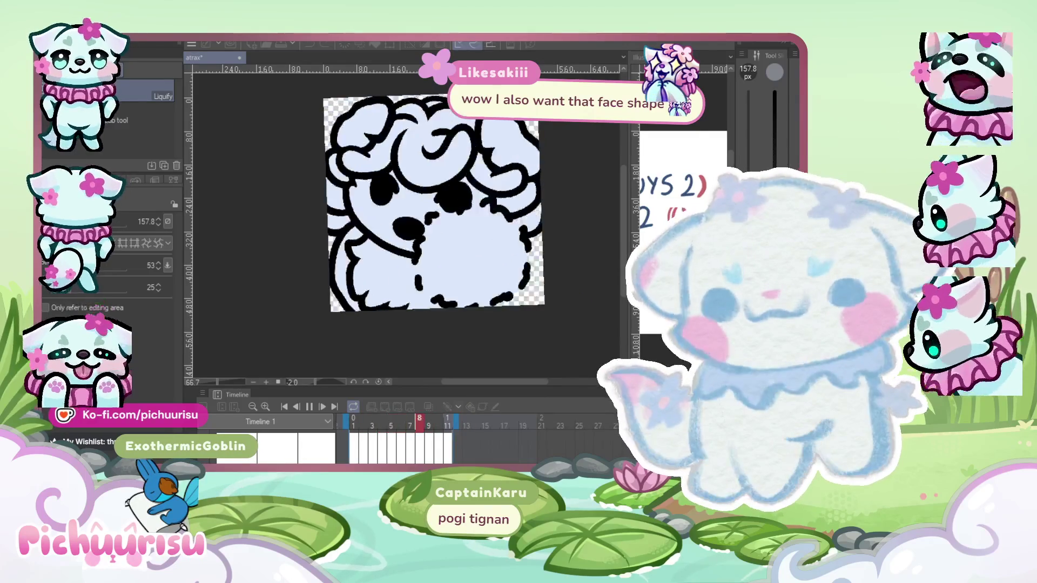
key("alt+Tab")
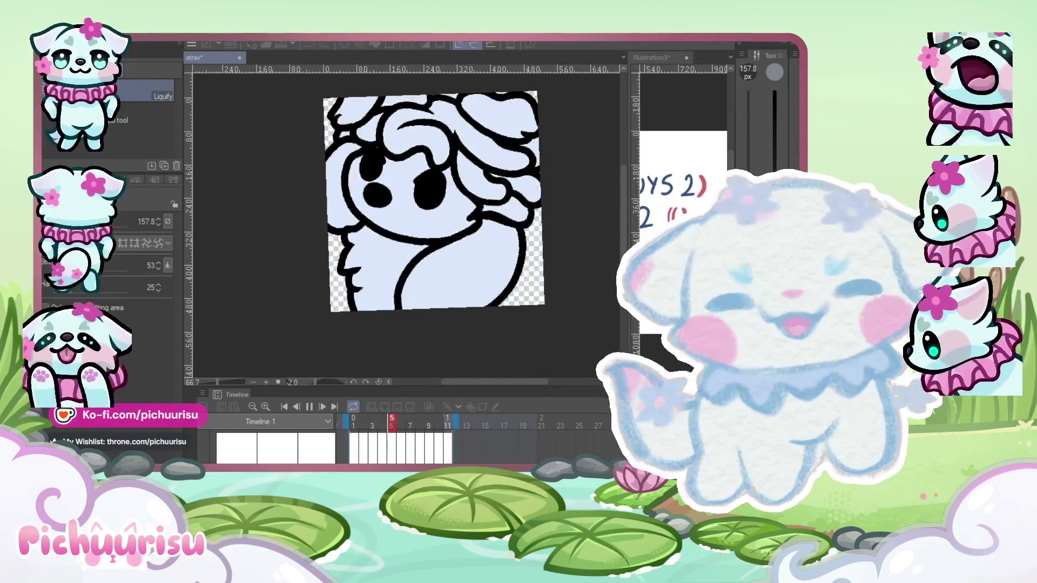
Stop the animation and bring up the Illustration3 reference in a widened pane.
left_click(311, 406)
left_click(651, 201)
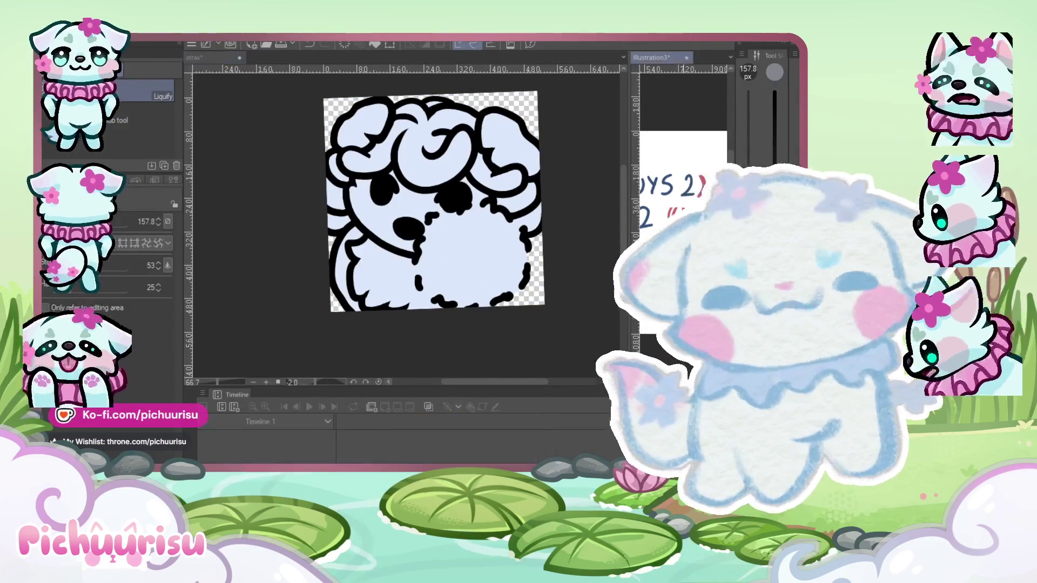
scroll(650, 202, "down", 2)
left_click_drag(629, 207, 539, 207)
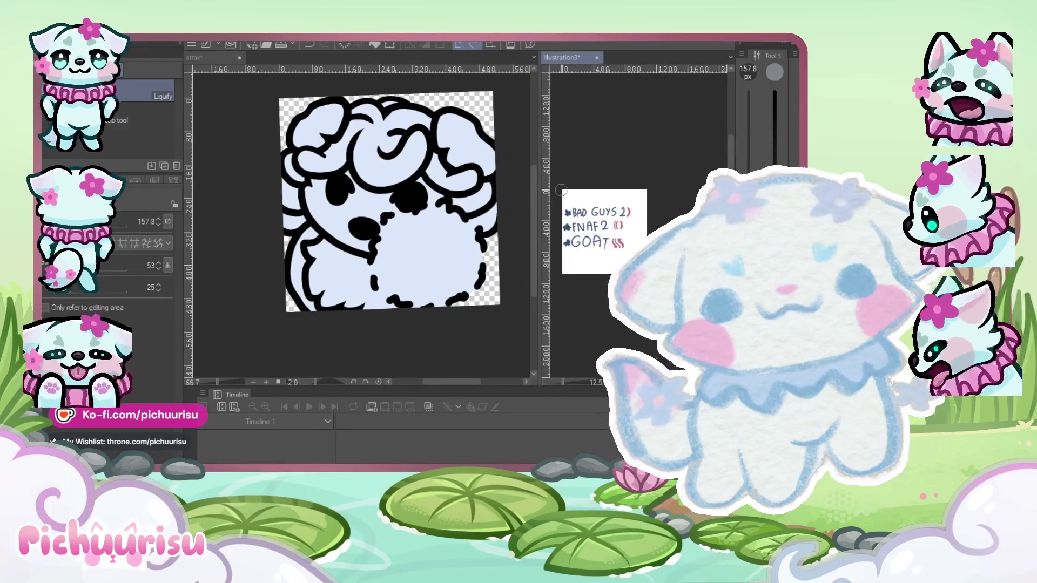
scroll(664, 324, "up", 2)
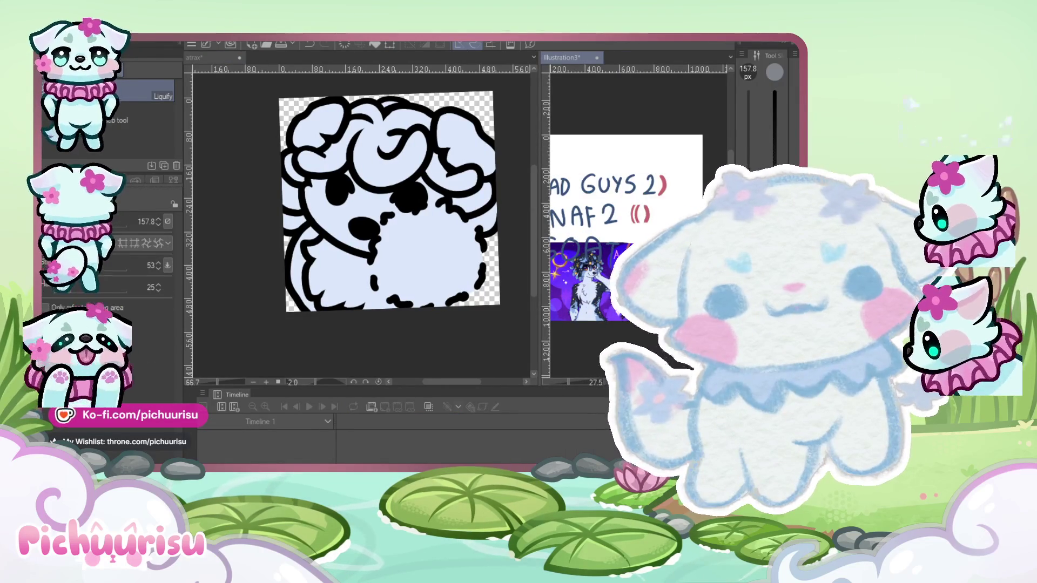
Scale up the reference artwork with a transform, then make the animation canvas active again.
key("ctrl+t")
scroll(654, 189, "up", 5)
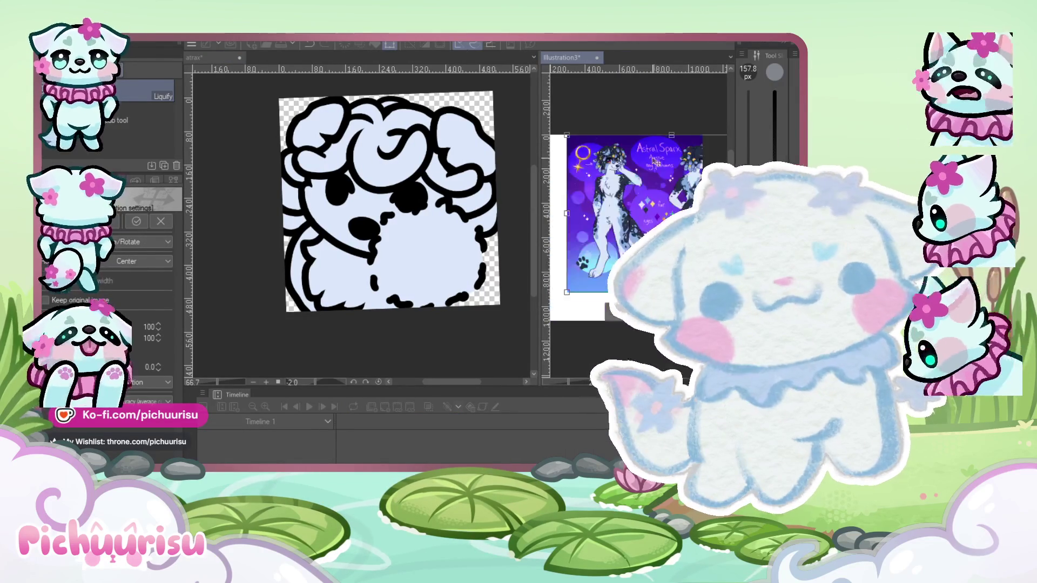
scroll(655, 189, "up", 3)
key("Return")
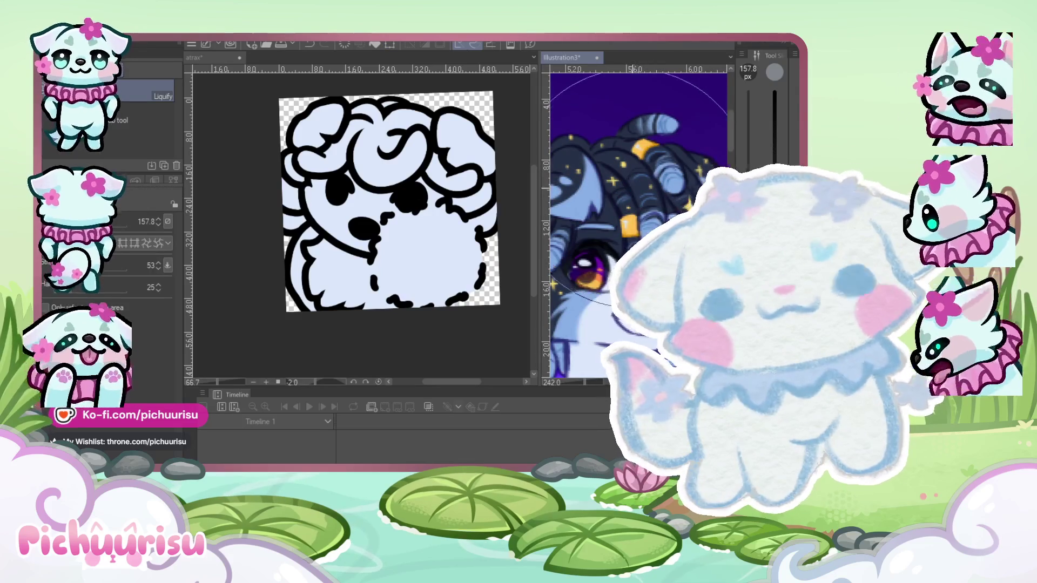
left_click(271, 331)
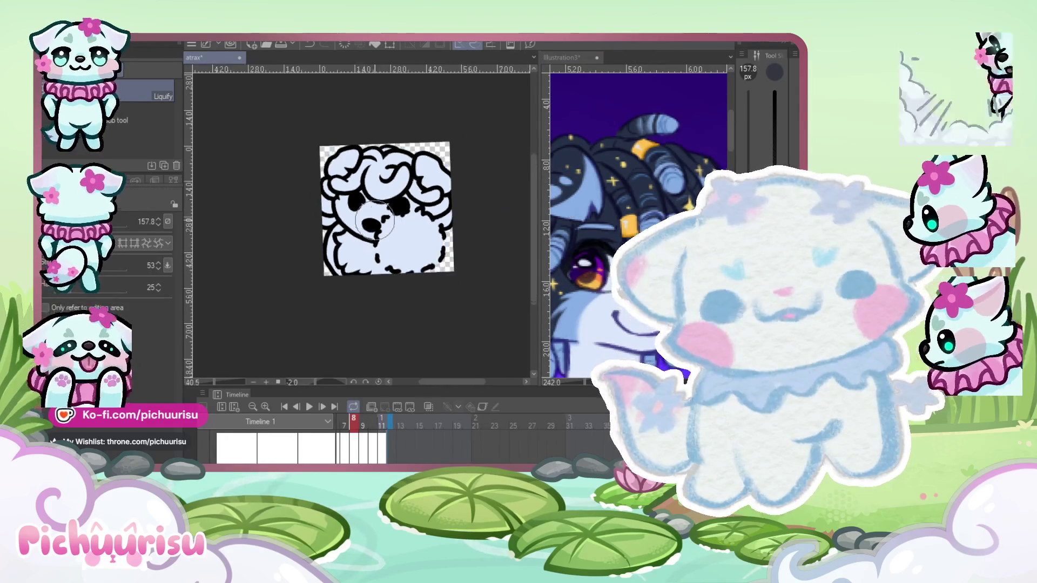
Expand Folder 3 Copy 8, stop playback on frame 10, pick the Fill tool, and return to frame 1.
scroll(408, 188, "up", 2)
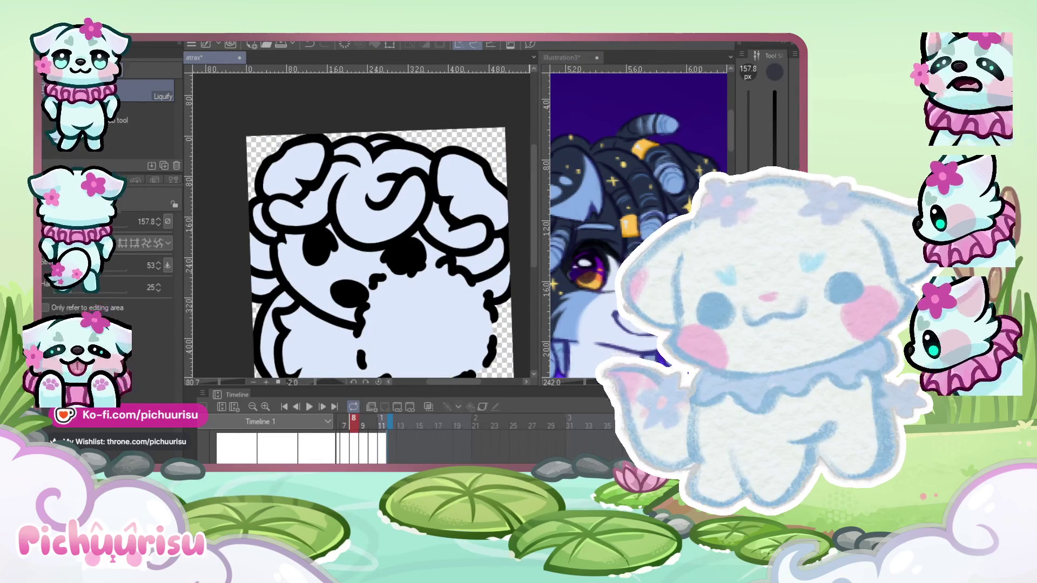
left_click(203, 456)
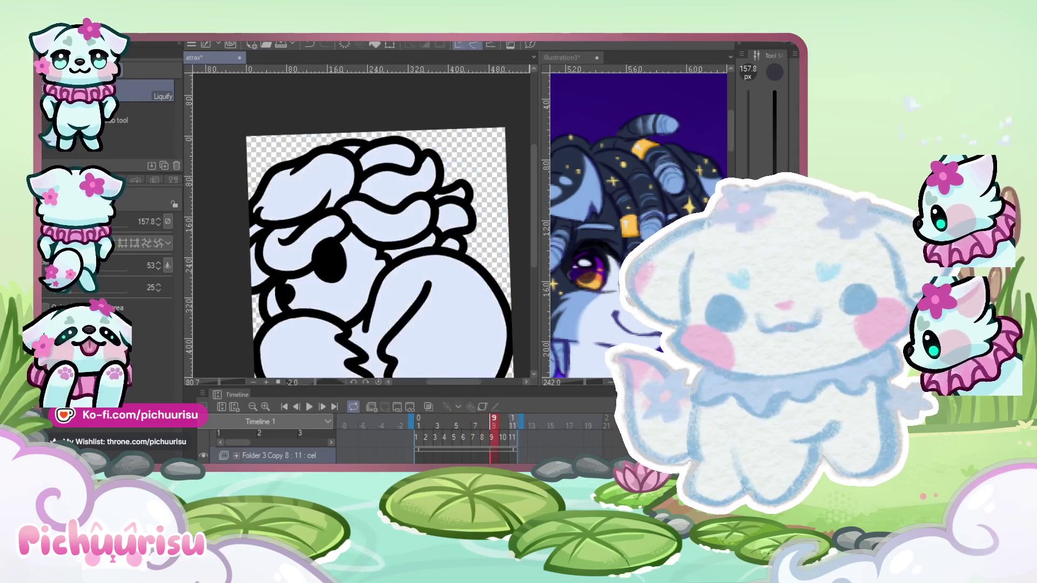
key("space")
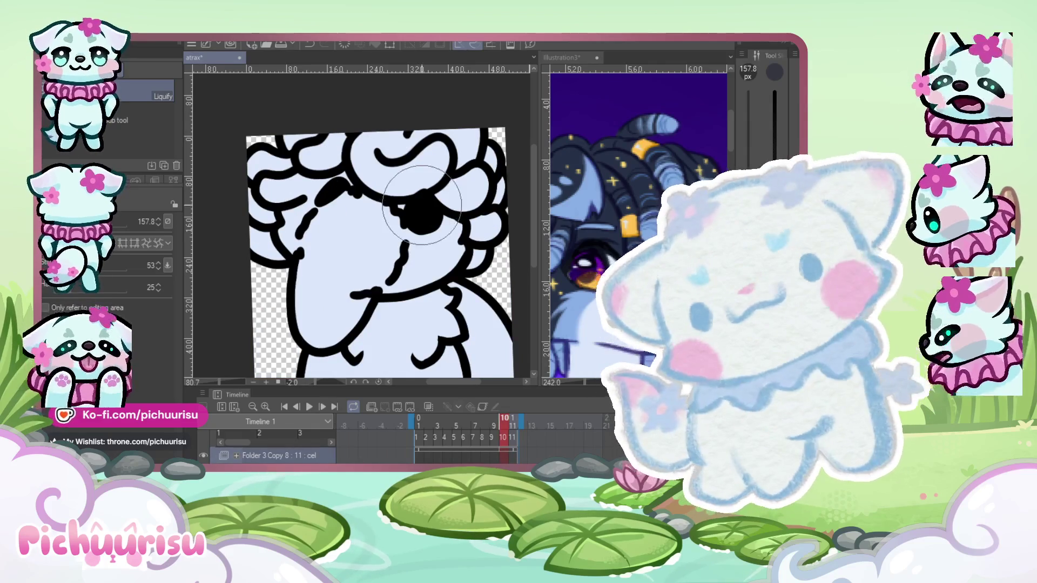
scroll(275, 357, "down", 1)
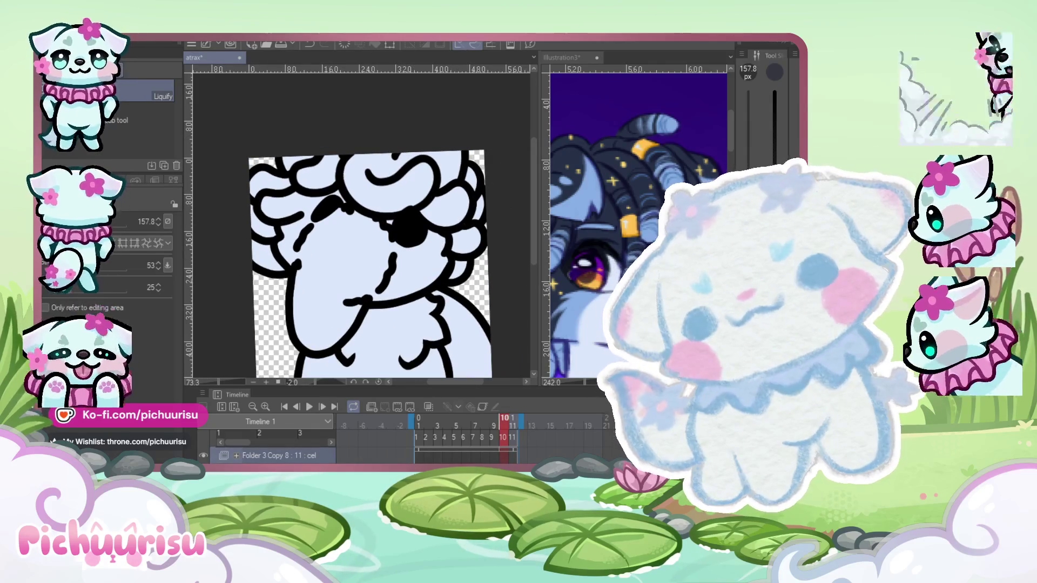
key("b")
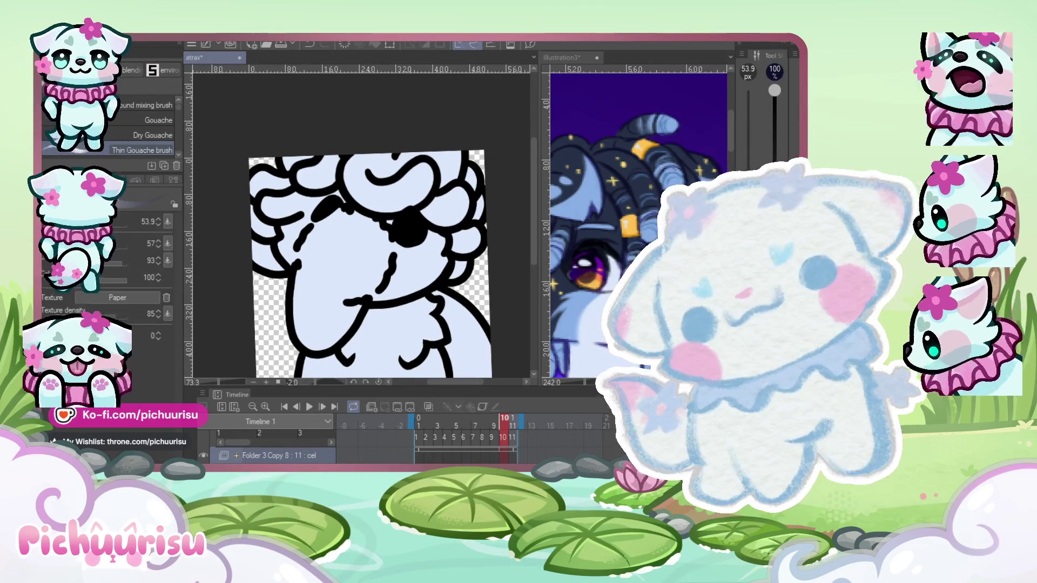
key("g")
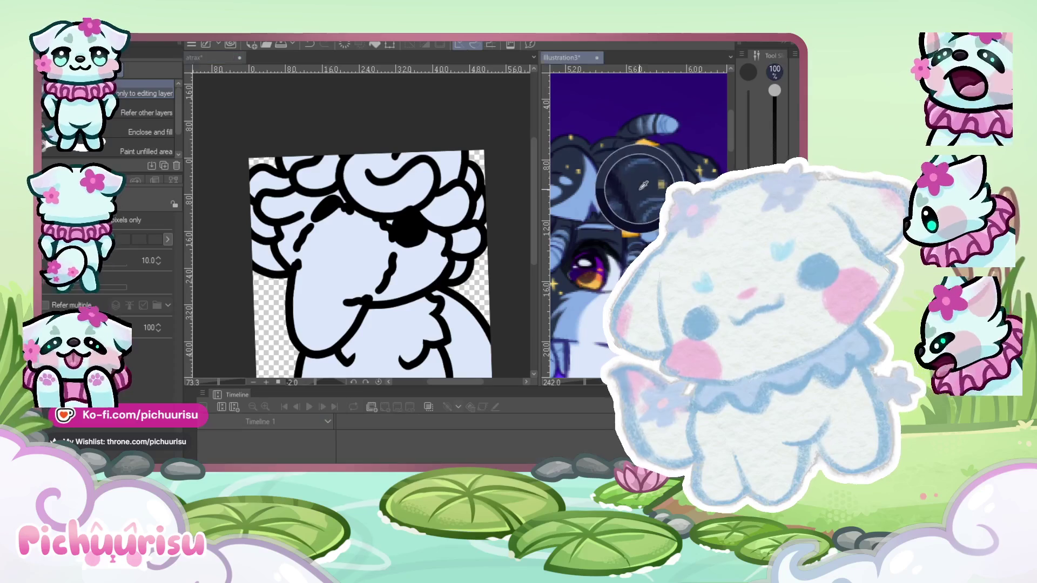
scroll(382, 187, "up", 3)
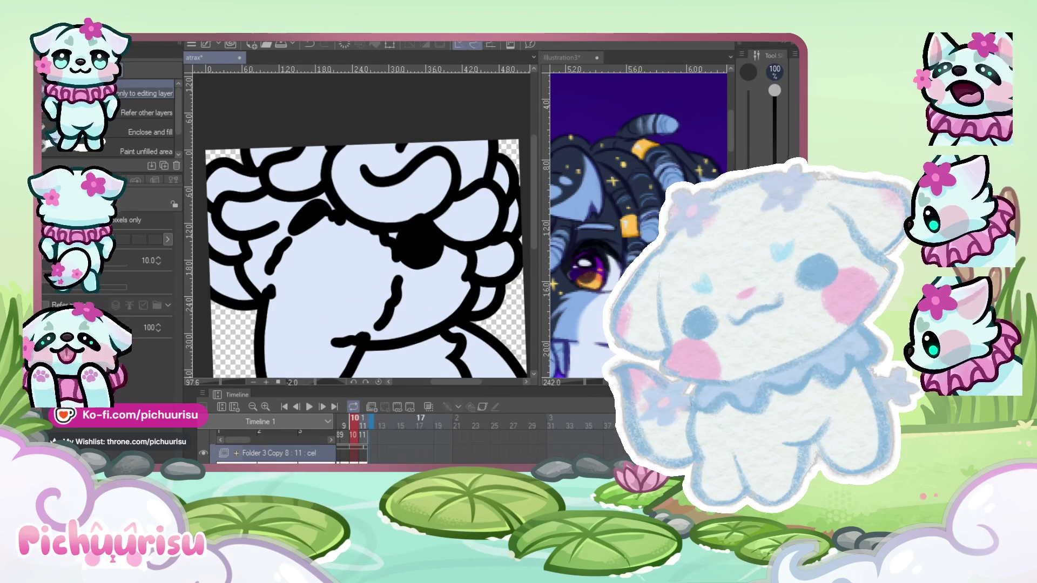
scroll(430, 424, "left", 3)
key("Home")
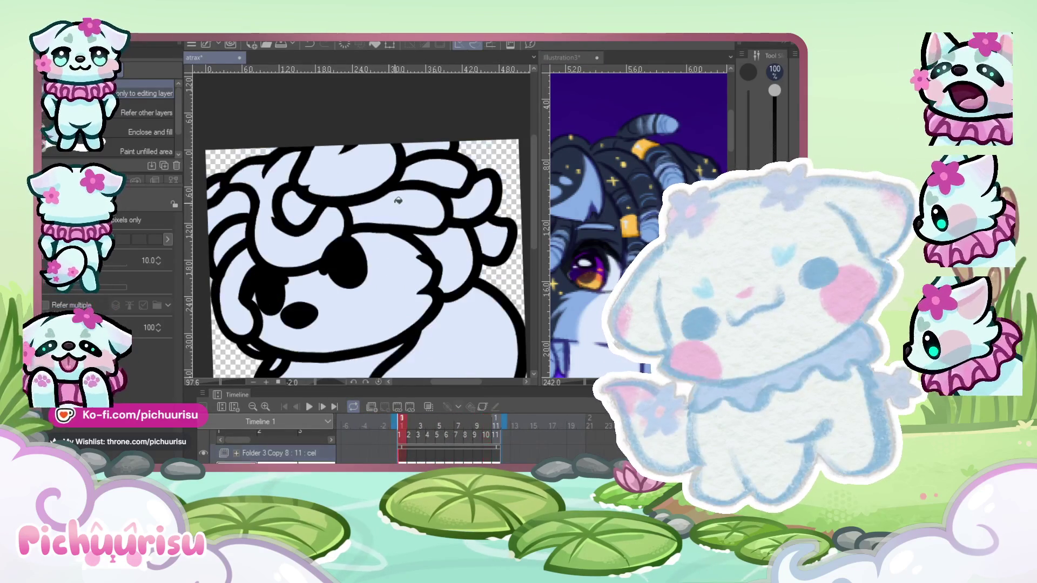
Set the Fill tool to refer to other layers and undo the fill that flooded the drawing.
left_click(311, 243)
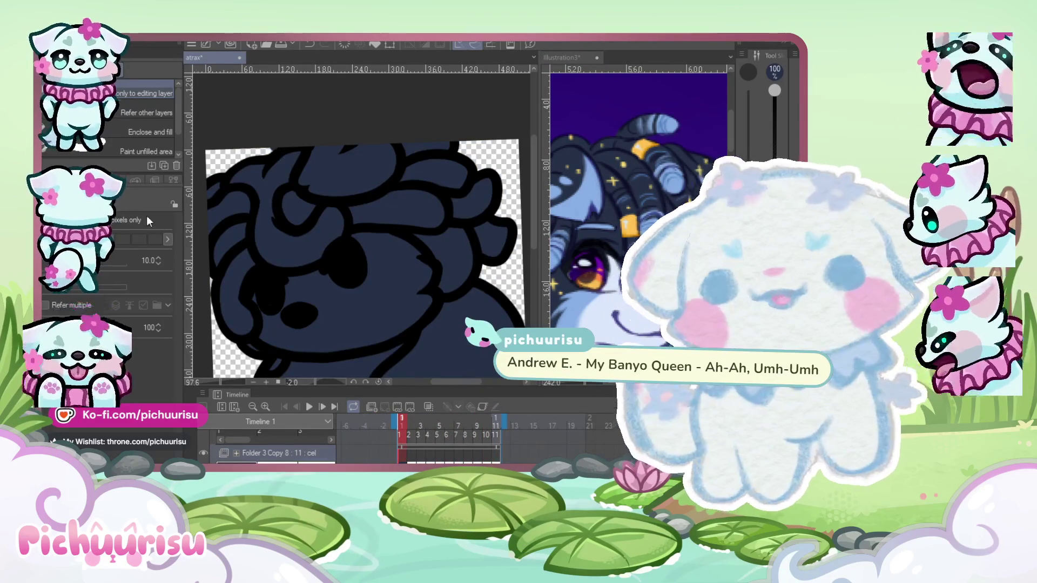
left_click(133, 111)
scroll(358, 195, "up", 1)
key("ctrl+z")
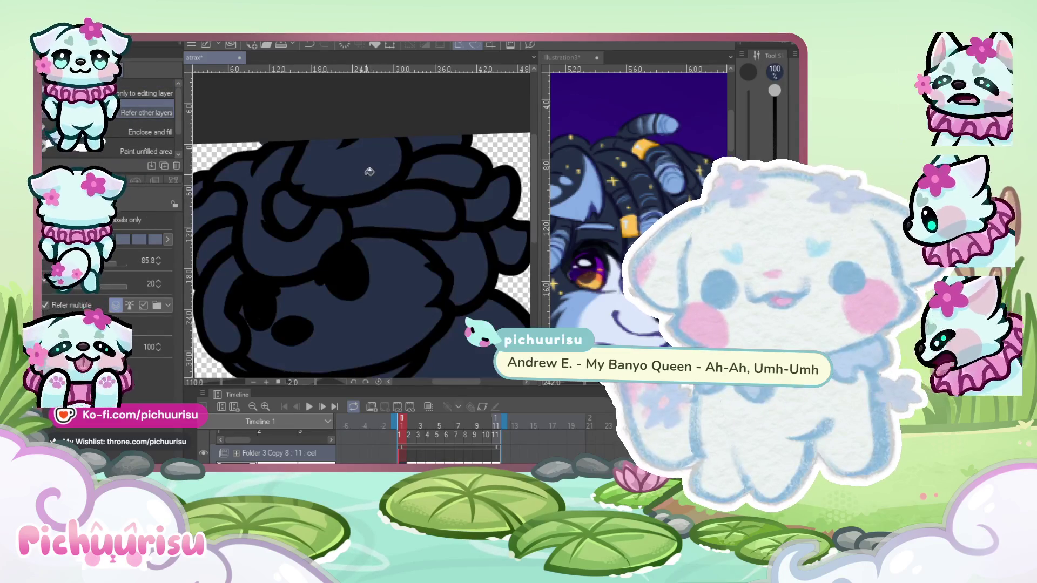
key("ctrl+y")
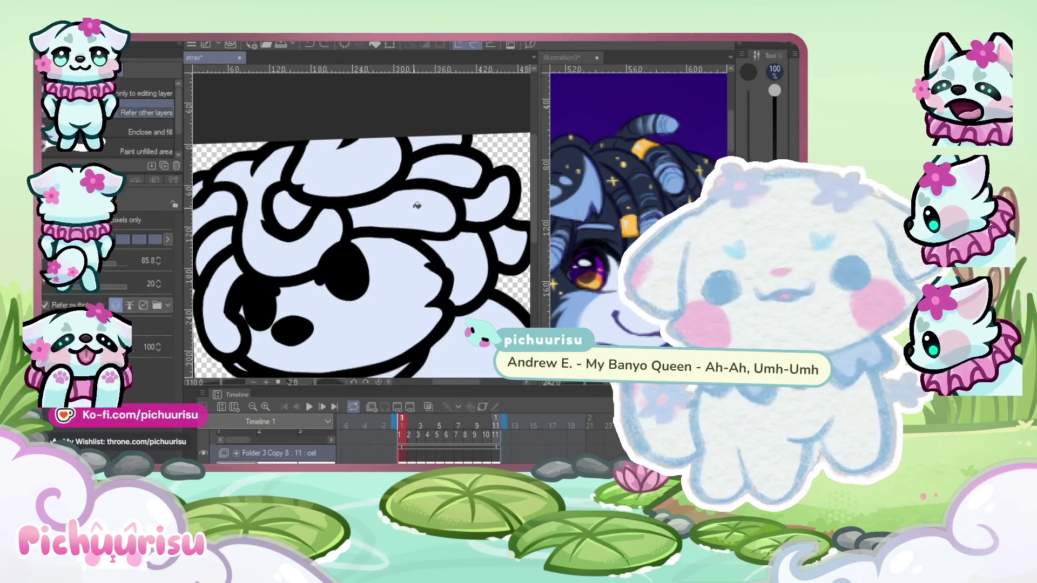
Bucket-fill the hair bands and top, right and left hair regions on frame 1 dark navy.
left_click(410, 213)
left_click(506, 238)
left_click(487, 198)
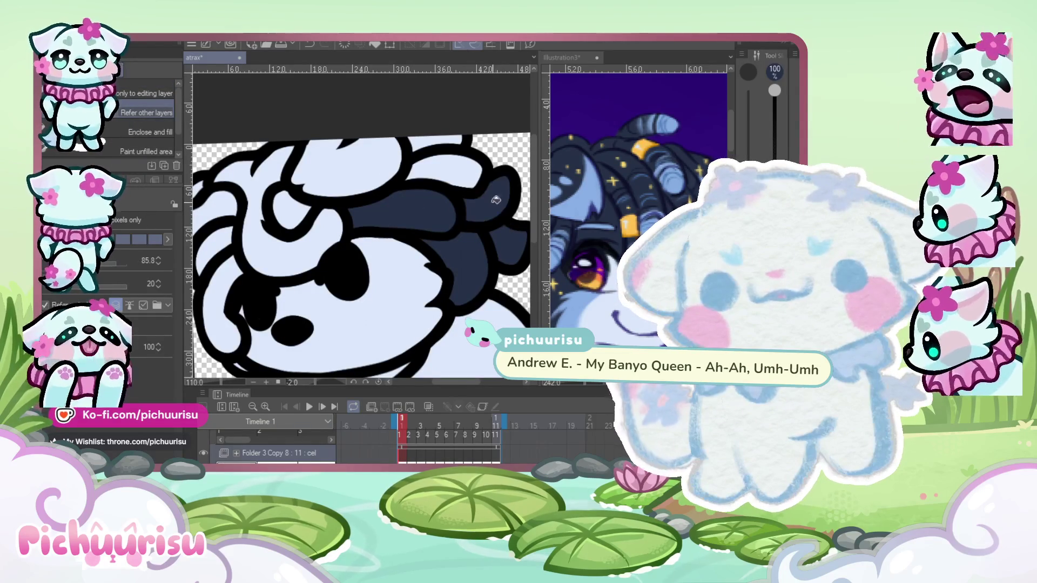
left_click(346, 165)
left_click(280, 254)
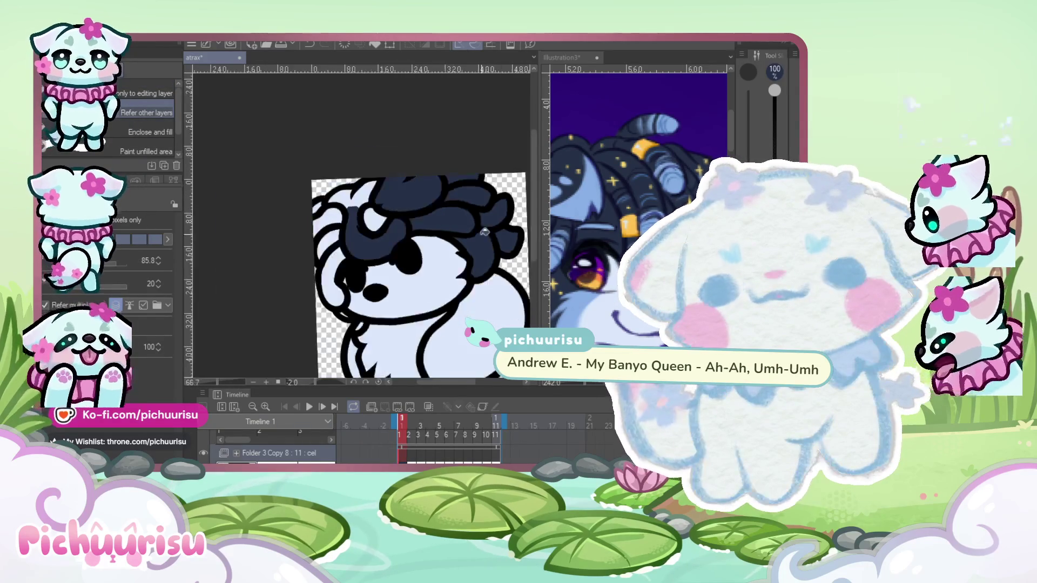
scroll(433, 231, "up", 2)
left_click(433, 231)
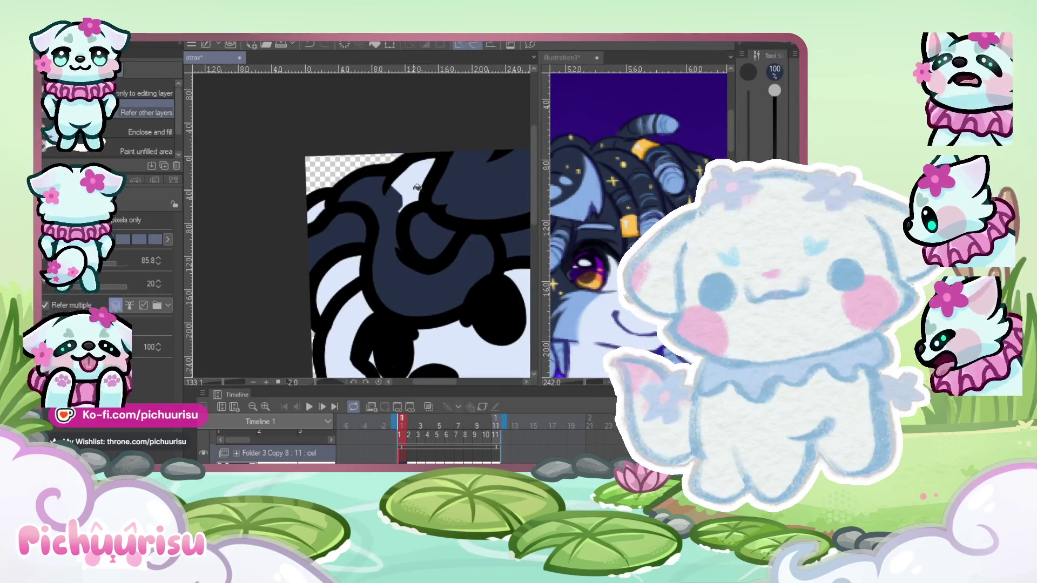
left_click(344, 245)
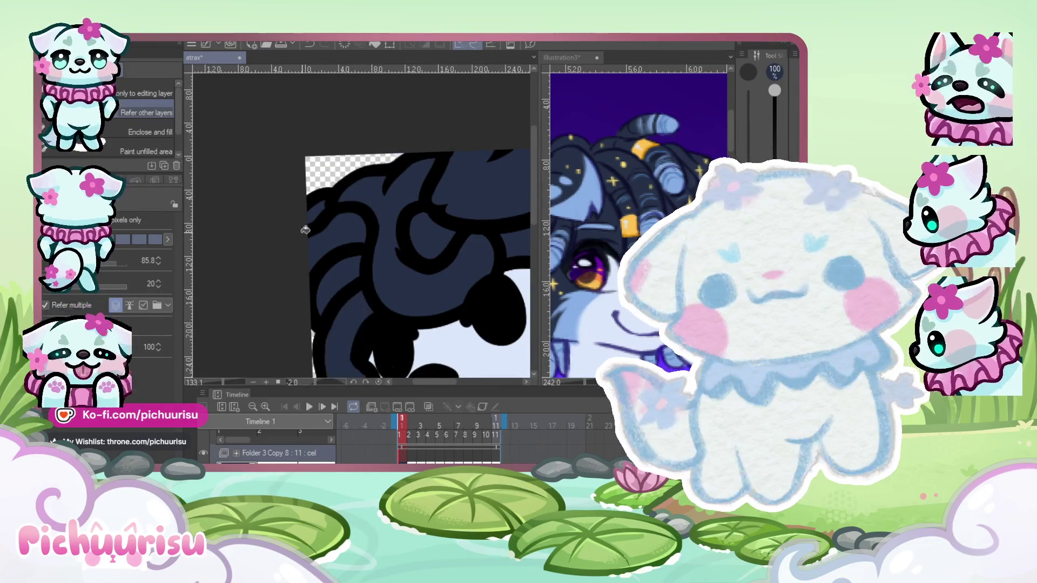
scroll(344, 244, "down", 3)
scroll(330, 275, "up", 5)
scroll(330, 275, "down", 5)
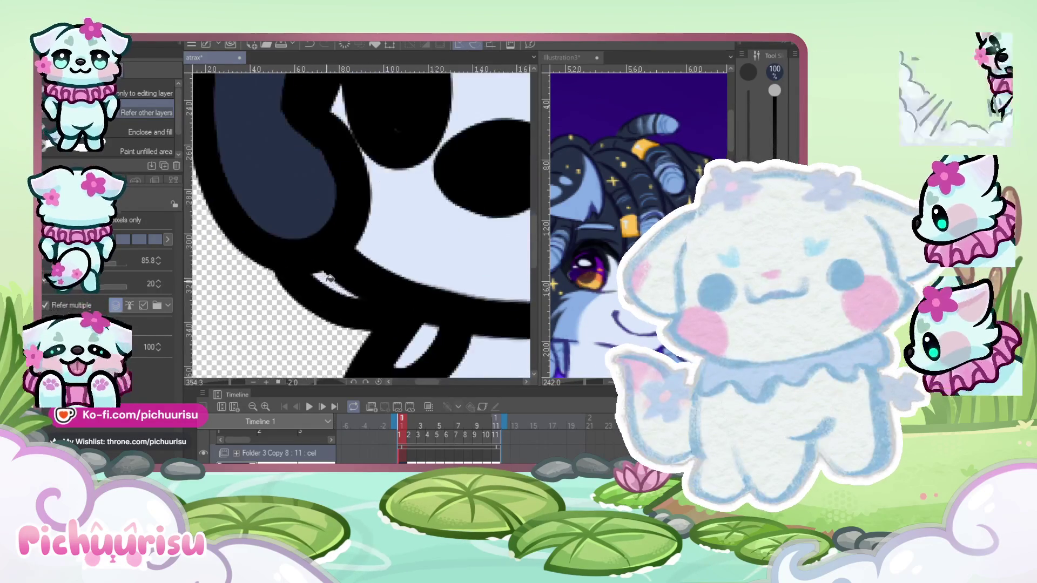
scroll(348, 266, "down", 1)
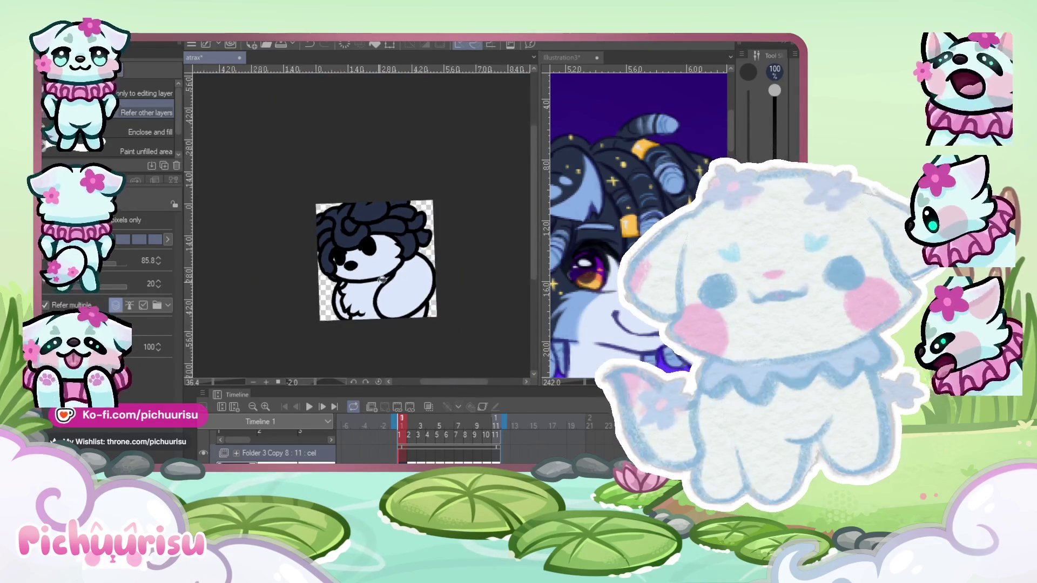
On frame 2, fill the front bang, right strand, ear tip and left hair regions dark navy.
key("Right")
scroll(367, 227, "up", 2)
scroll(380, 193, "up", 1)
scroll(380, 193, "up", 2)
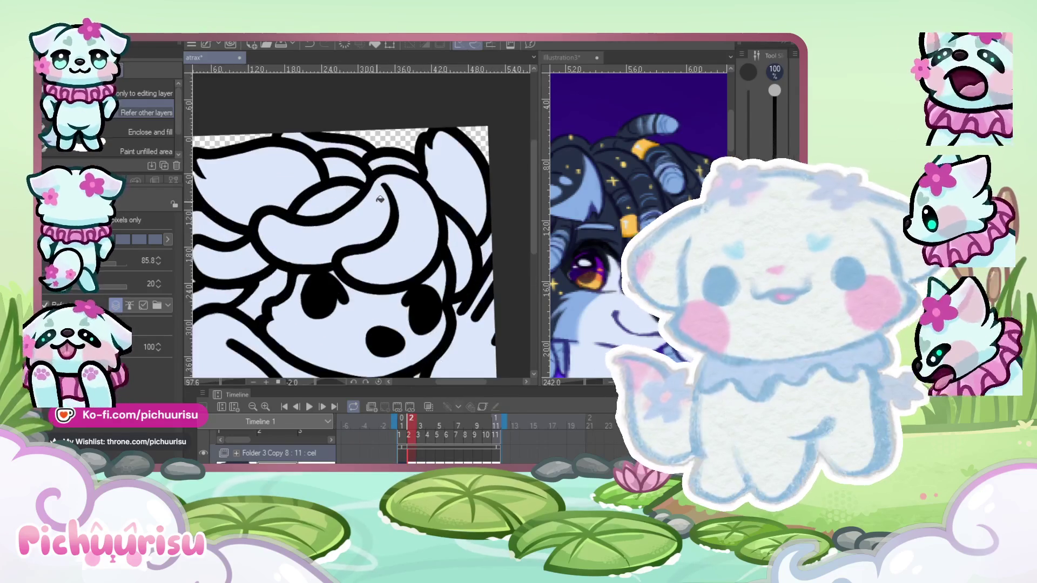
left_click(319, 236)
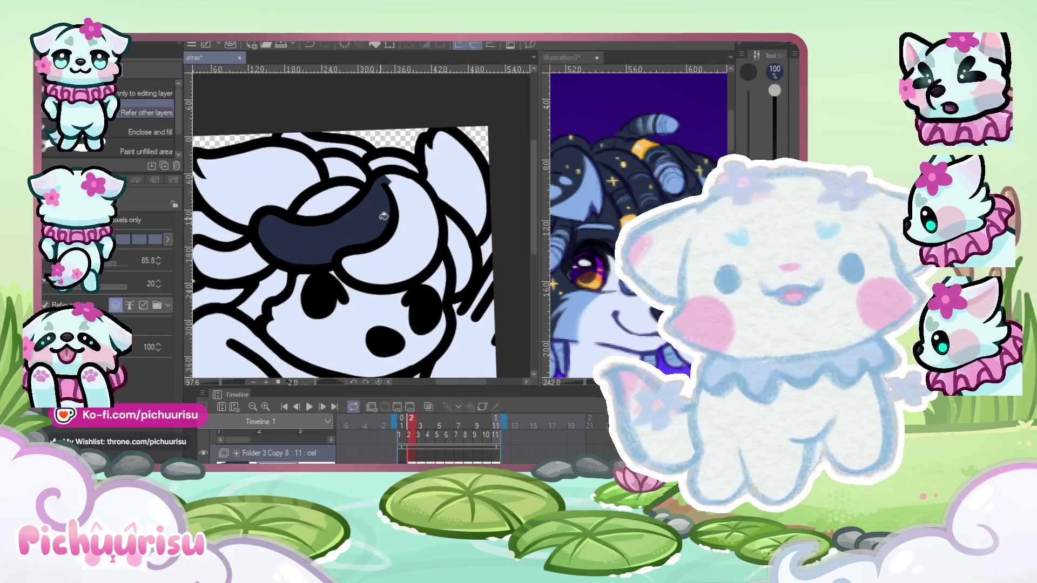
left_click(406, 244)
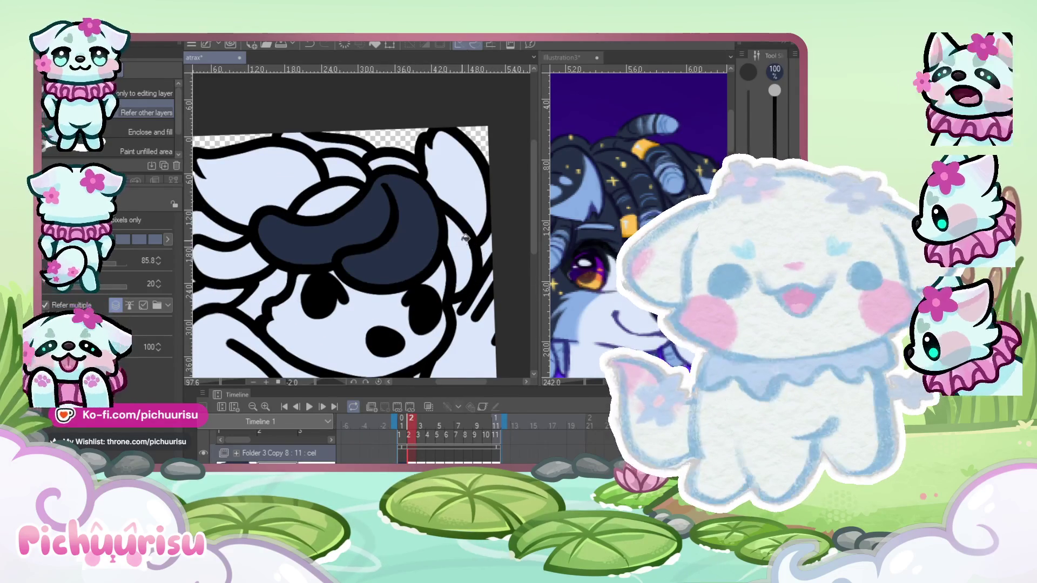
left_click(459, 238)
left_click(449, 150)
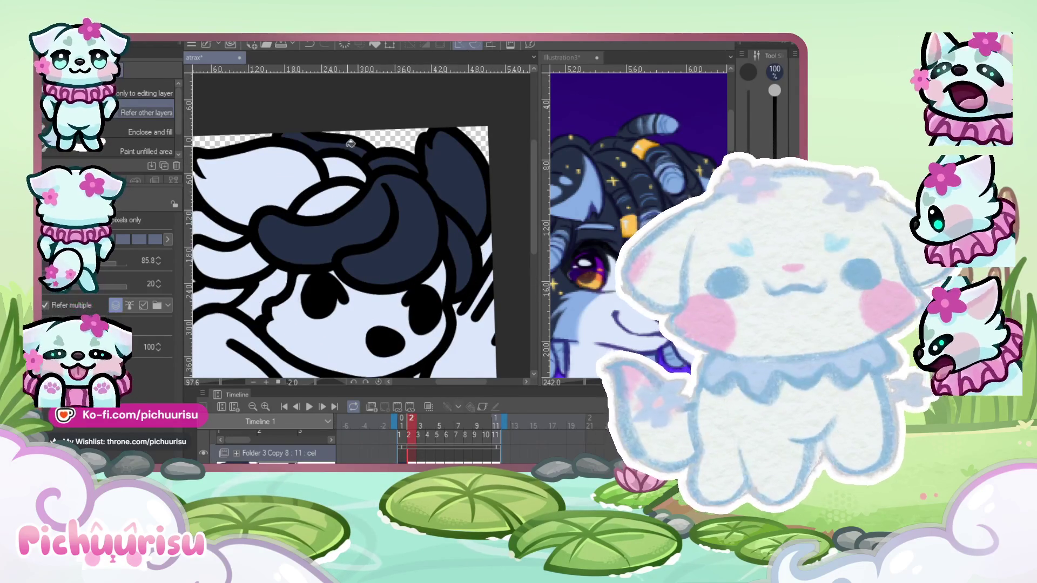
left_click(258, 174)
left_click(227, 245)
left_click(221, 232)
scroll(237, 243, "down", 2)
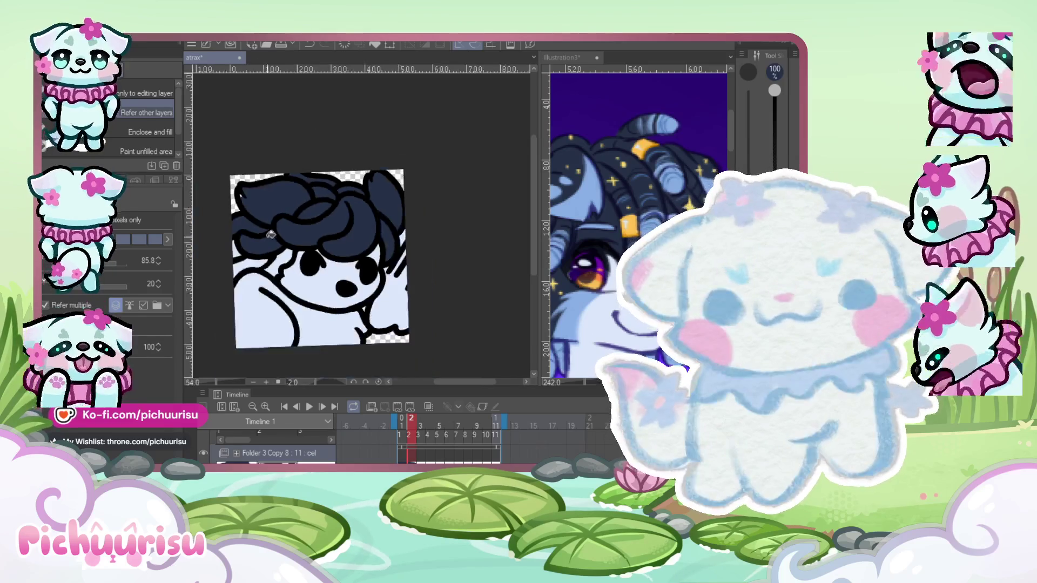
scroll(243, 261, "up", 1)
left_click(243, 261)
Switch to the pen and compare the navy-filled frame 2 against frame 1.
scroll(306, 169, "up", 2)
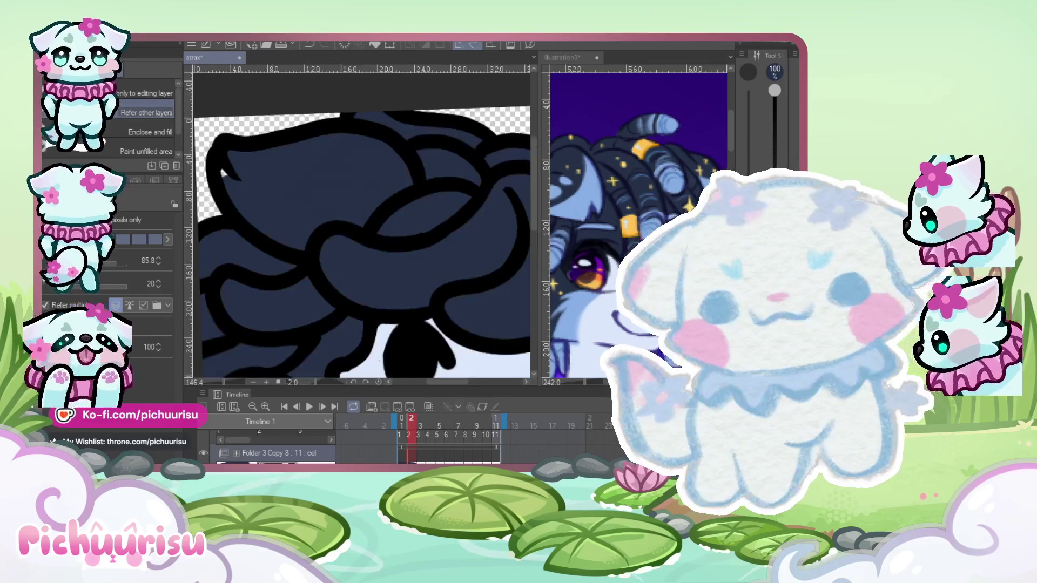
key("p")
scroll(357, 227, "up", 2)
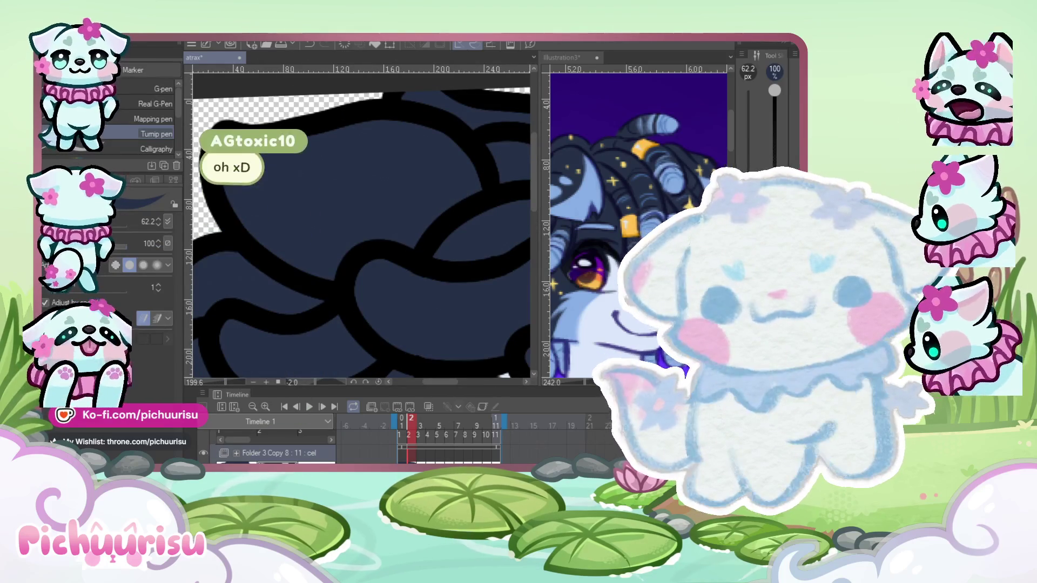
key("Left")
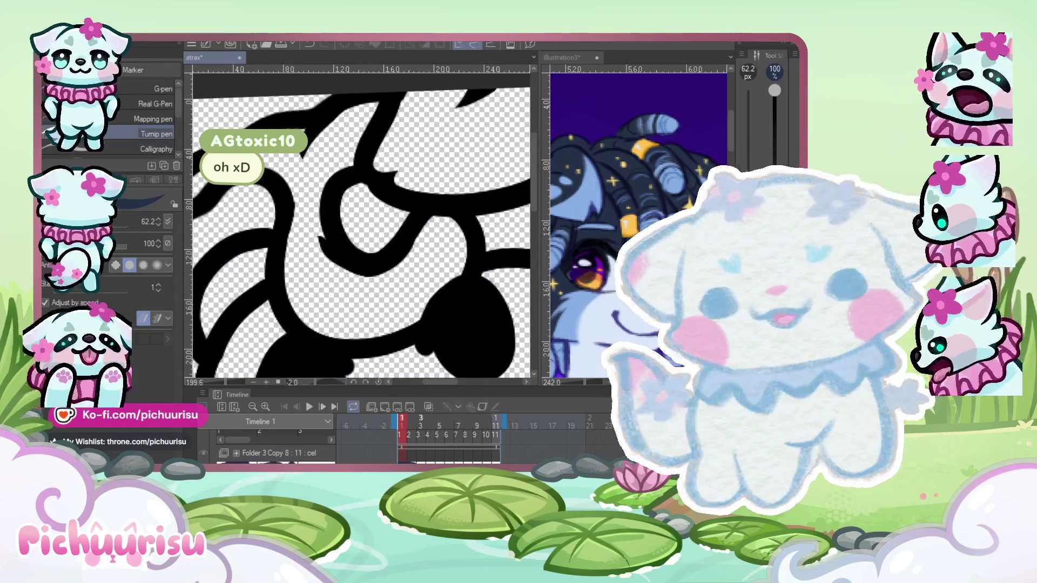
key("Right")
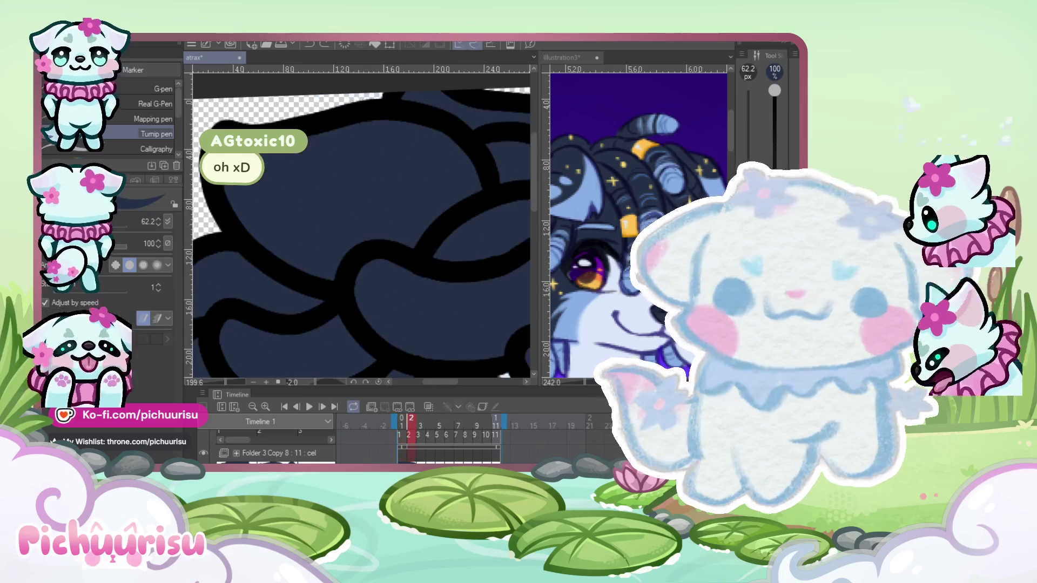
scroll(224, 191, "down", 4)
scroll(224, 192, "up", 4)
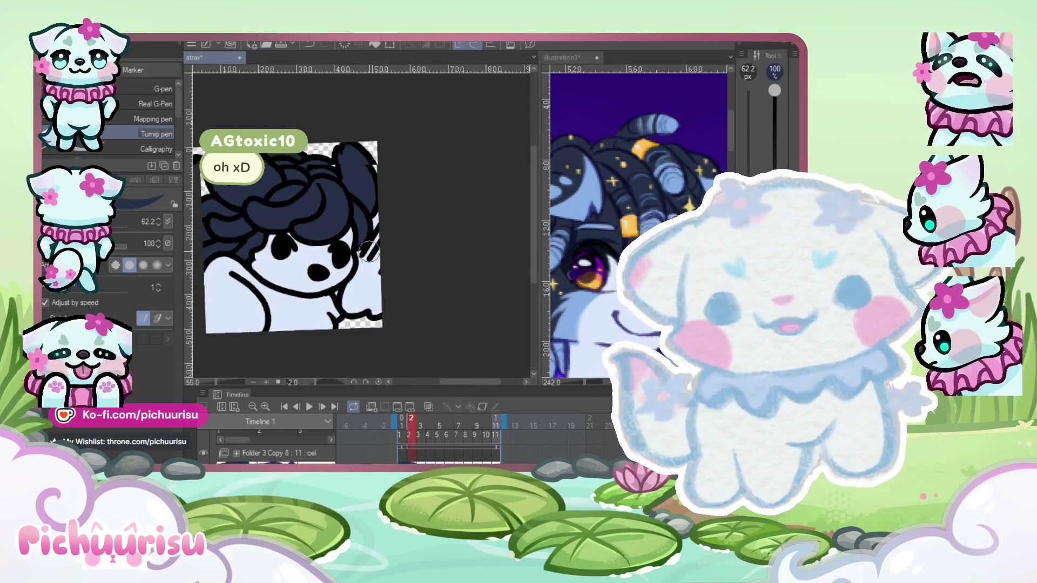
scroll(371, 219, "down", 4)
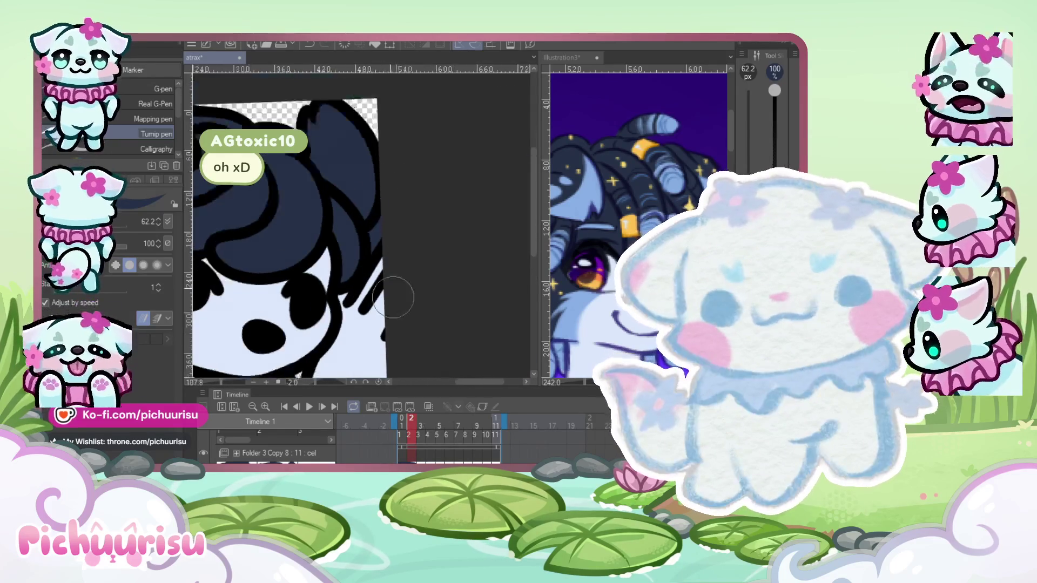
Move to frame 3 and bucket-fill two of its hair regions dark navy.
key("Right")
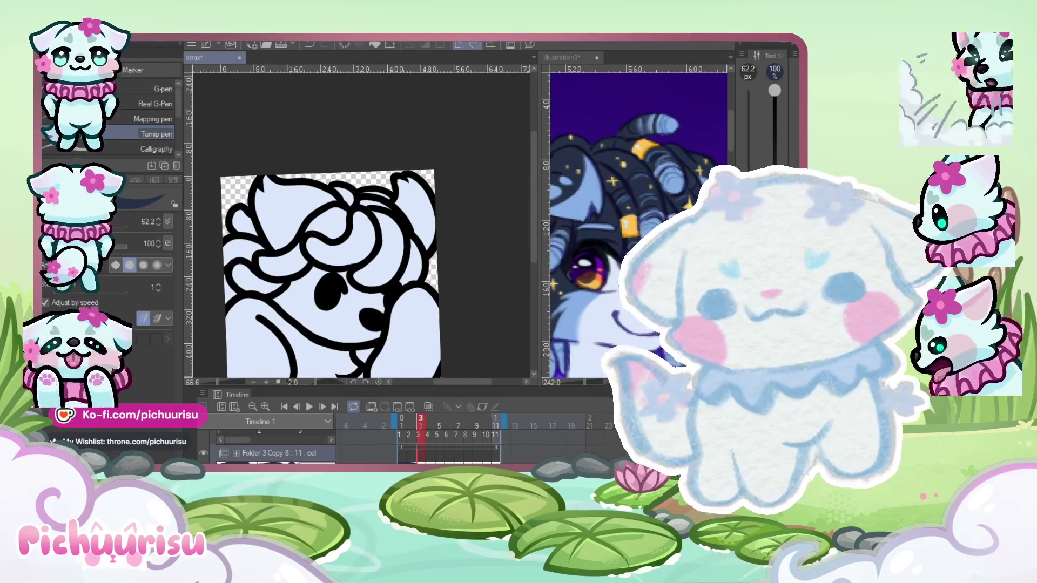
key("g")
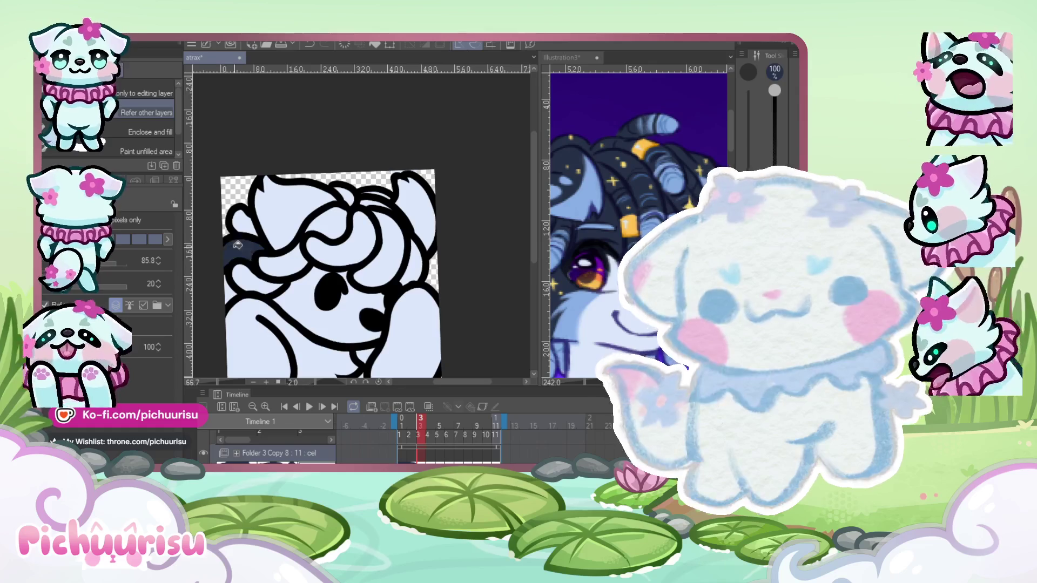
left_click(351, 246)
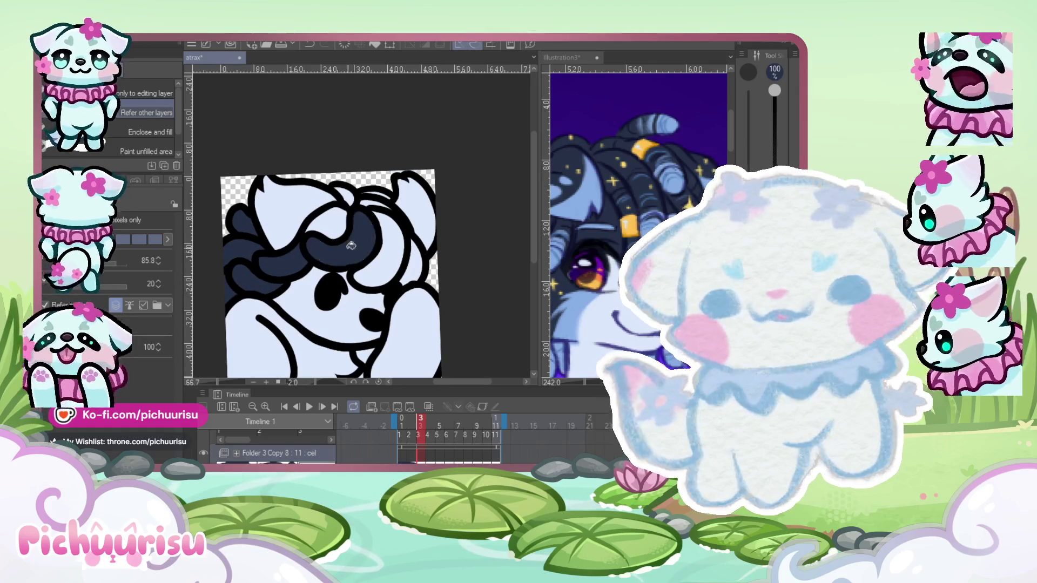
left_click(404, 255)
scroll(370, 189, "up", 5)
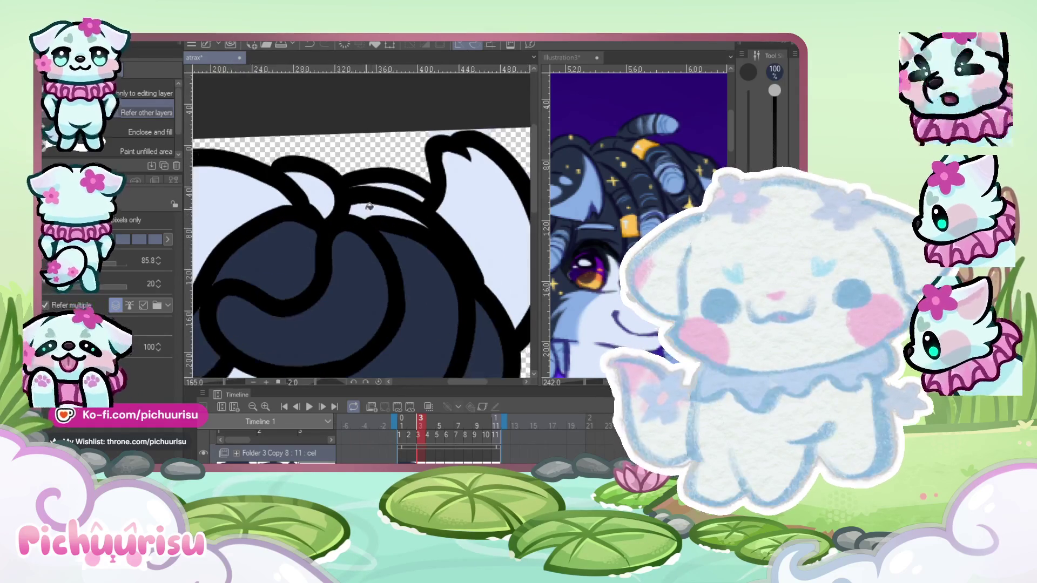
With the pen, paint navy over the upper-right hair area on frame 3.
key("p")
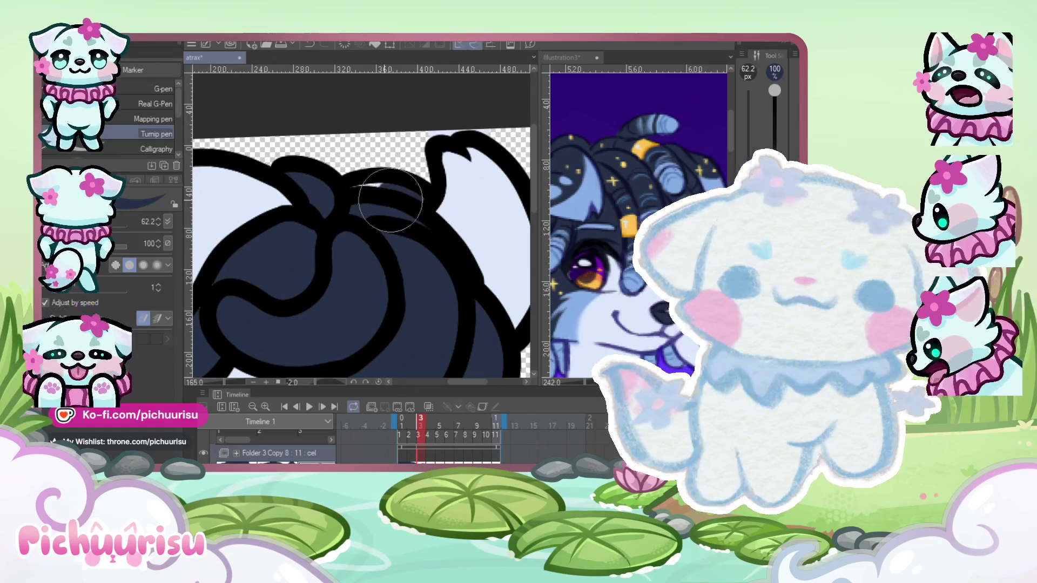
scroll(354, 204, "down", 1)
mouse_move(447, 161)
left_mouse_down()
mouse_move(452, 219)
mouse_move(497, 178)
mouse_move(486, 301)
mouse_move(440, 311)
mouse_move(454, 330)
left_mouse_up()
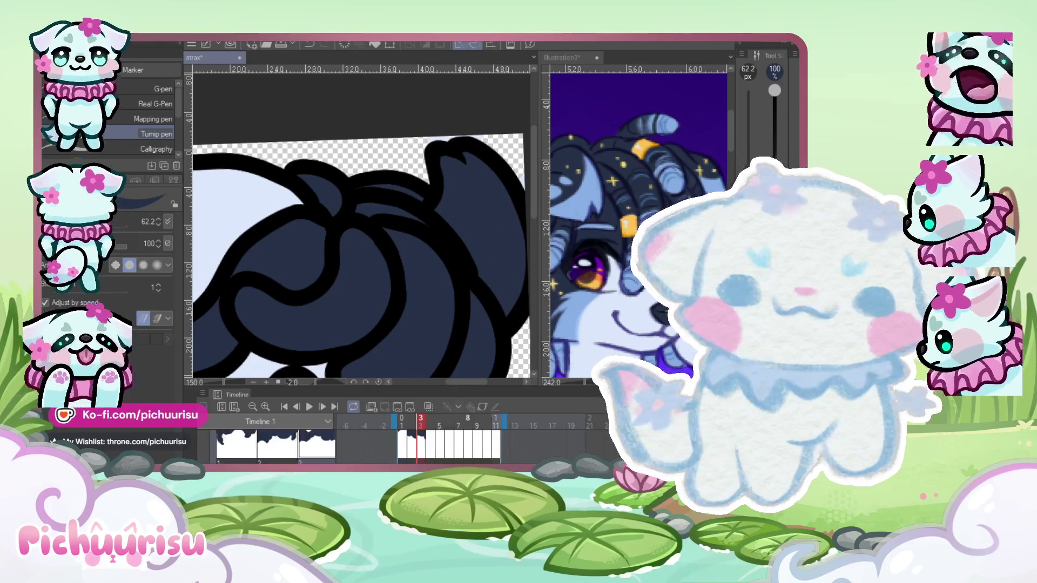
scroll(462, 231, "up", 3)
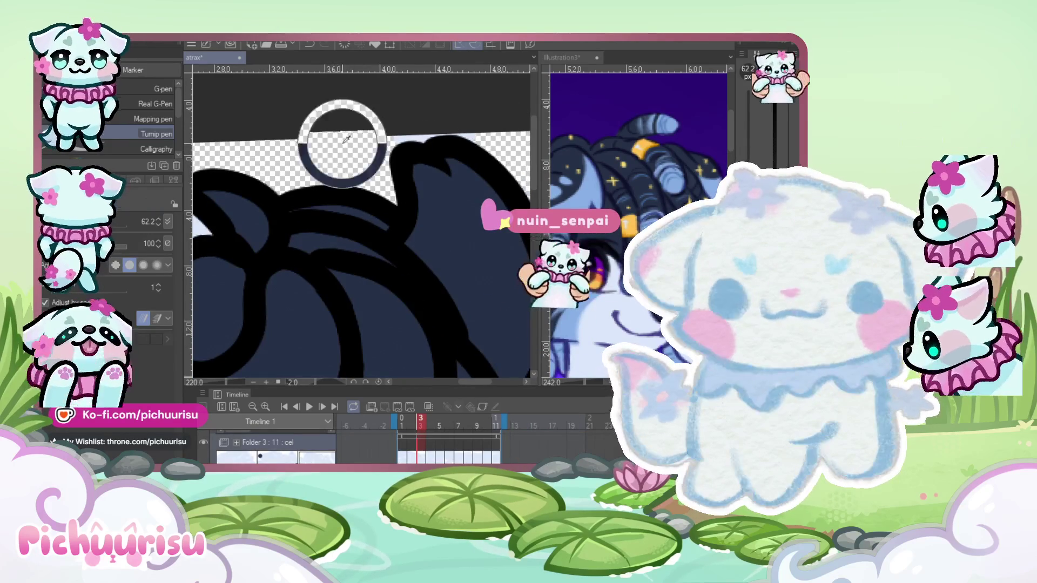
scroll(454, 224, "down", 3)
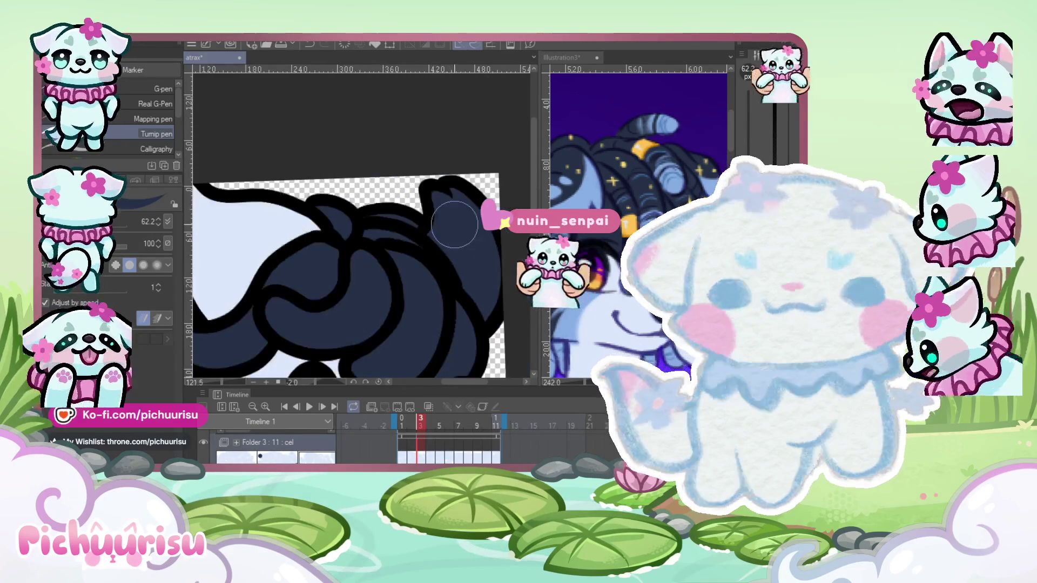
scroll(454, 224, "down", 4)
On frame 4, brush navy into the unfilled gaps in the left and right-middle hair.
key("Right")
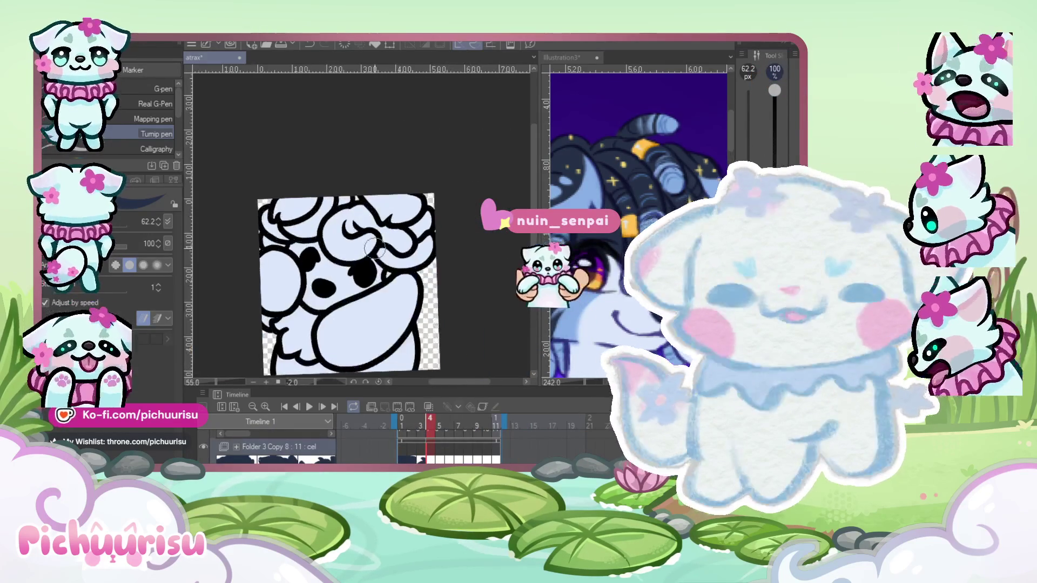
scroll(374, 248, "up", 4)
mouse_move(254, 273)
left_mouse_down()
mouse_move(288, 290)
mouse_move(254, 285)
mouse_move(245, 254)
mouse_move(270, 254)
mouse_move(378, 205)
mouse_move(430, 162)
mouse_move(459, 200)
mouse_move(315, 268)
mouse_move(303, 254)
left_mouse_up()
scroll(270, 256, "up", 1)
scroll(324, 254, "down", 4)
scroll(379, 216, "up", 3)
mouse_move(378, 194)
left_mouse_down()
mouse_move(464, 259)
mouse_move(302, 281)
mouse_move(324, 206)
mouse_move(382, 219)
mouse_move(497, 281)
mouse_move(429, 304)
left_mouse_up()
scroll(419, 240, "down", 3)
scroll(418, 240, "up", 2)
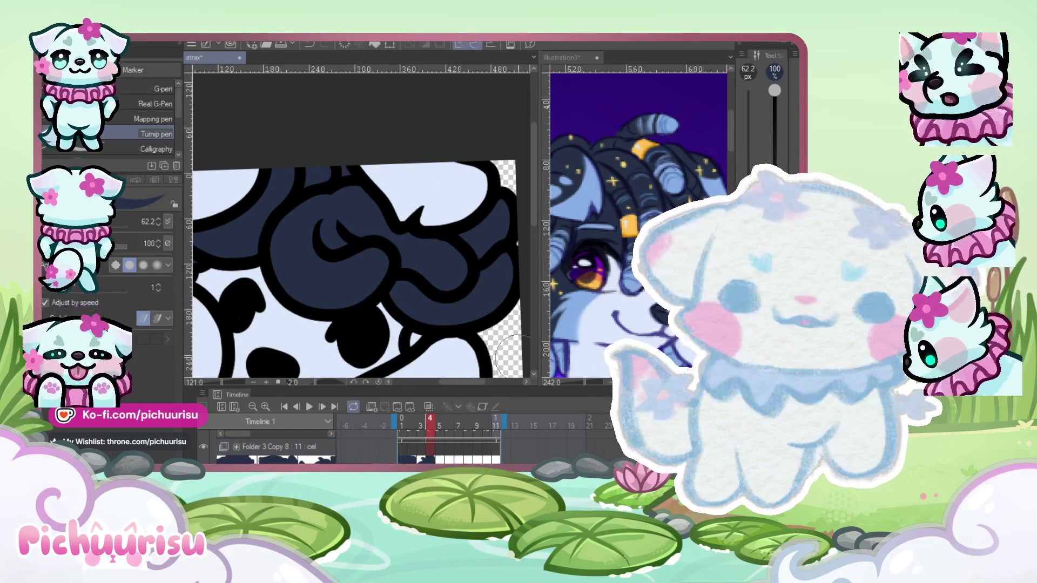
scroll(516, 246, "up", 1)
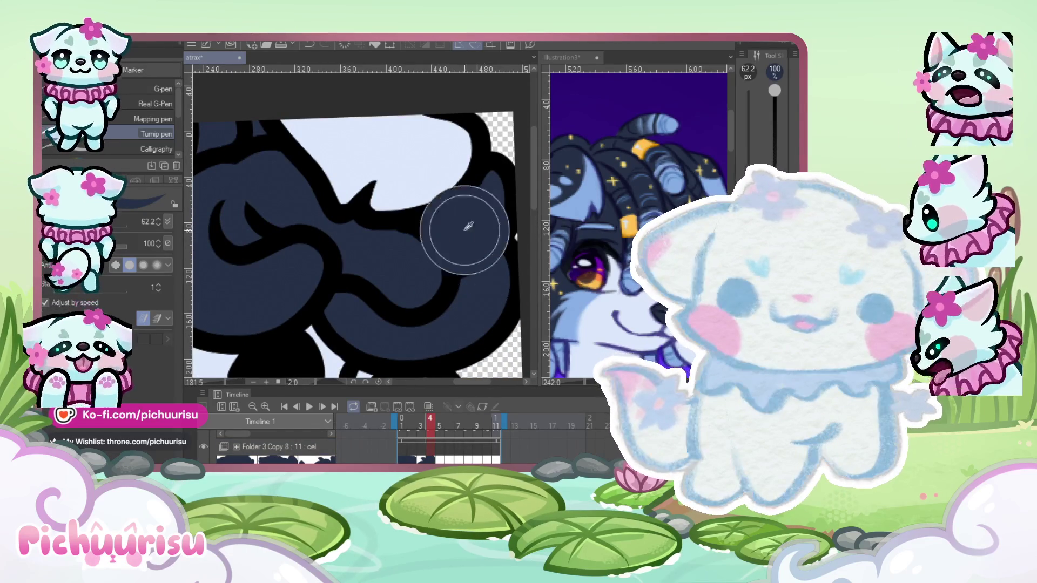
On frame 5, paint navy into the lower-right hair curl.
key("Right")
scroll(482, 264, "down", 1)
mouse_move(483, 263)
left_mouse_down()
mouse_move(486, 238)
mouse_move(462, 290)
mouse_move(470, 332)
mouse_move(410, 318)
mouse_move(348, 327)
mouse_move(322, 235)
mouse_move(278, 158)
left_mouse_up()
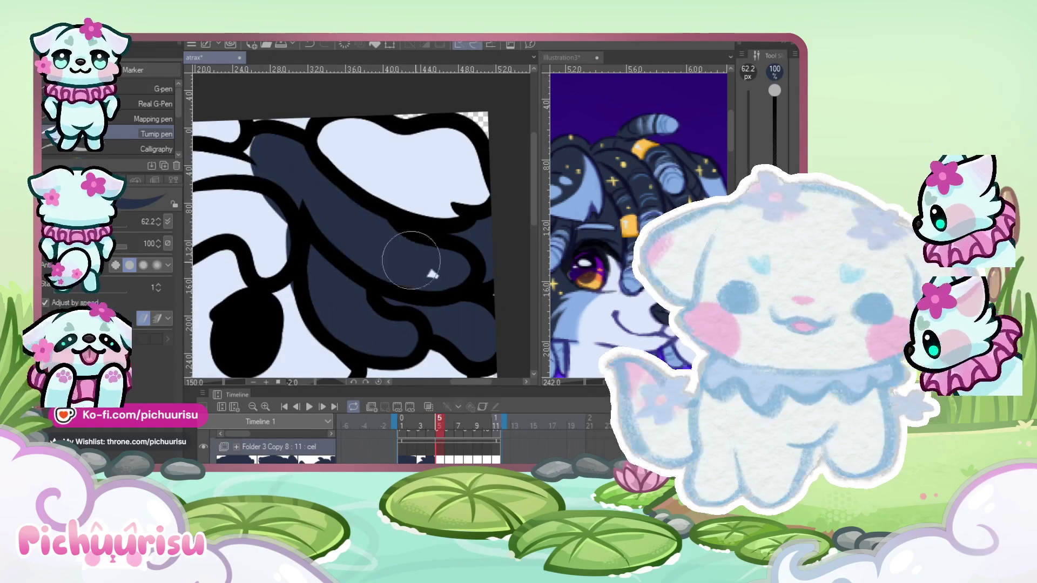
Finish frame 5's hair by painting navy over the small gap, top strand and light strand.
scroll(322, 261, "down", 3)
scroll(322, 262, "up", 2)
left_click_drag(300, 265, 282, 283)
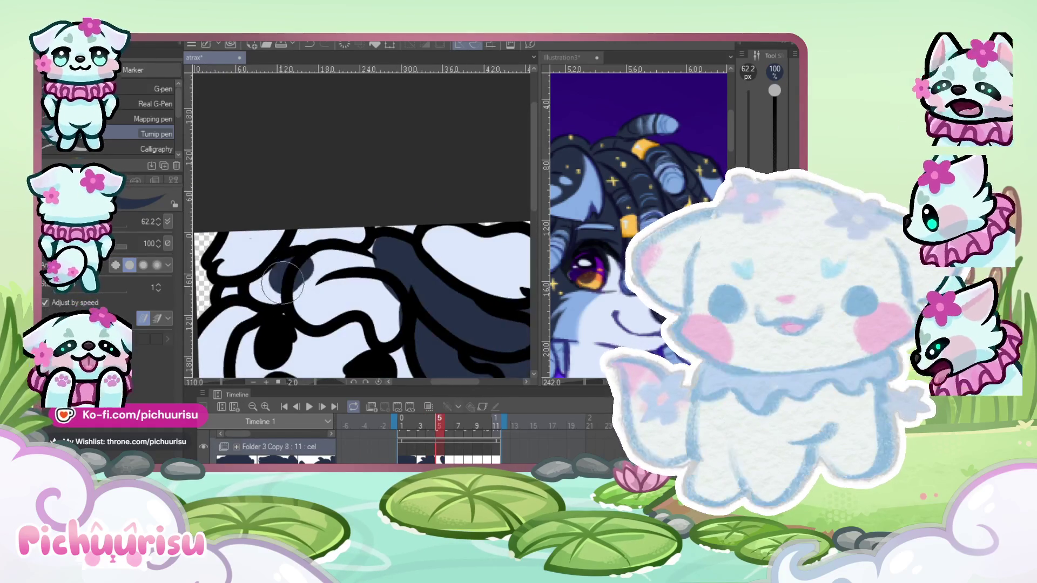
mouse_move(312, 236)
left_mouse_down()
mouse_move(255, 224)
mouse_move(229, 266)
left_mouse_up()
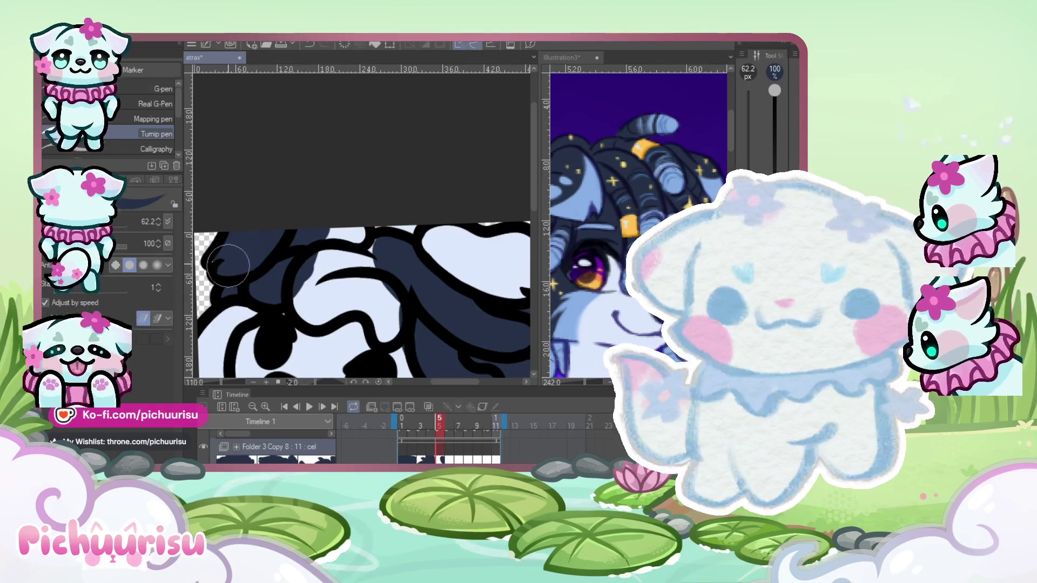
mouse_move(410, 234)
left_mouse_down()
mouse_move(308, 302)
mouse_move(386, 303)
left_mouse_up()
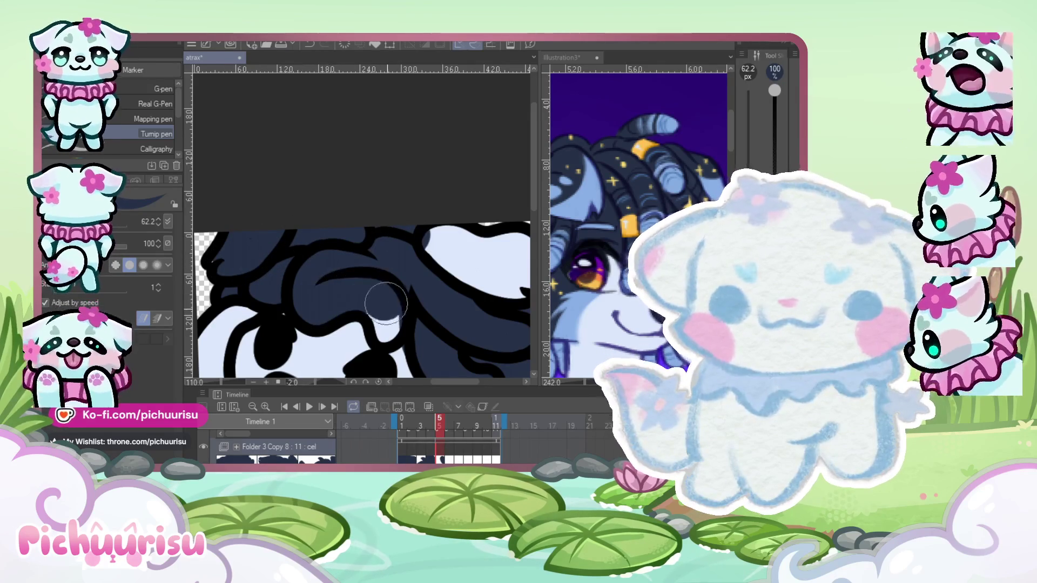
scroll(307, 250, "up", 3)
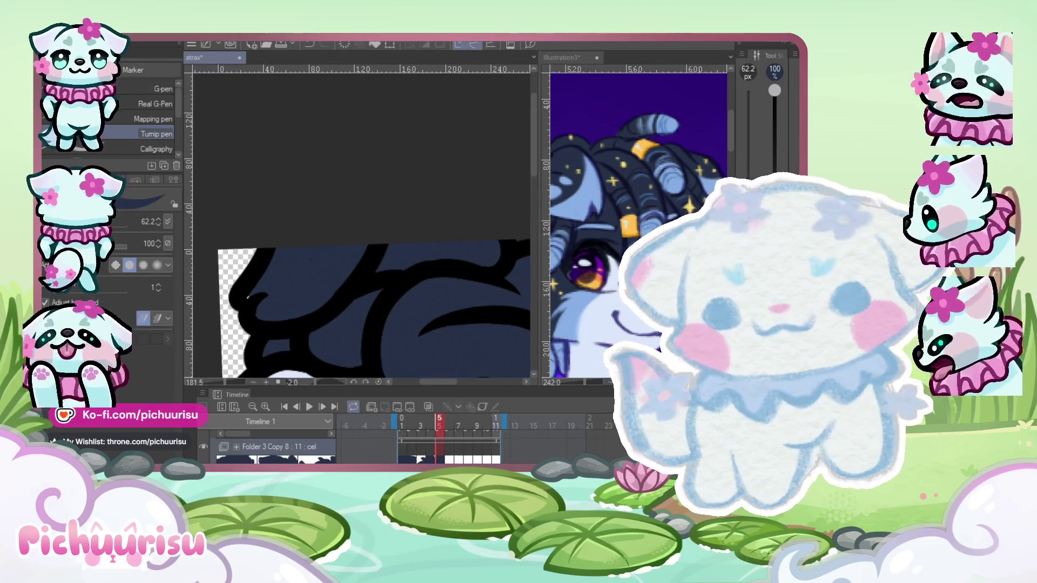
scroll(269, 277, "up", 2)
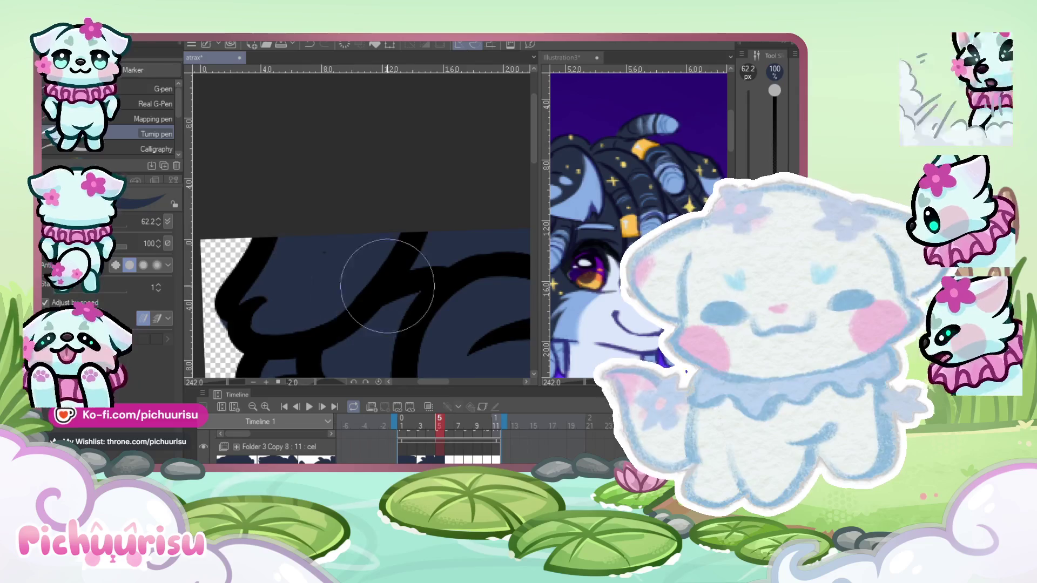
scroll(387, 286, "up", 2)
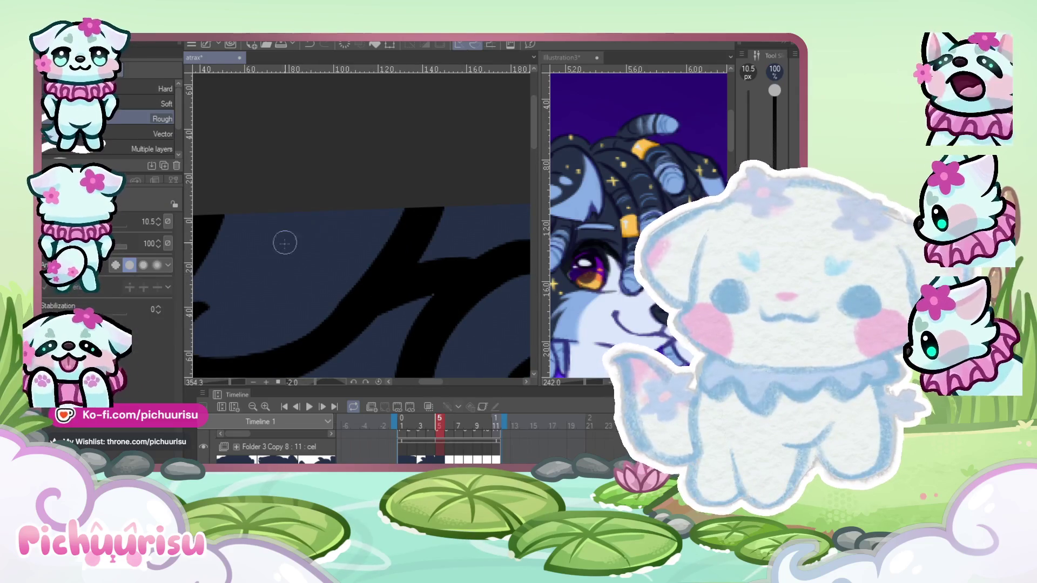
scroll(280, 238, "down", 3)
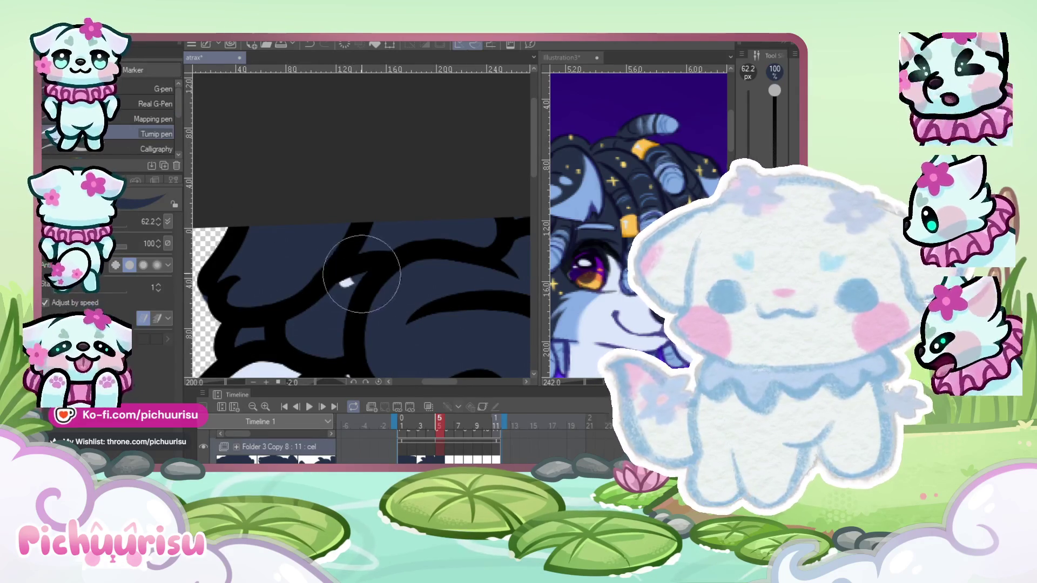
On frame 6, paint navy over the upper-middle, lower-right and lower hair gaps.
key("Right")
scroll(314, 244, "down", 3)
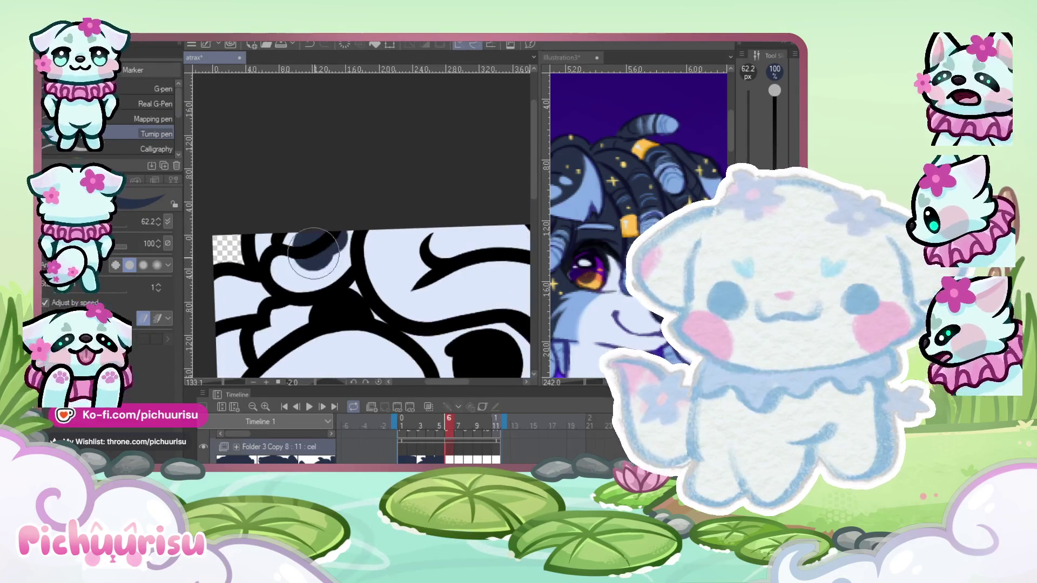
scroll(315, 244, "down", 1)
mouse_move(356, 251)
left_mouse_down()
mouse_move(439, 257)
mouse_move(330, 254)
left_mouse_up()
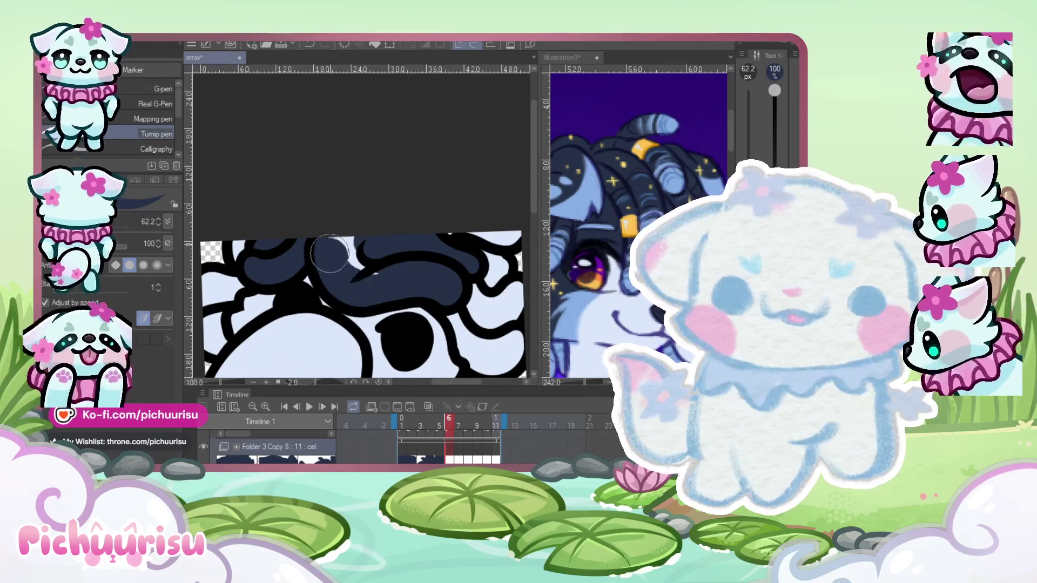
scroll(332, 237, "down", 1)
mouse_move(417, 283)
left_mouse_down()
mouse_move(443, 281)
mouse_move(432, 322)
left_mouse_up()
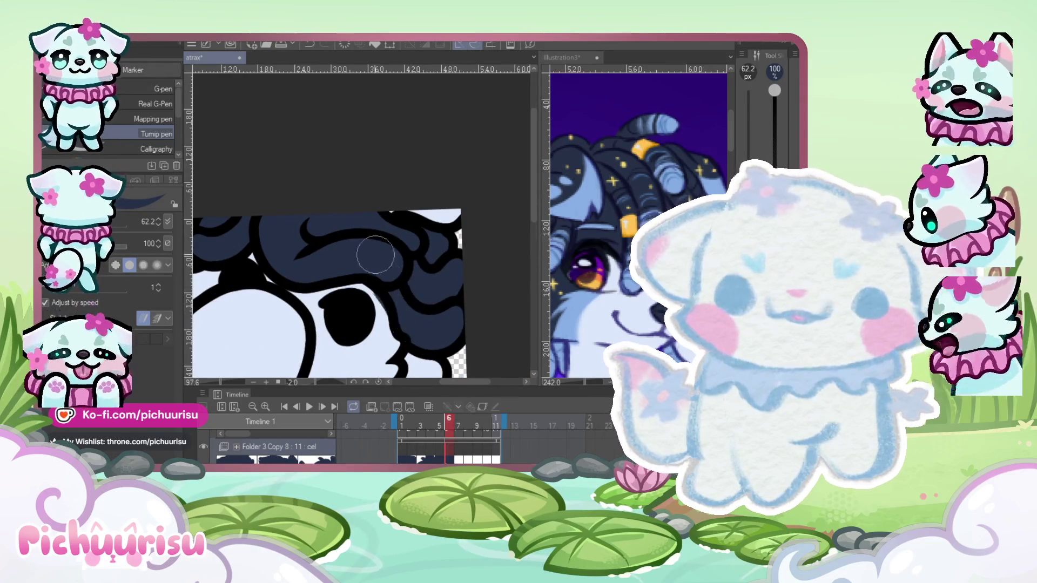
scroll(376, 255, "up", 3)
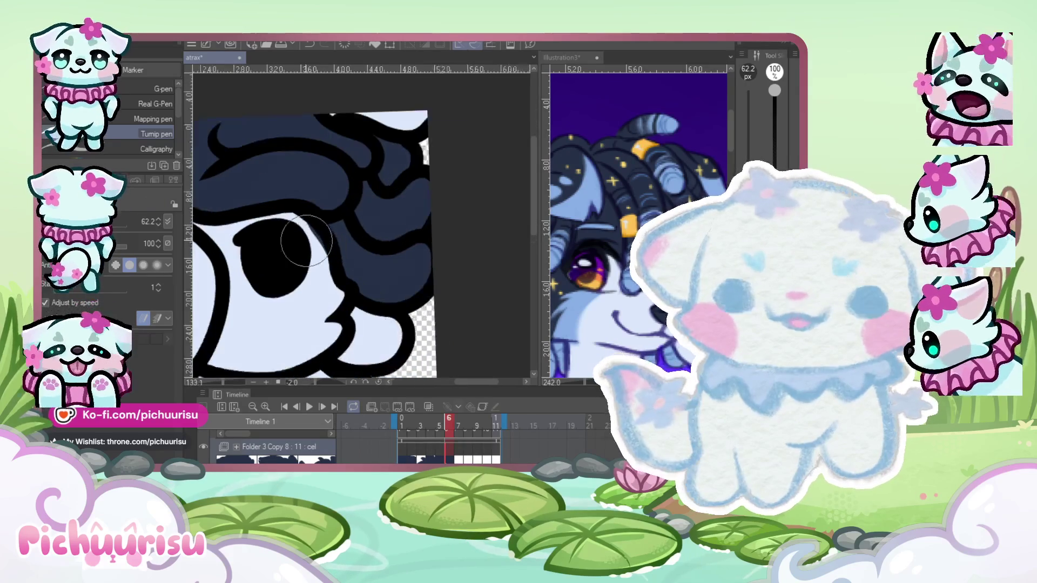
scroll(307, 241, "up", 1)
mouse_move(378, 303)
left_mouse_down()
mouse_move(389, 346)
mouse_move(368, 355)
left_mouse_up()
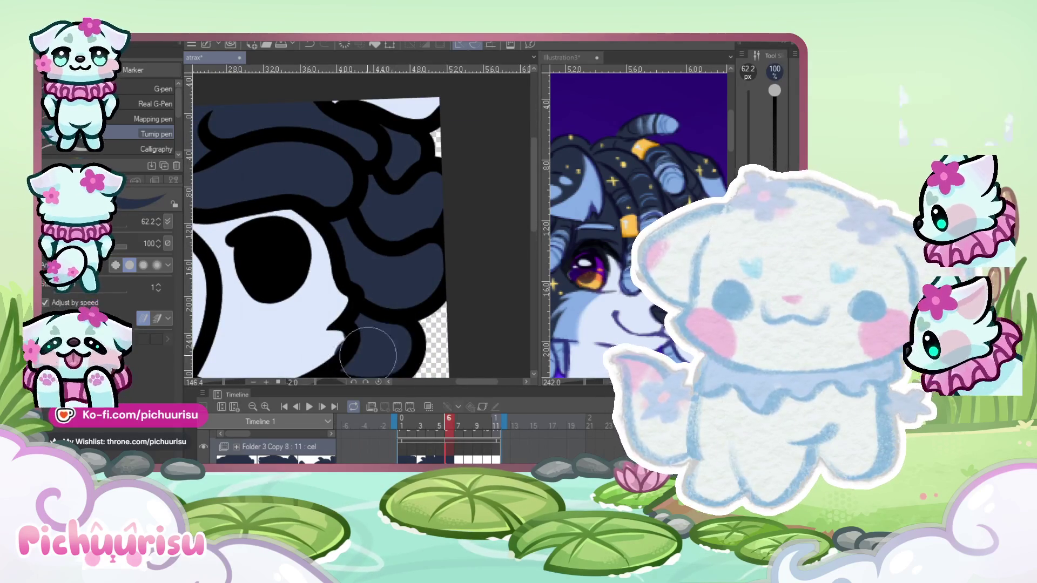
scroll(368, 355, "down", 8)
scroll(395, 298, "up", 3)
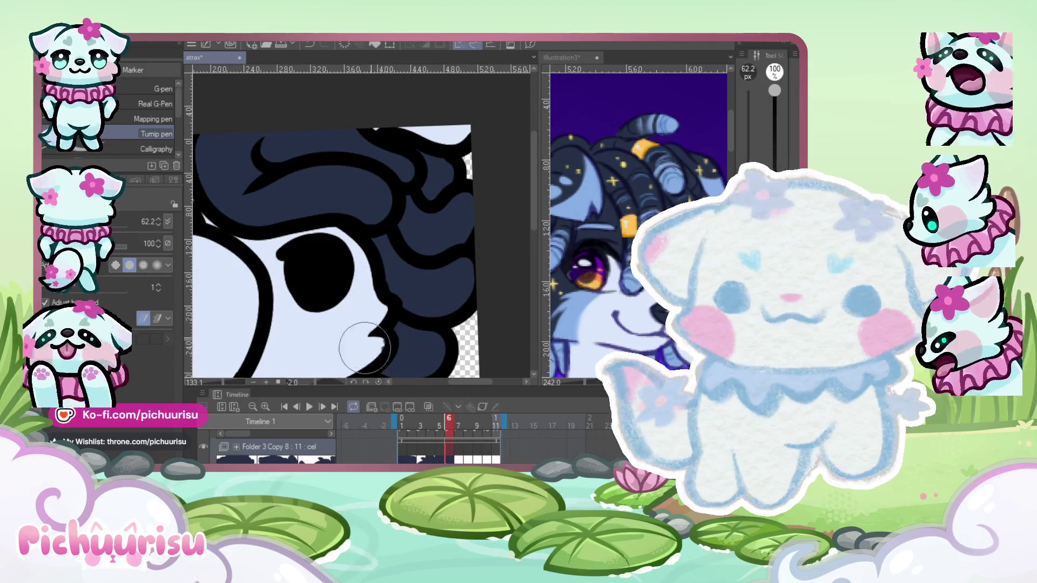
scroll(426, 345, "down", 2)
scroll(266, 259, "up", 1)
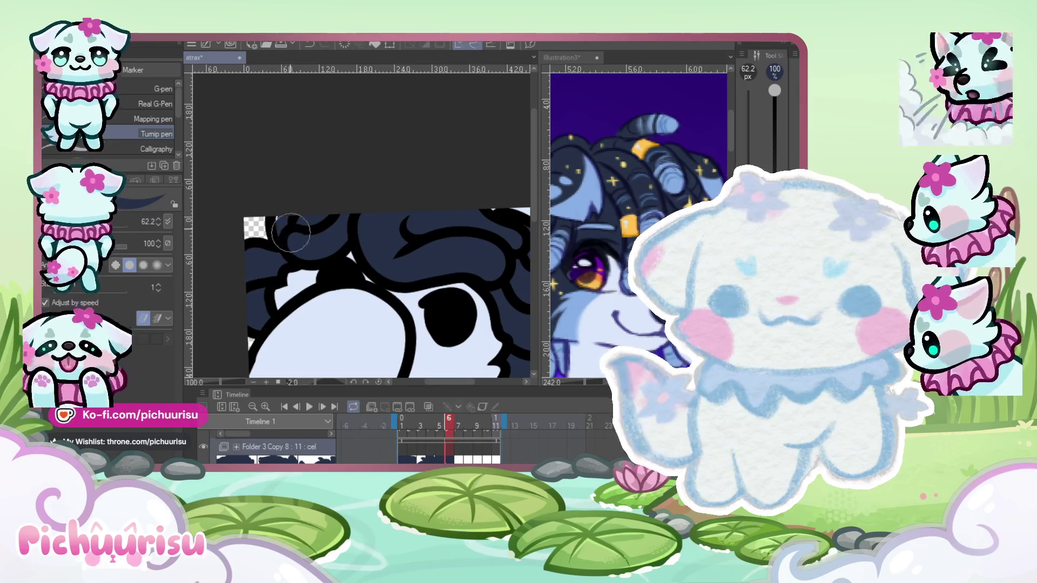
scroll(274, 202, "down", 2)
scroll(389, 211, "up", 1)
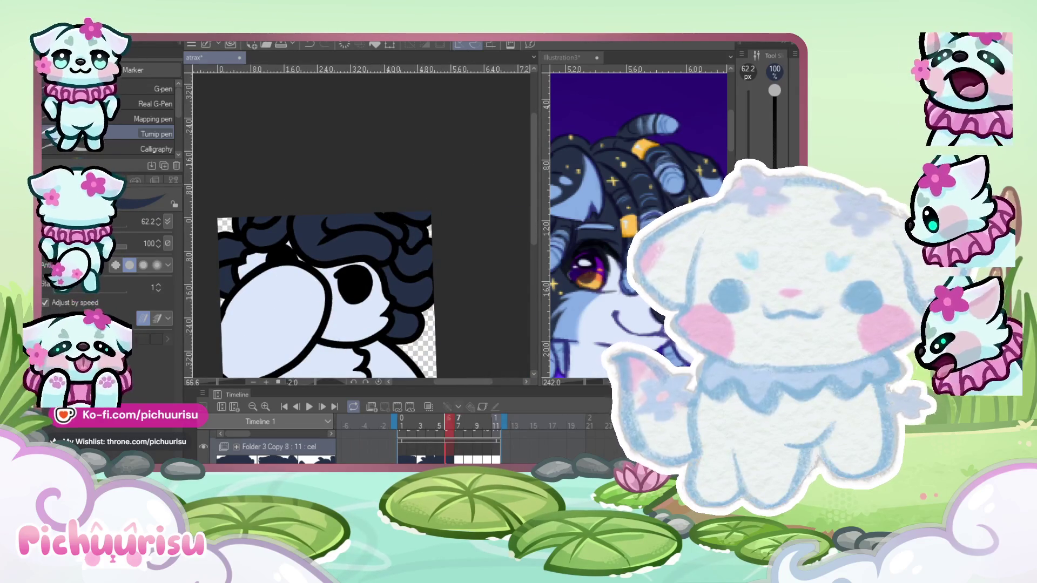
On frame 7, paint navy between the curls, over the light patch below, and into the top-left curl.
key("period")
scroll(223, 324, "up", 1)
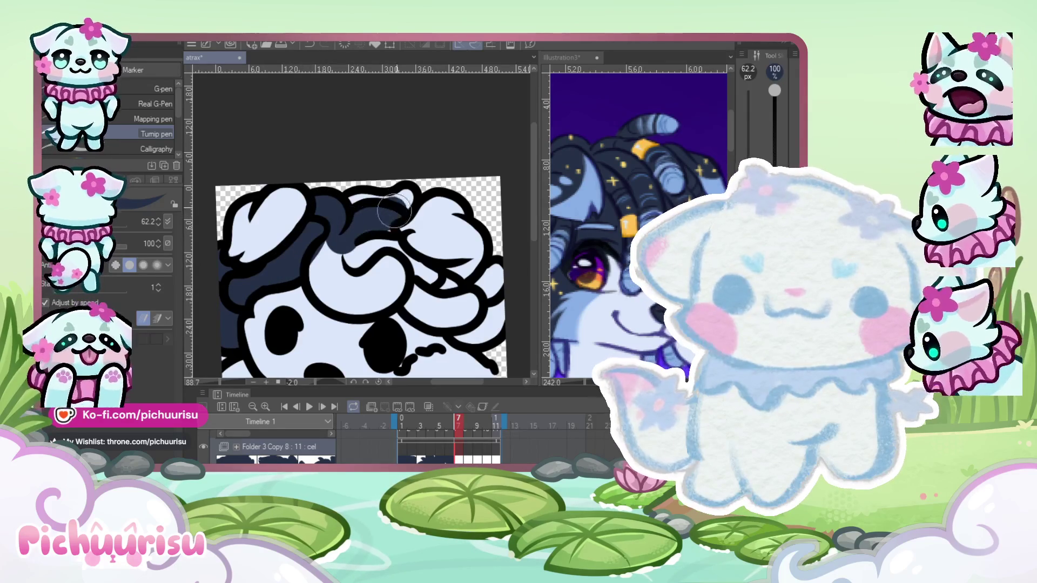
mouse_move(346, 207)
left_mouse_down()
mouse_move(332, 272)
mouse_move(389, 244)
mouse_move(454, 252)
left_mouse_up()
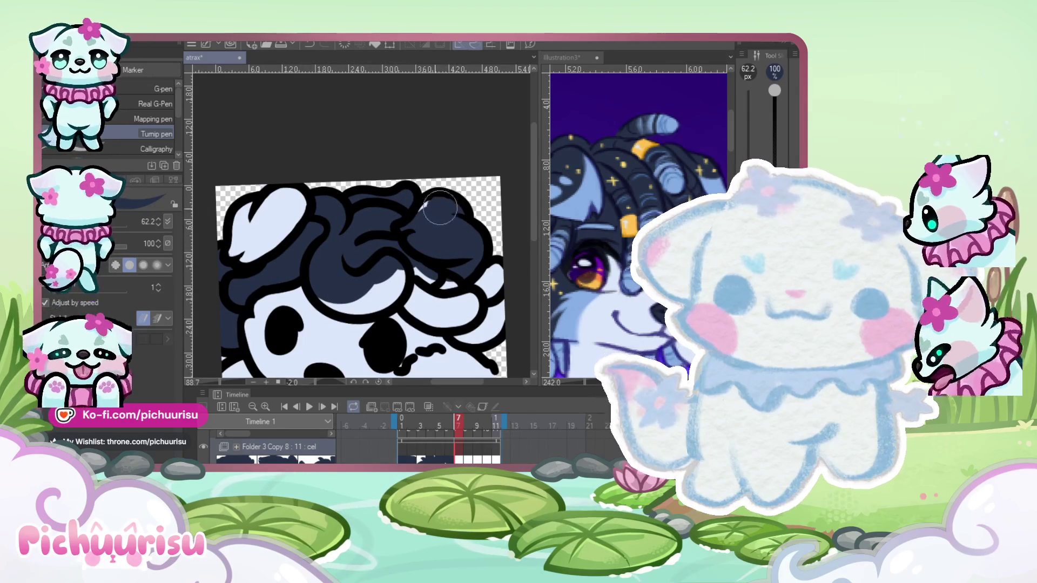
scroll(401, 236, "down", 1)
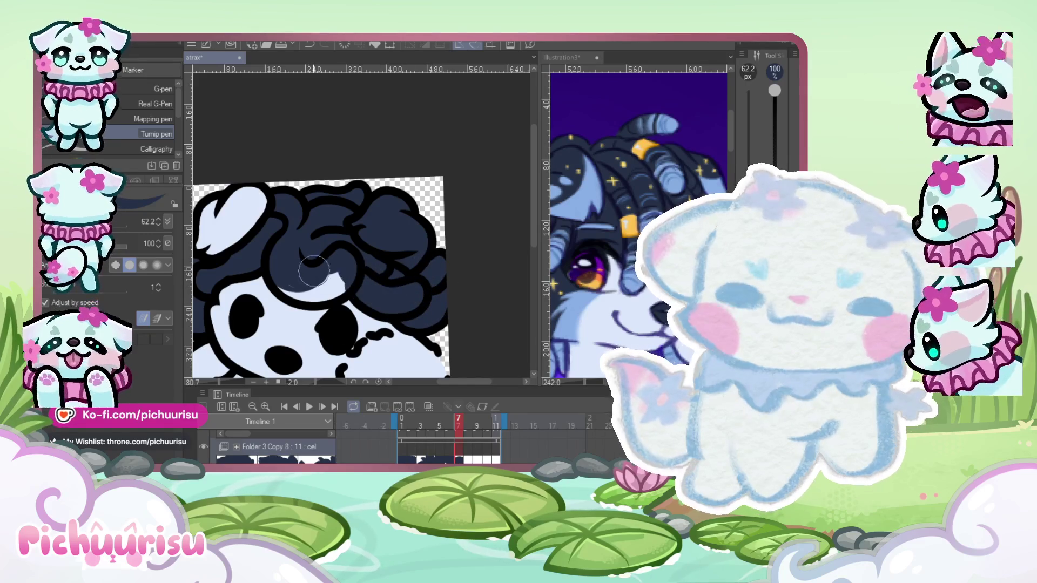
left_click_drag(314, 271, 342, 280)
mouse_move(234, 205)
left_mouse_down()
mouse_move(243, 214)
mouse_move(204, 232)
left_mouse_up()
key("ctrl+minus")
key("ctrl+minus")
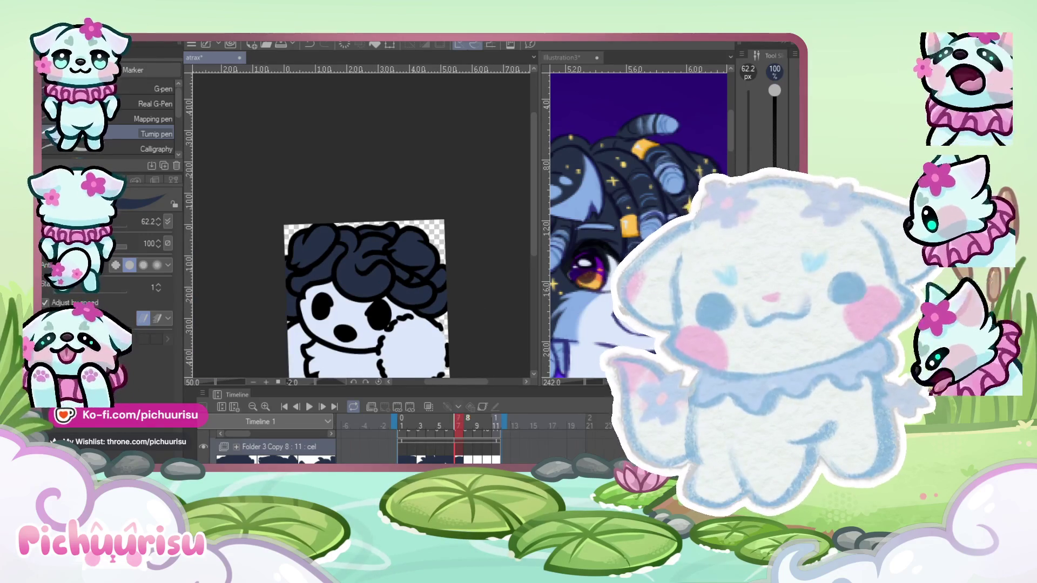
On frame 8, paint navy on the top-left curl, briefly try the Textured pen, then return to the Turnip pen.
key("Right")
scroll(302, 254, "up", 3)
mouse_move(319, 238)
left_mouse_down()
mouse_move(286, 272)
mouse_move(334, 230)
left_mouse_up()
scroll(303, 245, "down", 2)
scroll(286, 194, "up", 4)
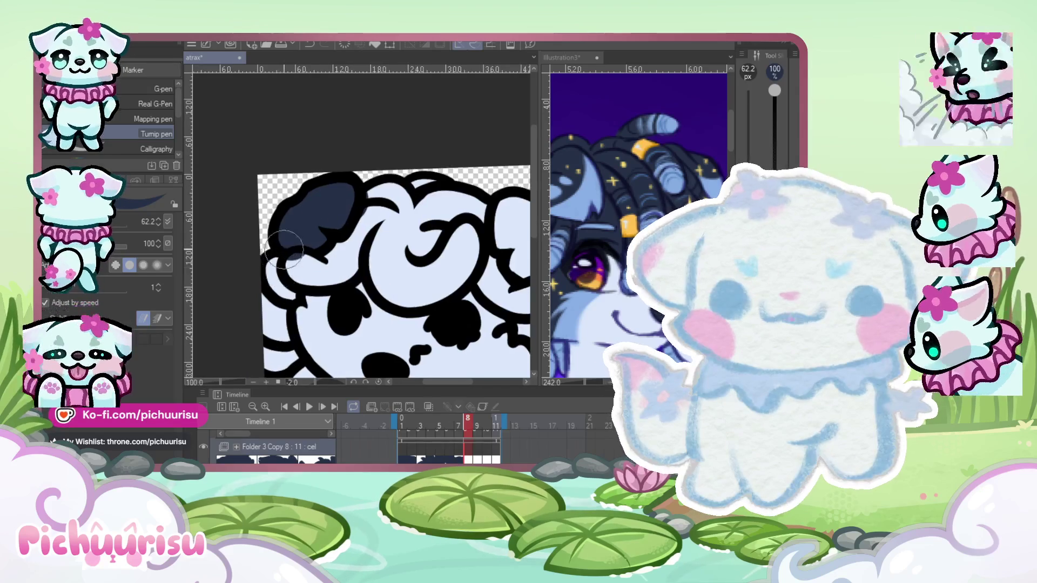
key("b")
scroll(259, 243, "up", 3)
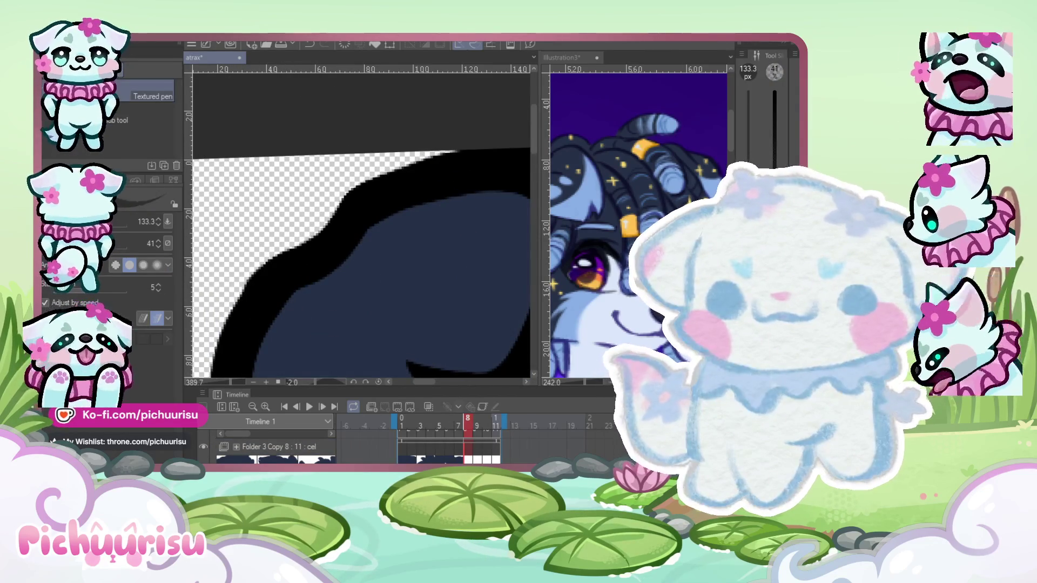
key("p")
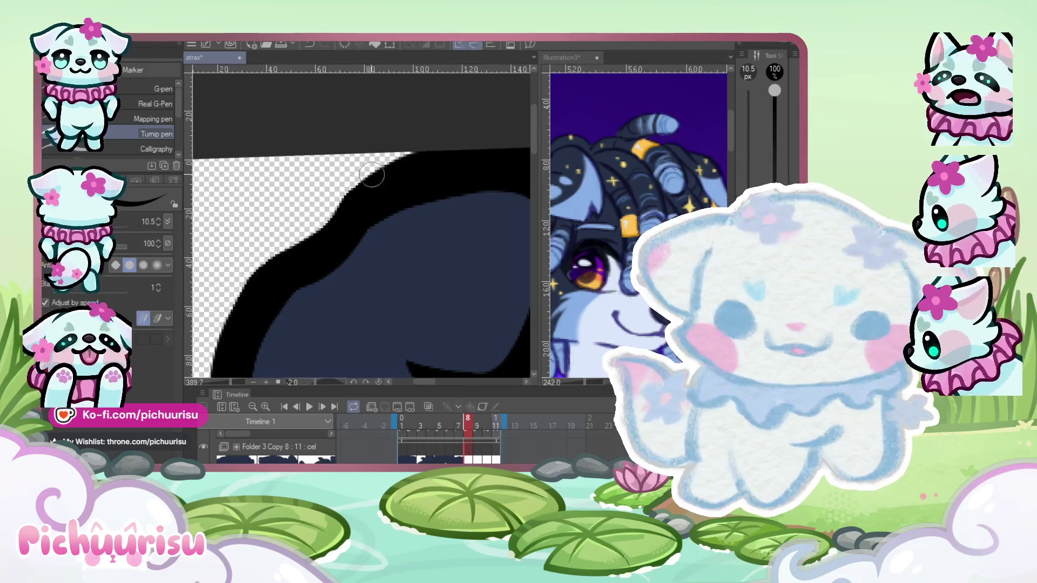
scroll(372, 174, "down", 3)
scroll(282, 233, "up", 3)
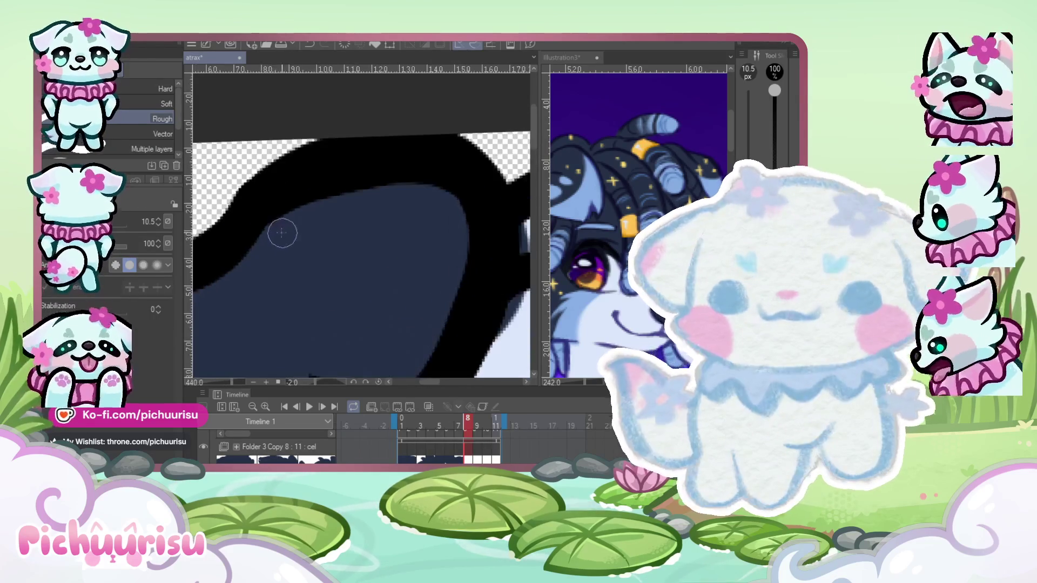
scroll(431, 192, "down", 5)
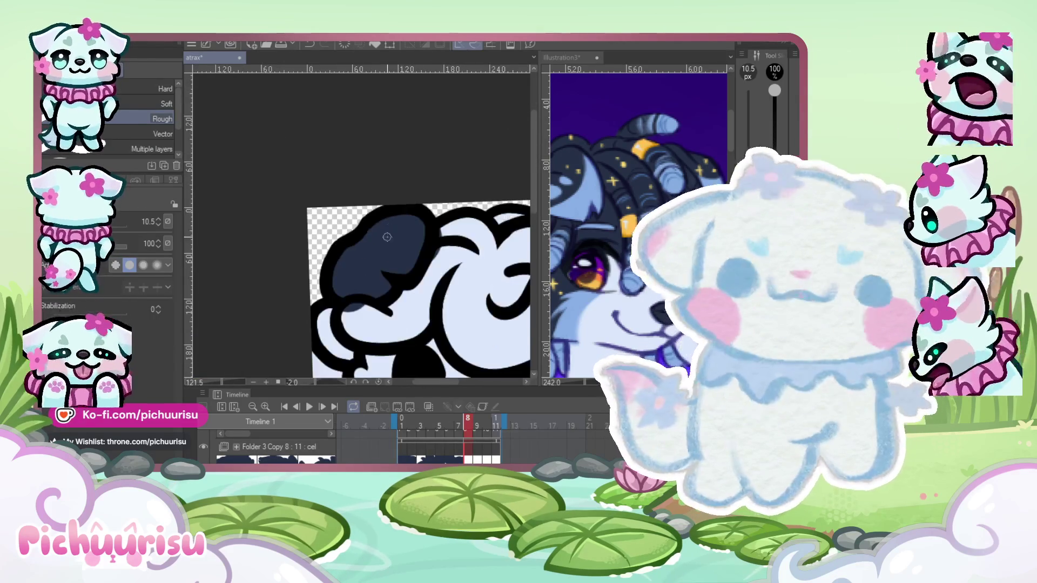
Fill frame 8's left and right curls with navy.
left_click_drag(460, 257, 438, 254)
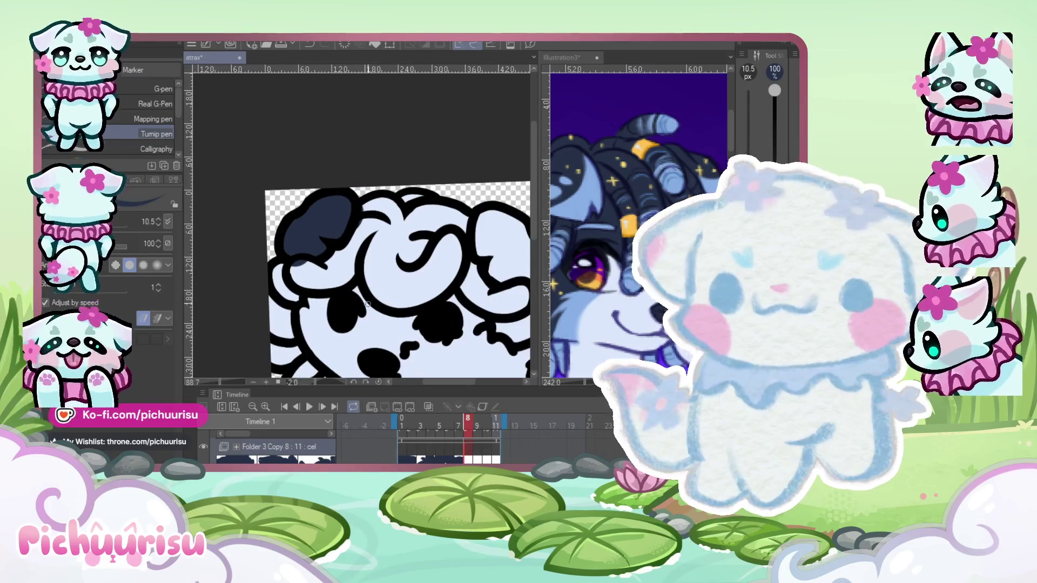
scroll(368, 304, "up", 2)
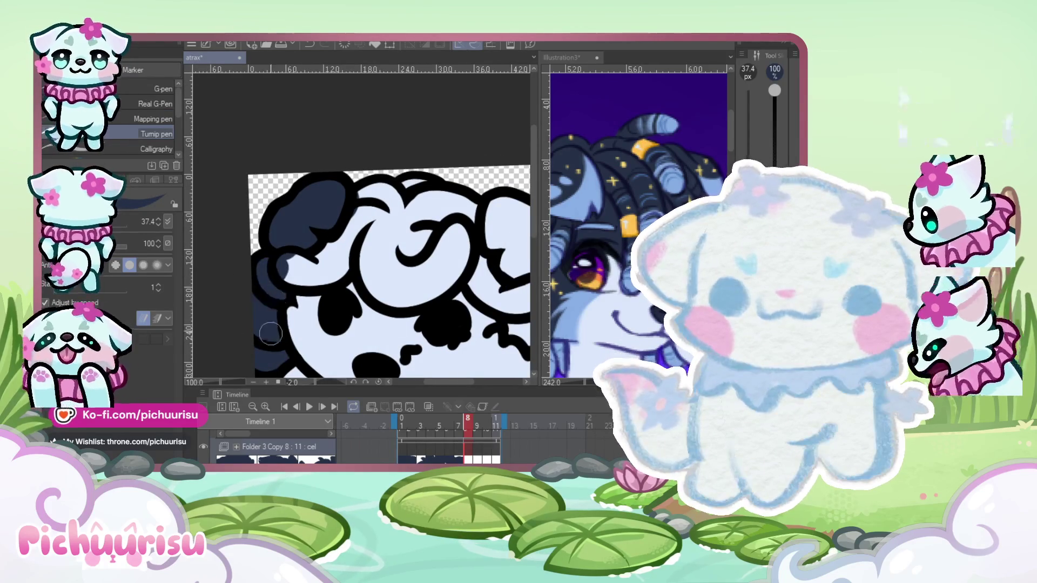
scroll(271, 334, "down", 2)
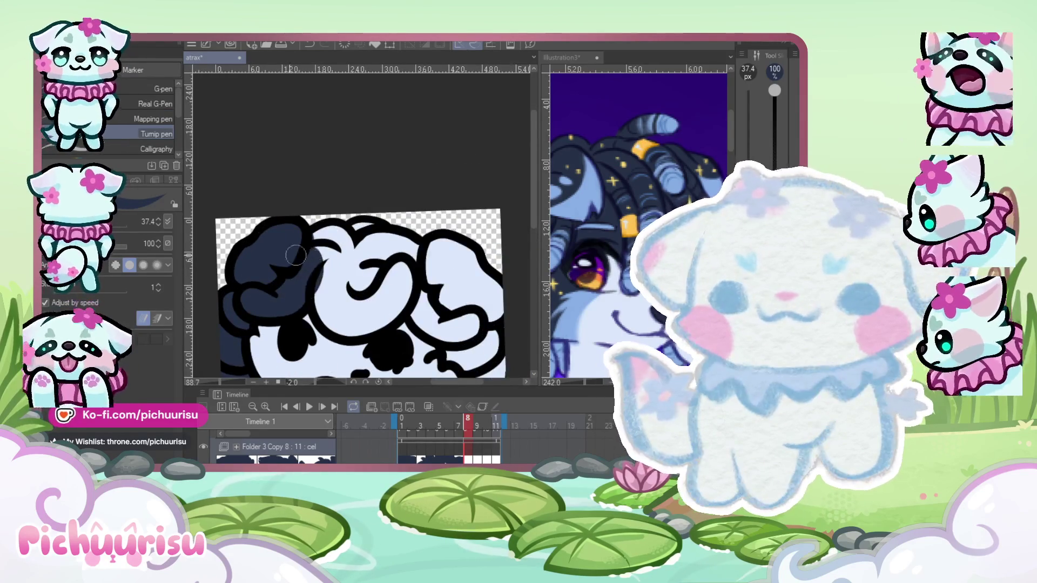
scroll(295, 255, "down", 2)
scroll(260, 238, "up", 3)
mouse_move(257, 262)
left_mouse_down()
mouse_move(226, 233)
mouse_move(248, 314)
mouse_move(308, 282)
left_mouse_up()
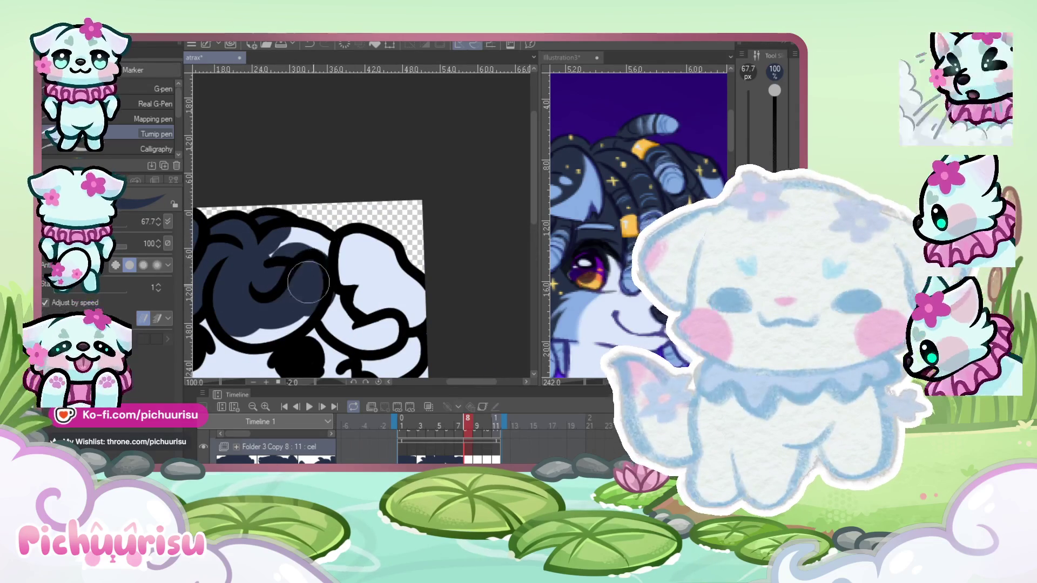
scroll(243, 304, "down", 1)
left_click_drag(314, 246, 369, 276)
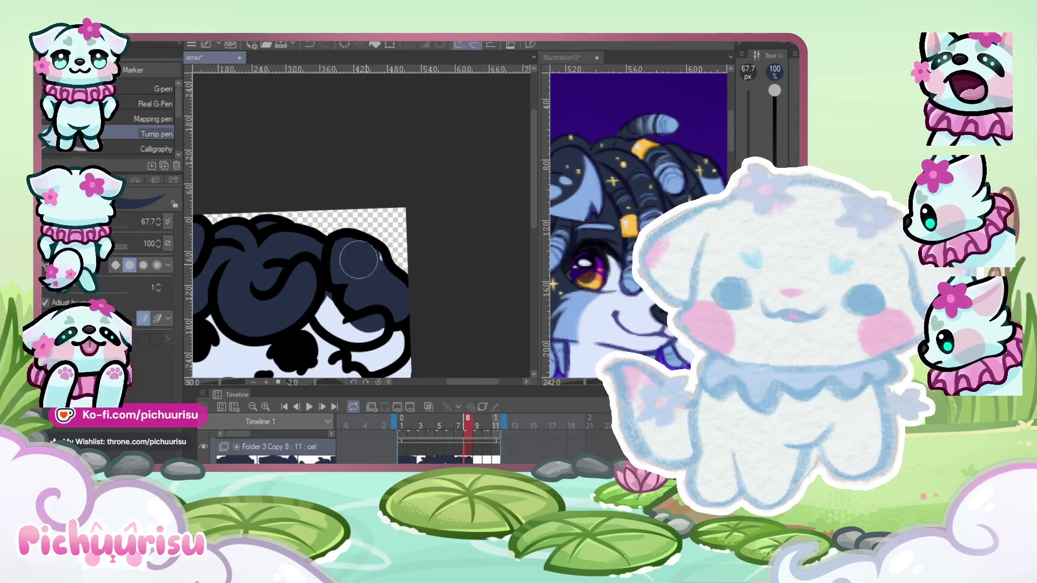
scroll(344, 233, "down", 2)
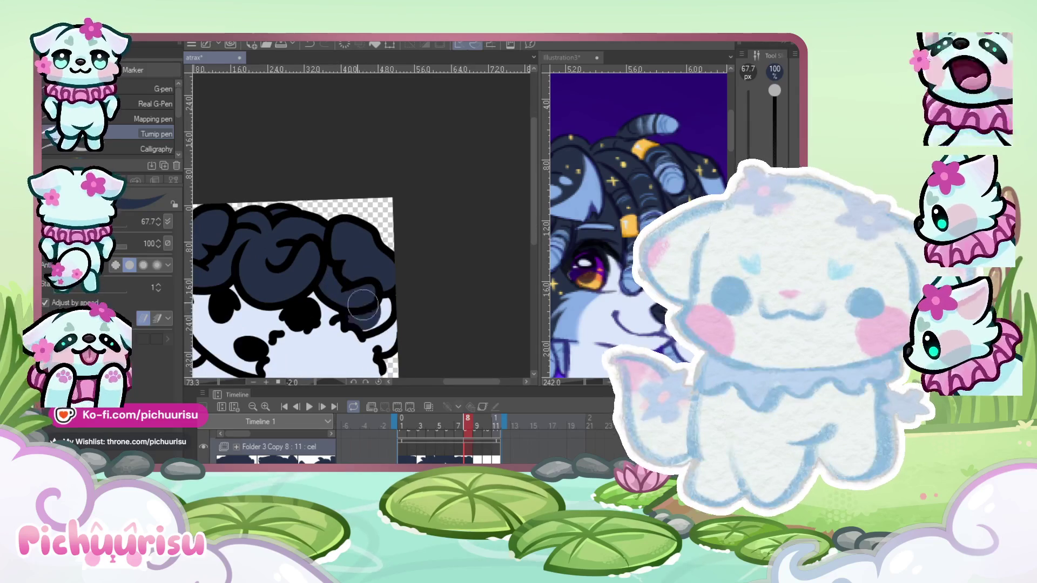
scroll(349, 269, "down", 3)
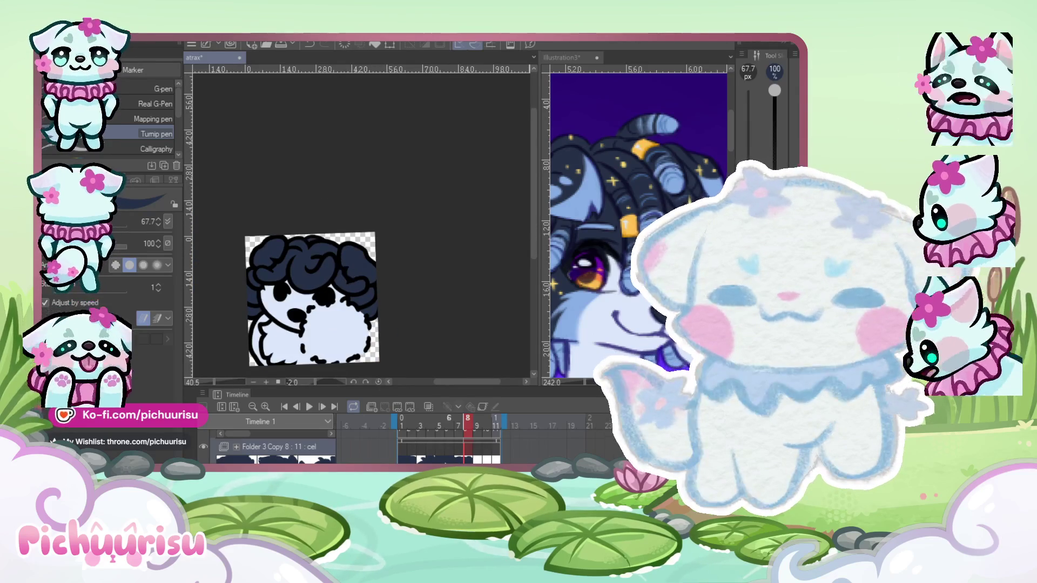
Paint navy into frame 9's hair, compare it against frame 8, then advance to frame 10.
key("Right")
scroll(238, 326, "up", 4)
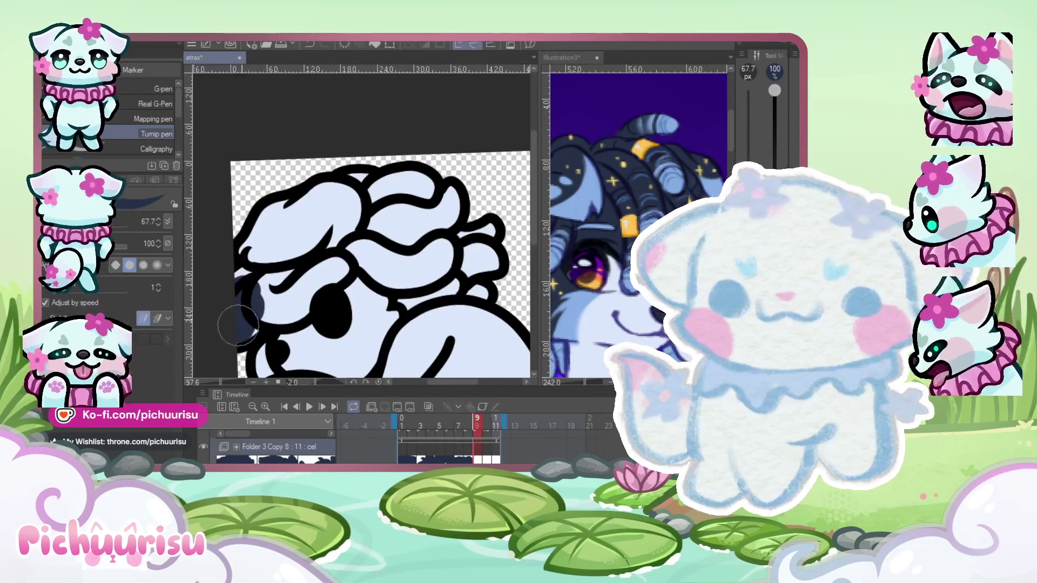
scroll(270, 357, "down", 1)
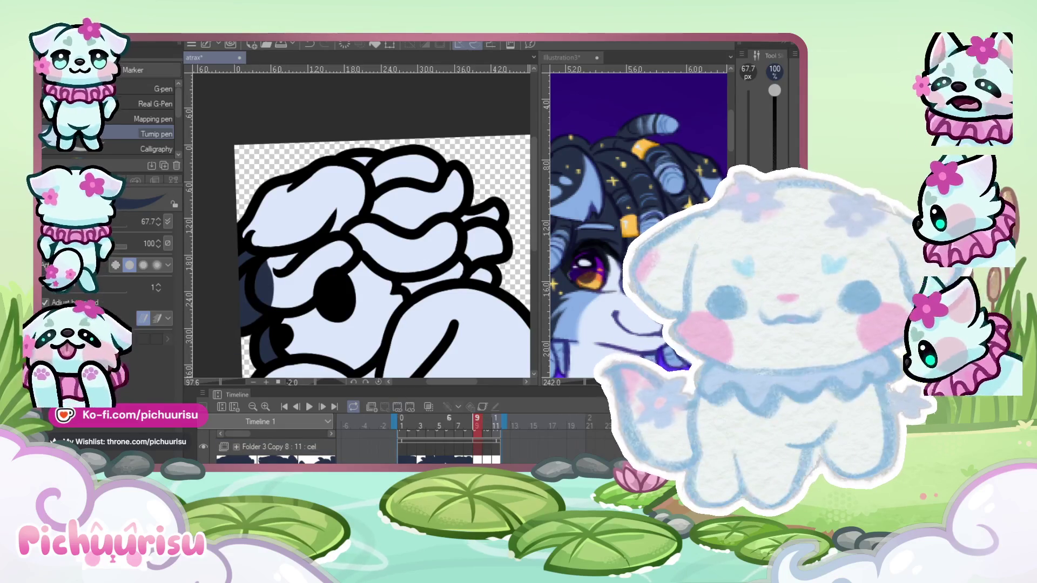
mouse_move(311, 262)
left_mouse_down()
mouse_move(346, 251)
mouse_move(337, 227)
left_mouse_up()
scroll(335, 243, "down", 1)
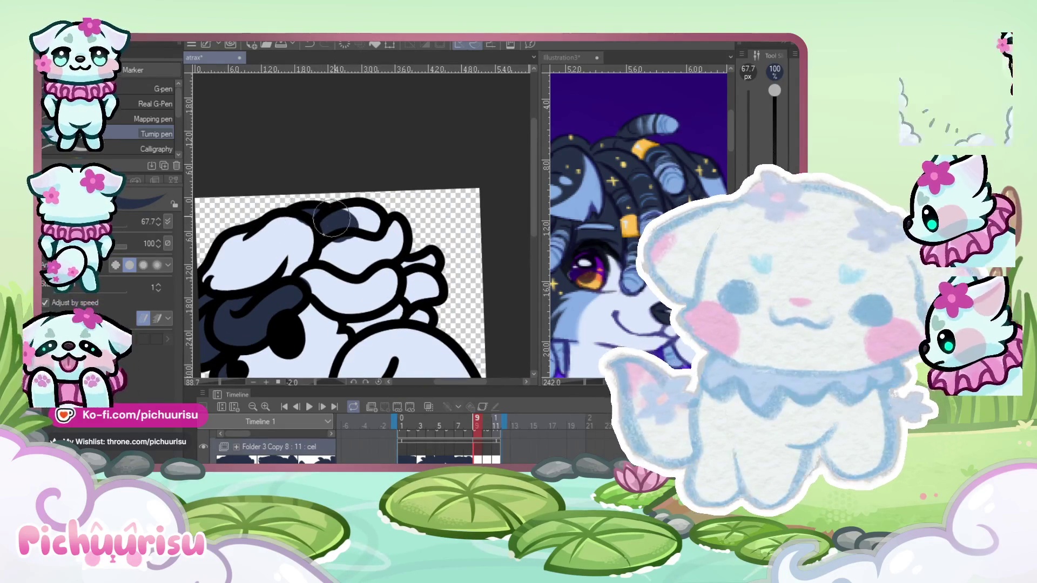
mouse_move(334, 263)
left_mouse_down()
mouse_move(273, 258)
mouse_move(229, 275)
left_mouse_up()
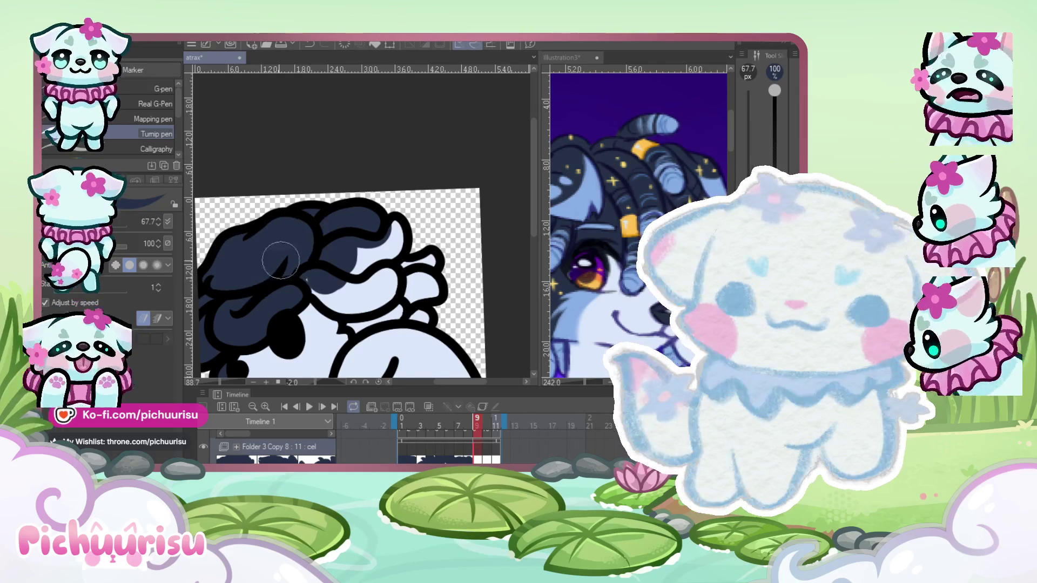
scroll(294, 270, "down", 1)
key("Left")
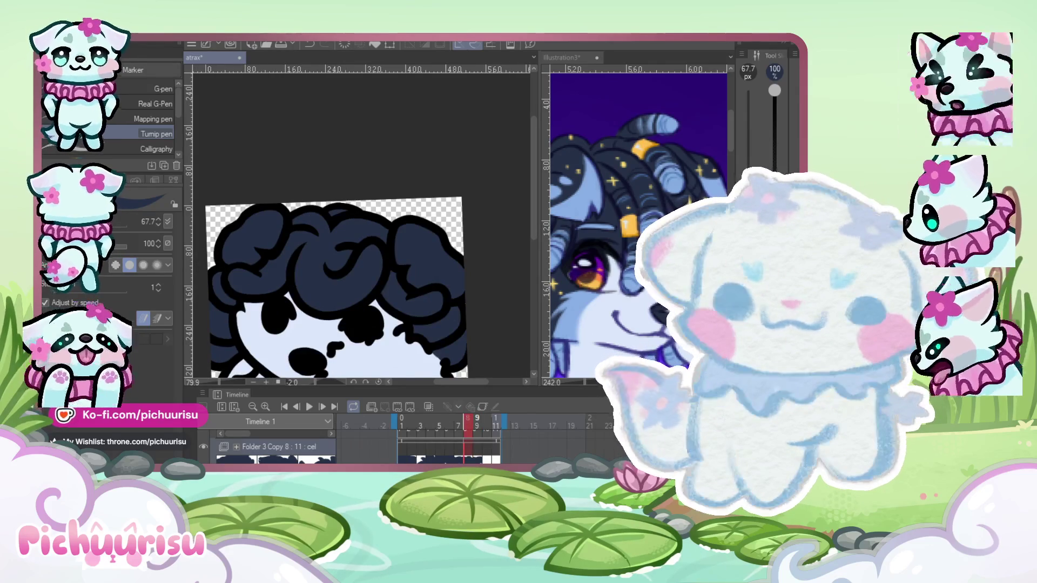
key("Right")
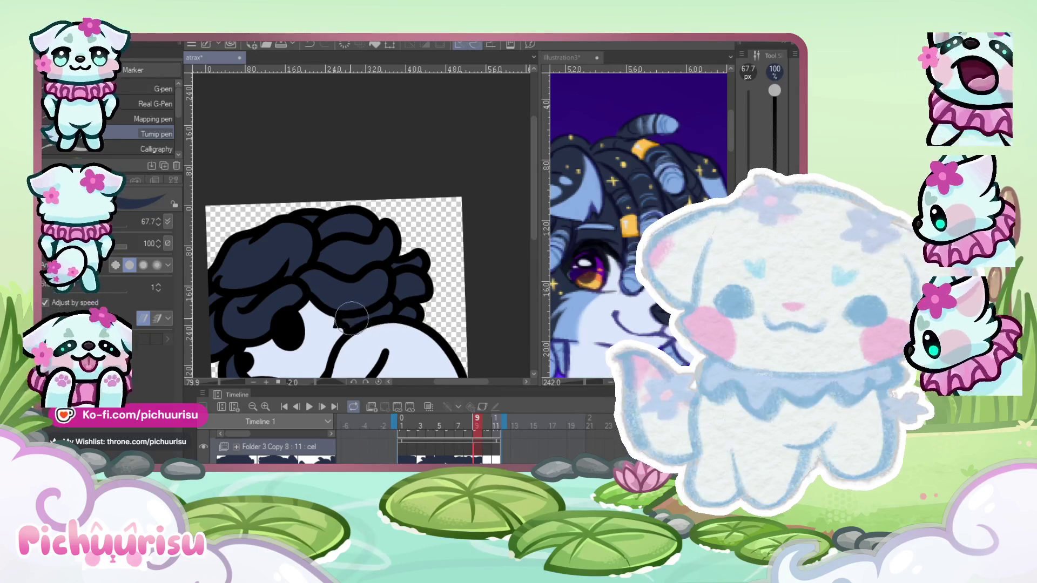
scroll(362, 297, "down", 3)
key("Right")
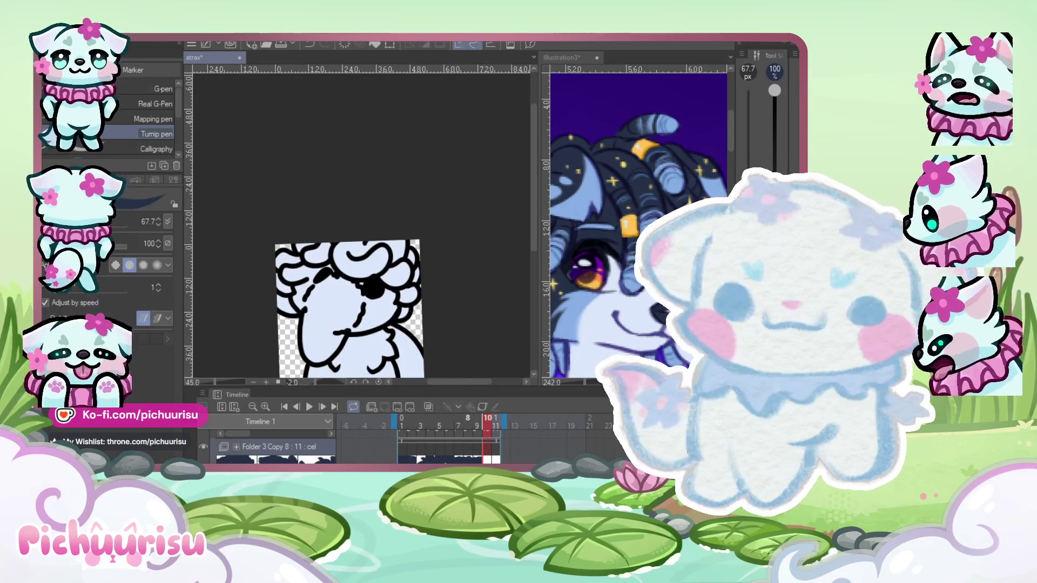
Fill frame 10's curly hair with navy.
scroll(284, 294, "up", 2)
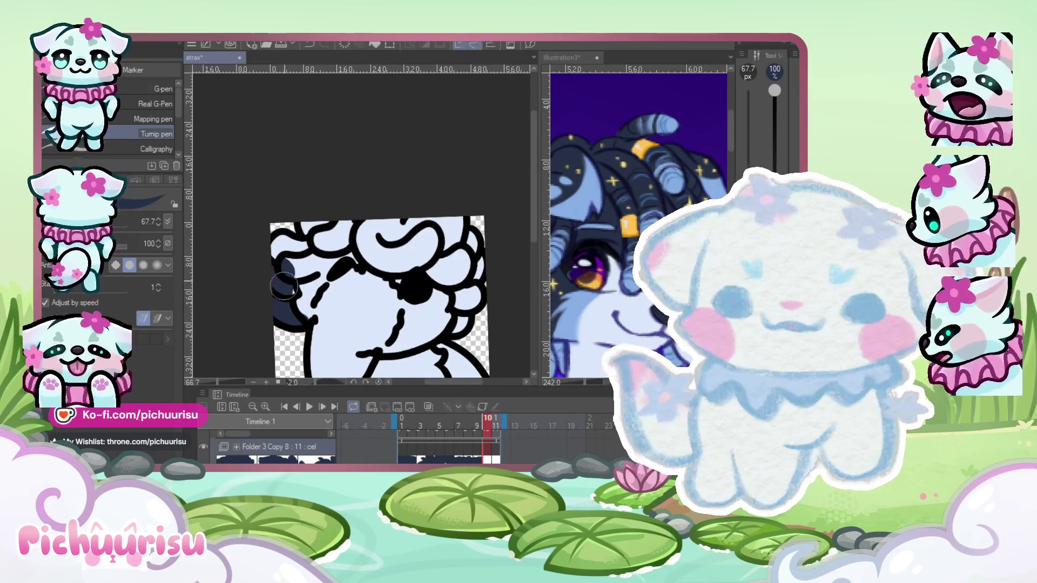
scroll(272, 253, "down", 1)
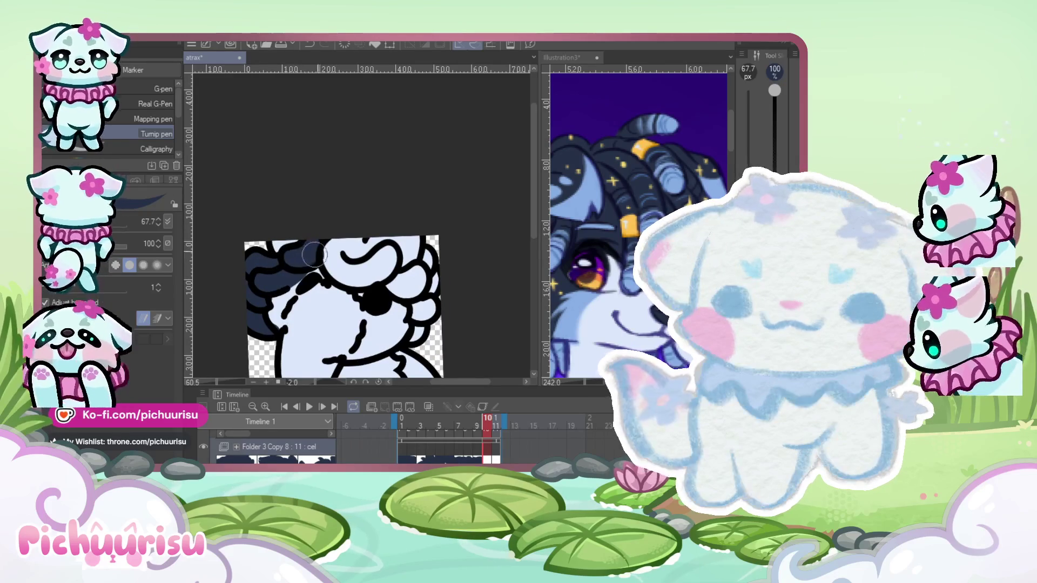
mouse_move(351, 245)
left_mouse_down()
mouse_move(403, 264)
mouse_move(424, 261)
mouse_move(408, 360)
left_mouse_up()
scroll(373, 270, "up", 2)
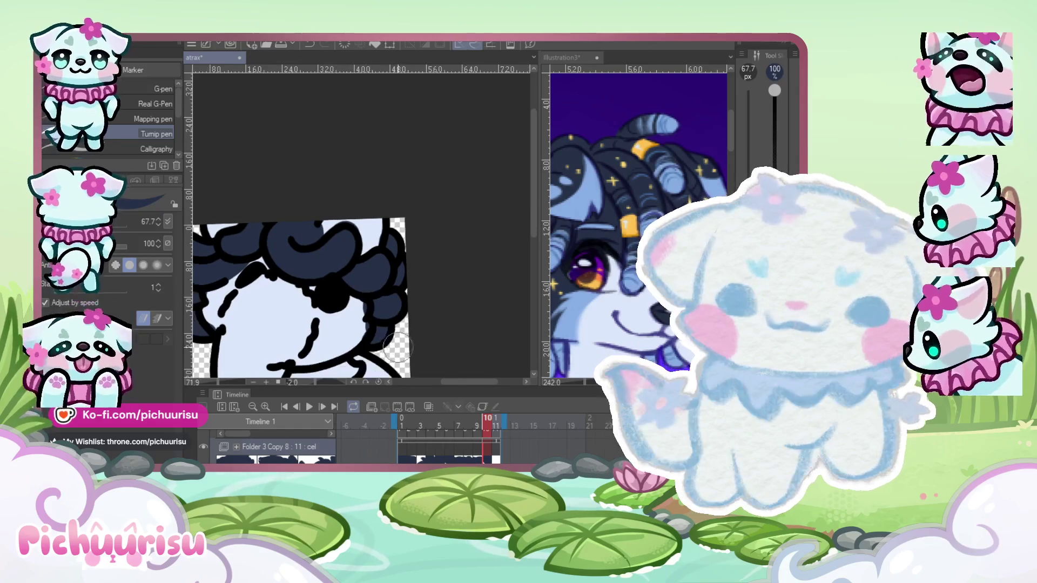
scroll(353, 311, "up", 2)
scroll(398, 307, "down", 4)
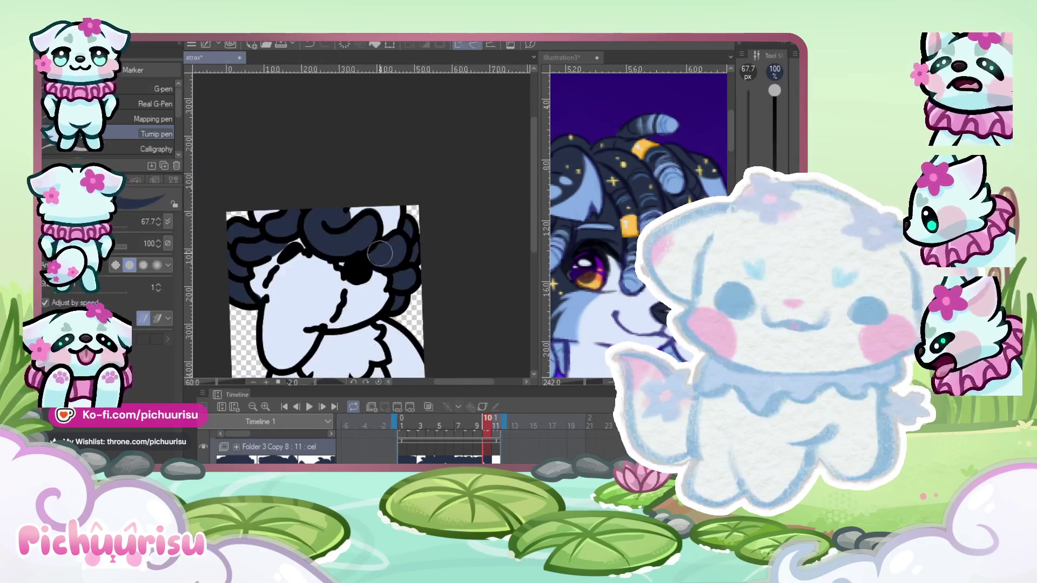
On frame 11, fill the ear area and the top of the hair with dark navy, then switch to the Illustration3 tab.
key("Right")
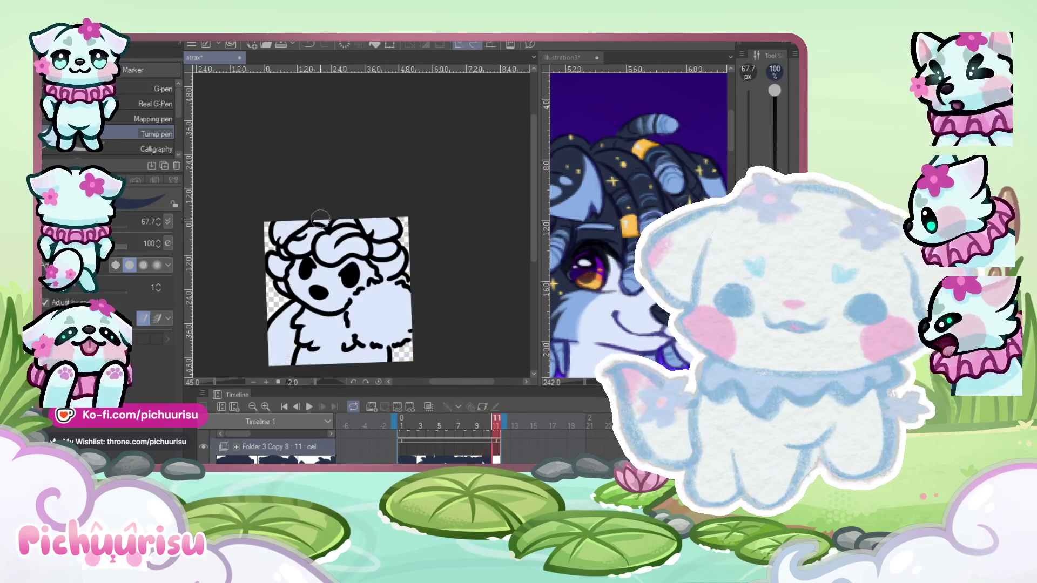
scroll(273, 289, "up", 3)
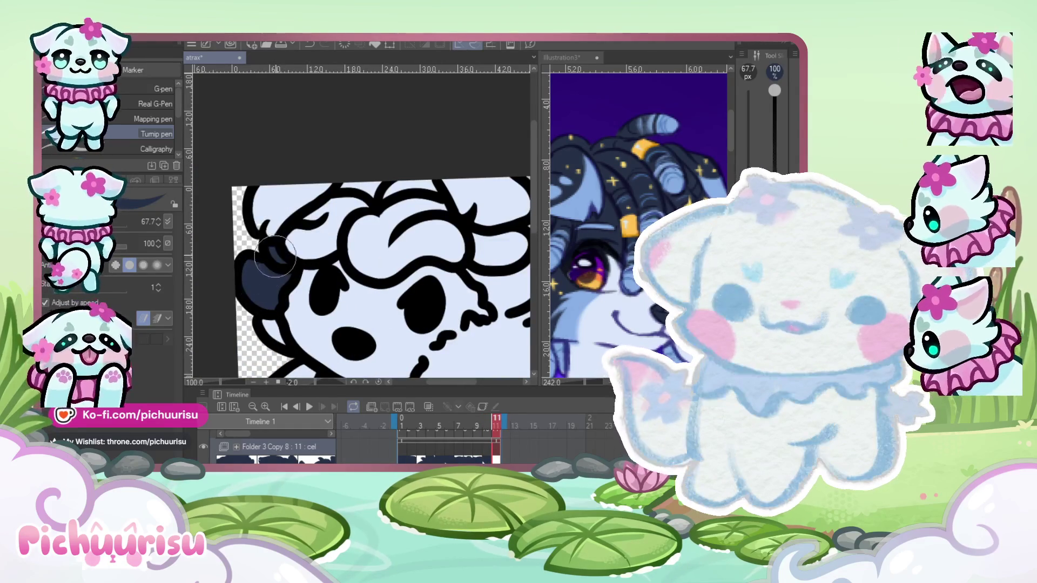
left_click_drag(275, 256, 286, 227)
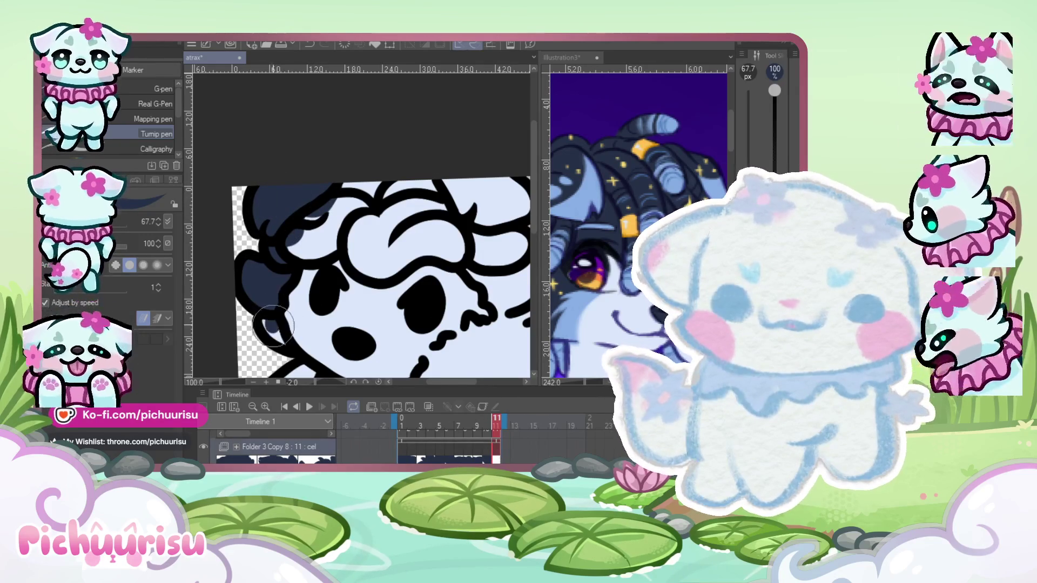
mouse_move(297, 239)
left_mouse_down()
mouse_move(345, 200)
mouse_move(416, 186)
mouse_move(470, 214)
mouse_move(432, 227)
mouse_move(450, 262)
left_mouse_up()
scroll(420, 219, "down", 2)
scroll(420, 219, "up", 2)
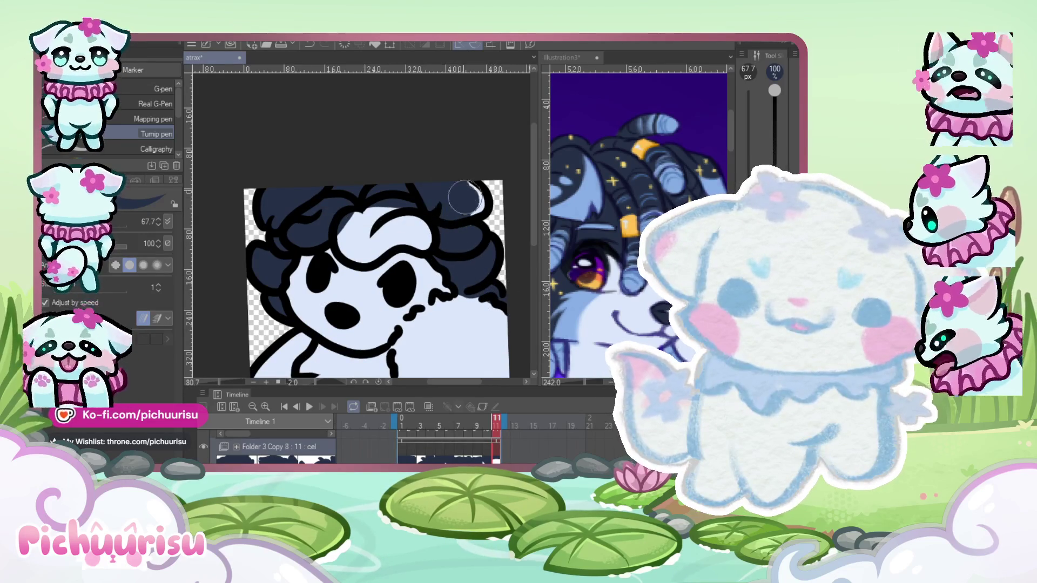
left_click_drag(420, 187, 365, 221)
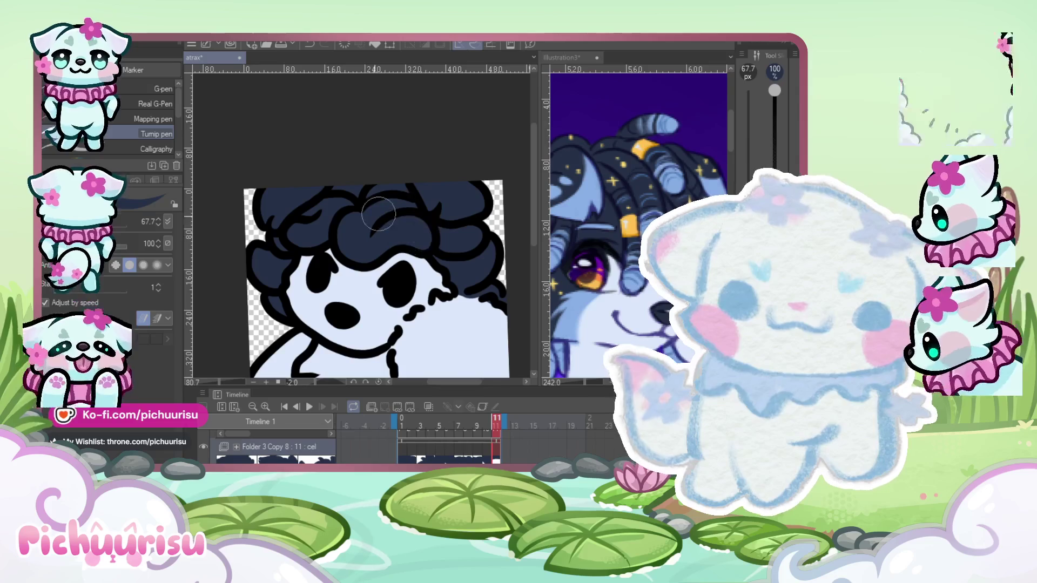
scroll(337, 243, "up", 5)
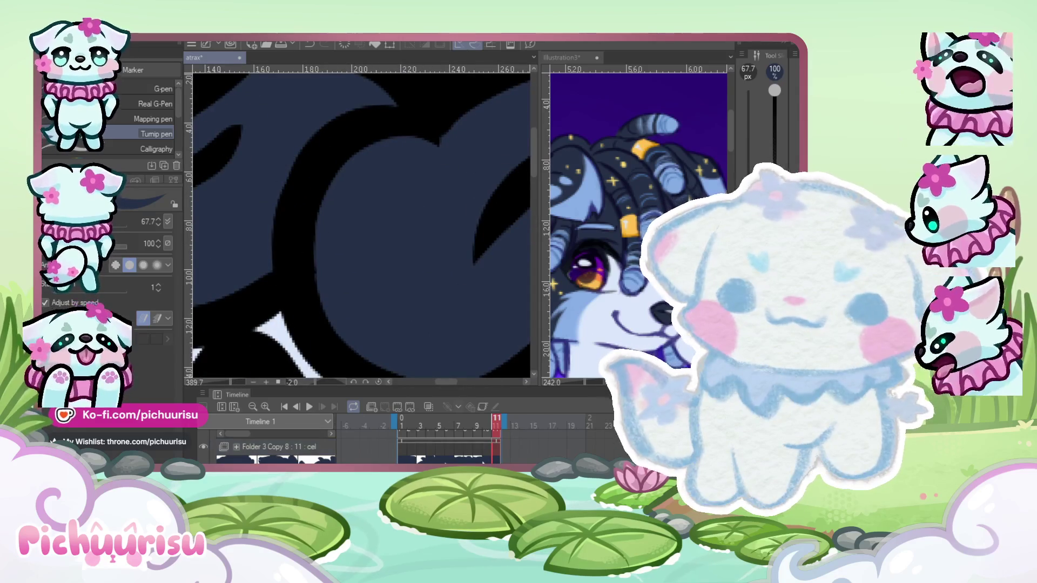
scroll(347, 259, "up", 3)
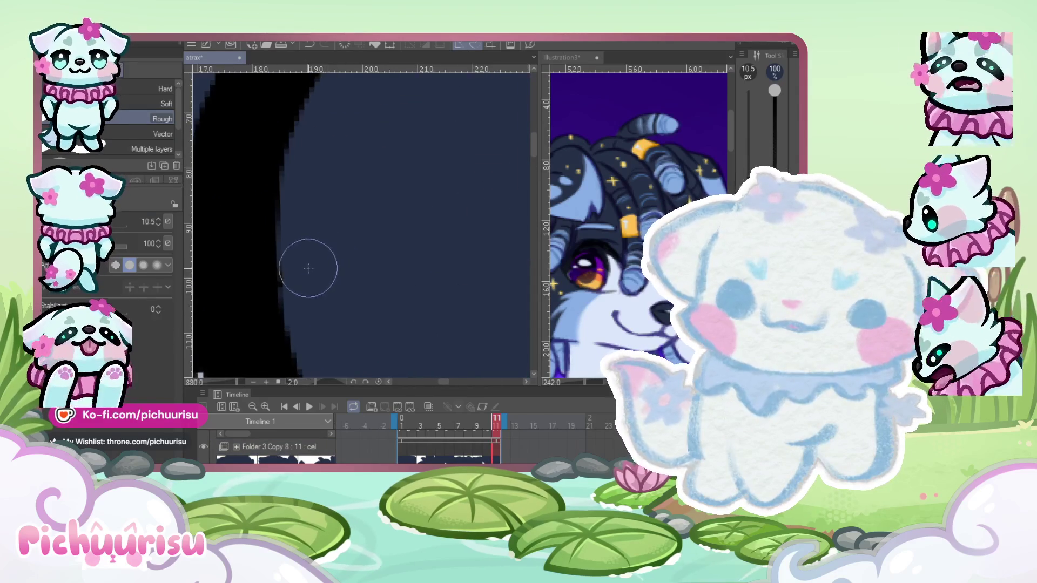
scroll(307, 272, "down", 8)
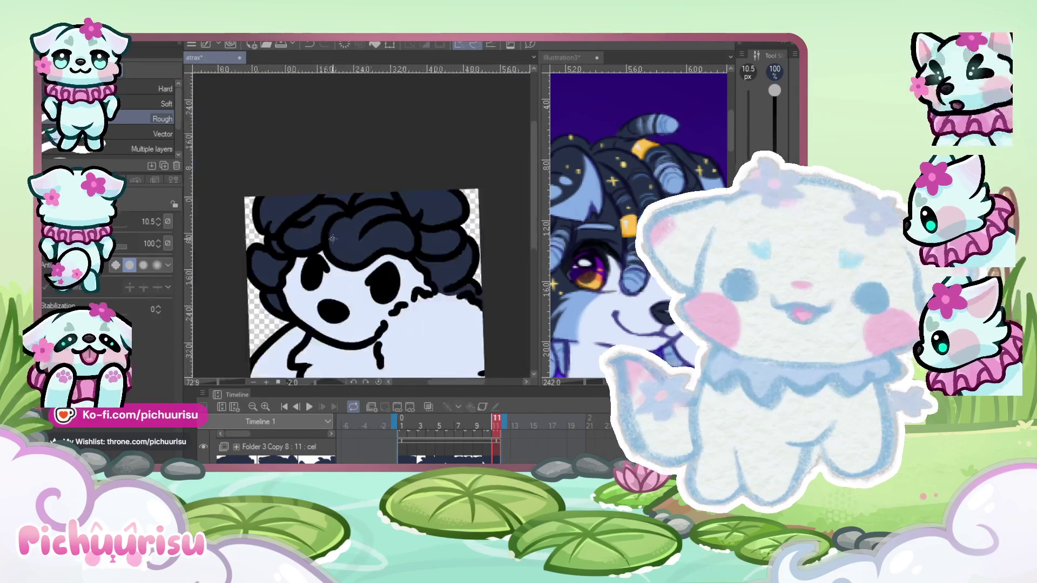
left_click(554, 238)
scroll(554, 238, "down", 2)
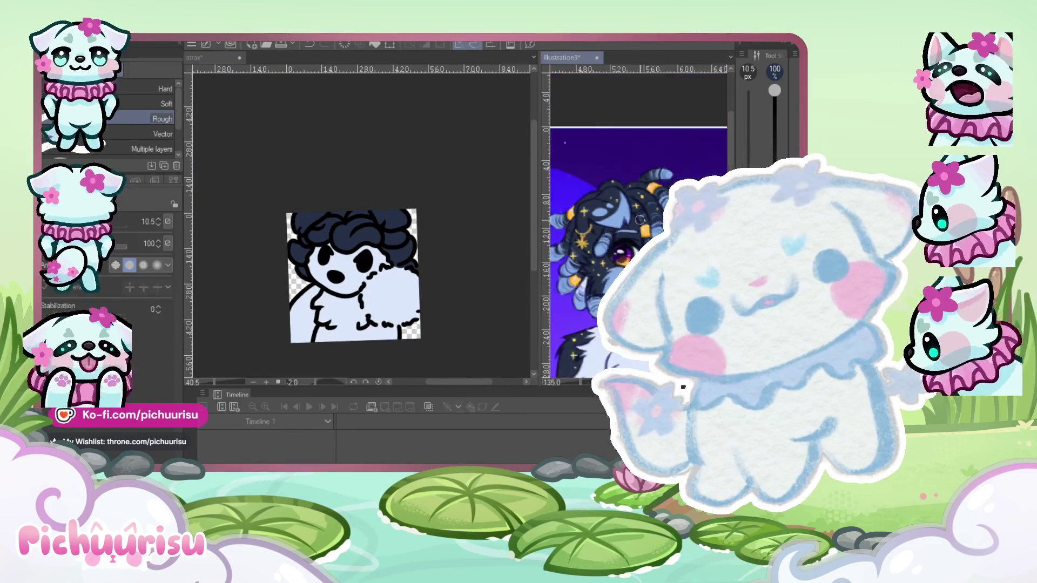
Return to the atrax creature canvas and play the animation loop.
left_click(499, 263)
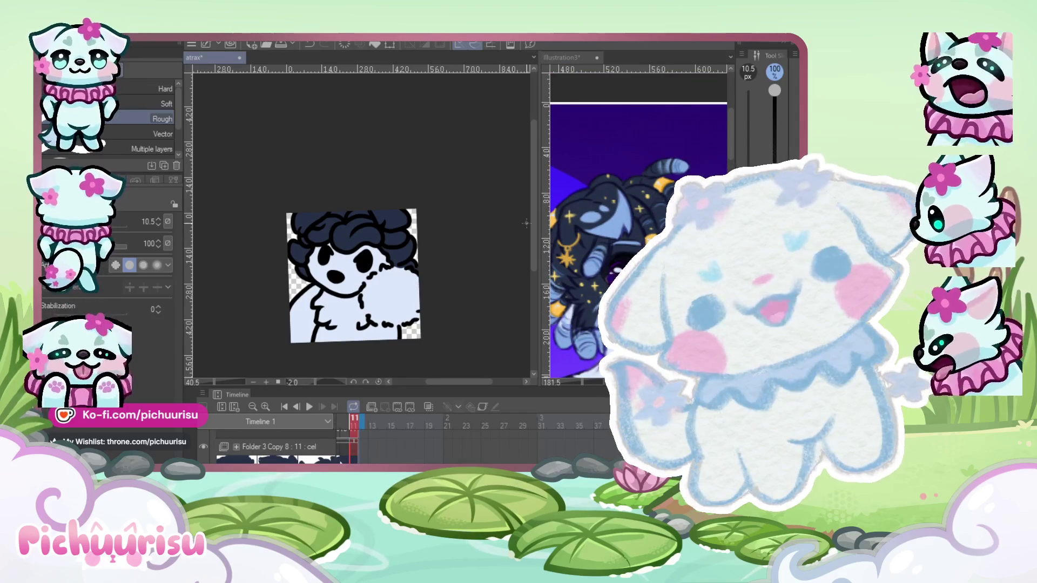
scroll(419, 249, "down", 1)
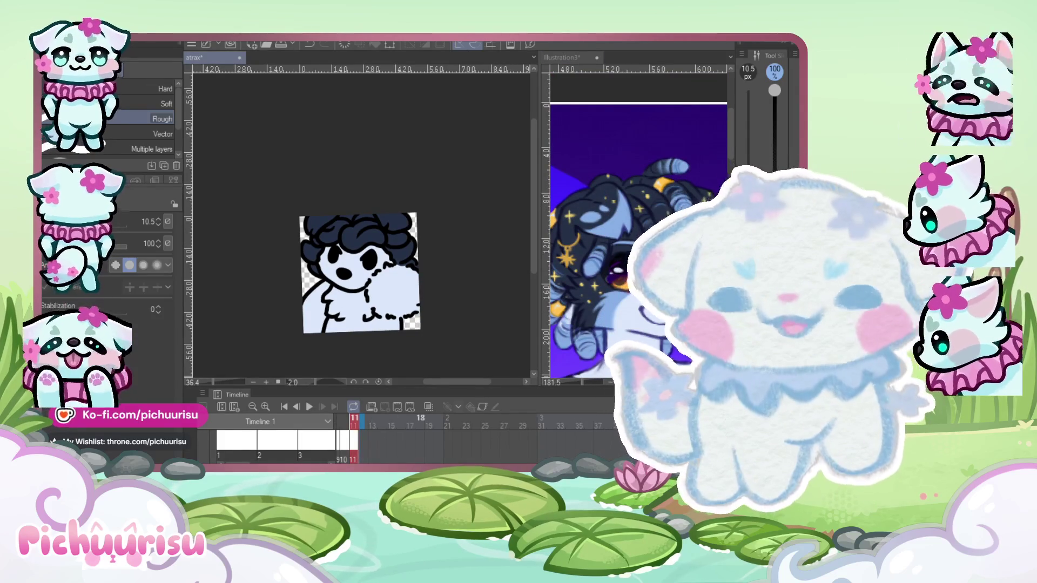
scroll(349, 423, "up", 3)
scroll(427, 438, "up", 3)
key("space")
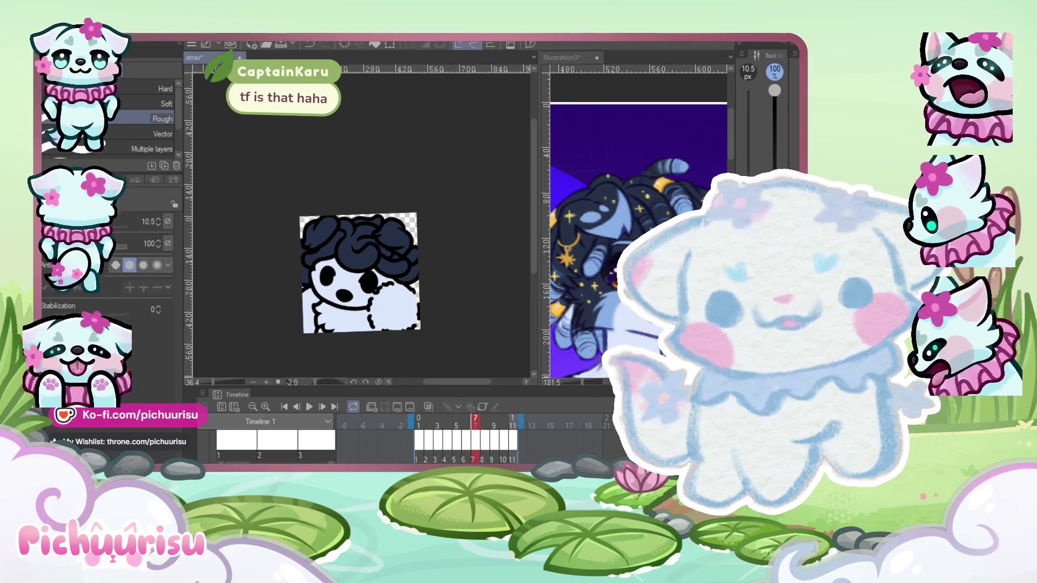
Step through the frames with the Operation tool up to frame 11, then switch back to the pen.
key("o")
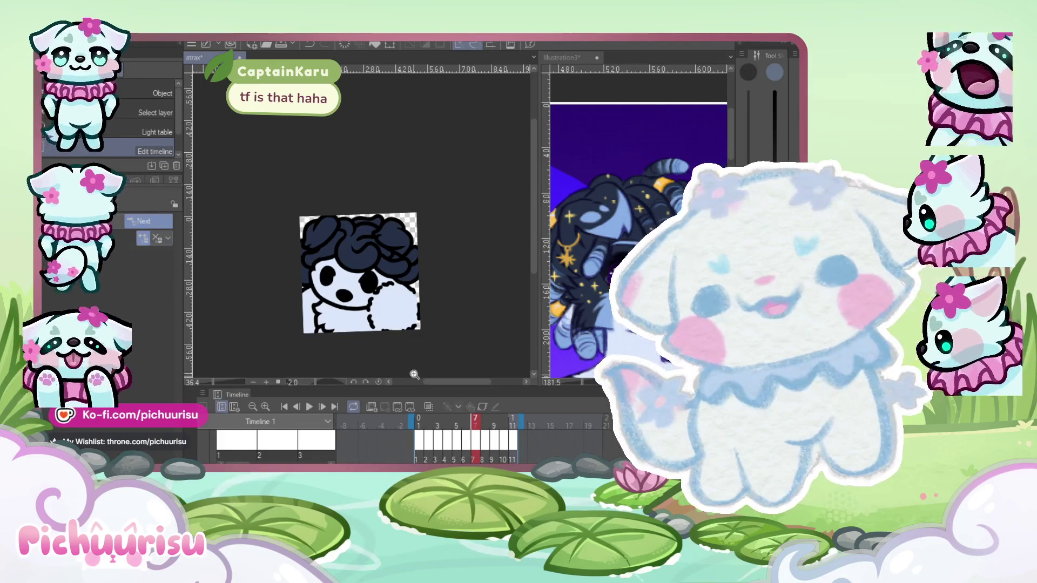
key("Right")
left_click(350, 203)
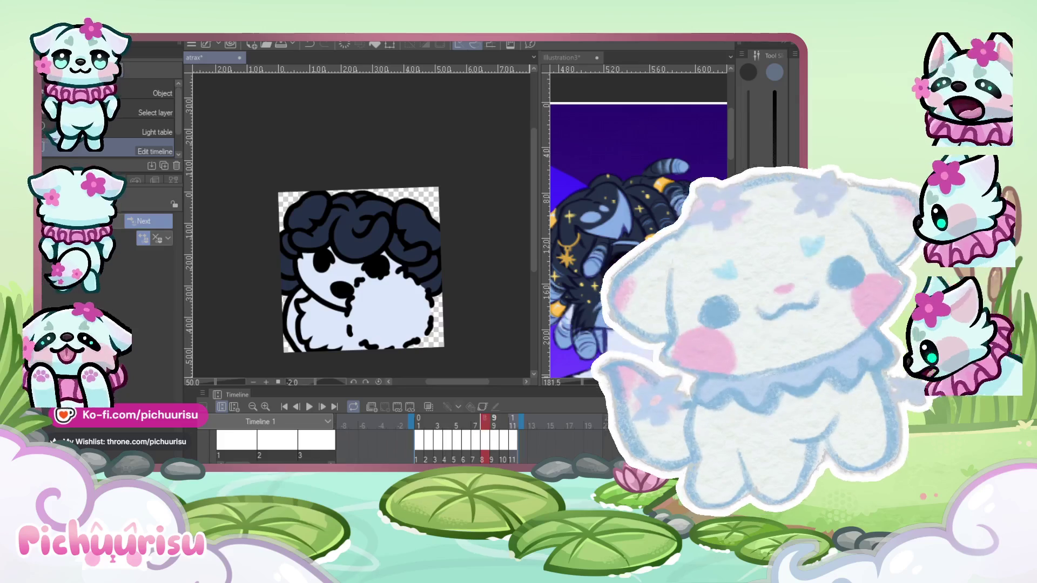
key("Right")
key("Right")
key("Right")
left_click(604, 236)
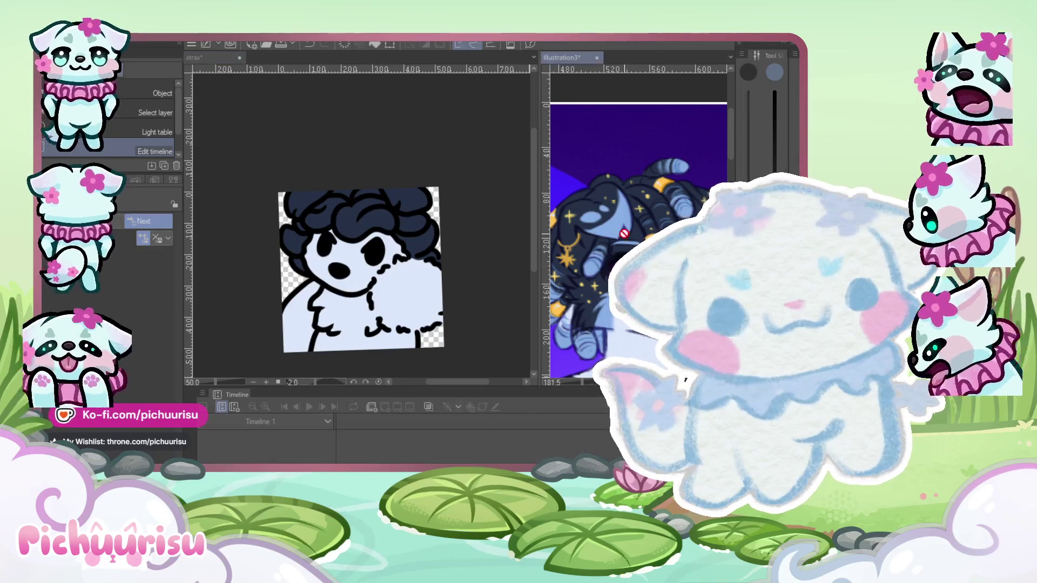
left_click(469, 294)
left_click(624, 212)
left_click(502, 283)
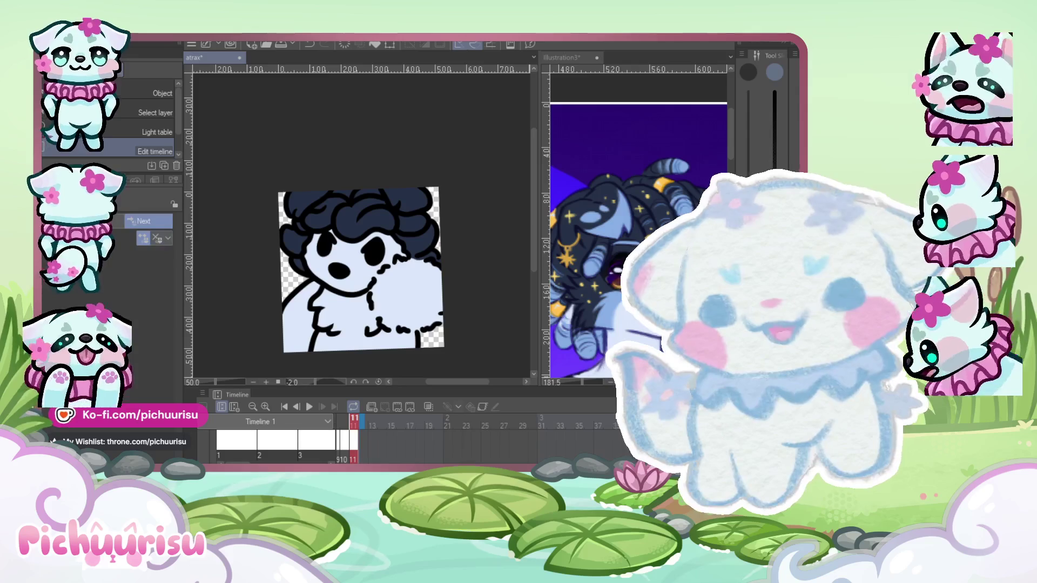
key("p")
scroll(298, 240, "up", 1)
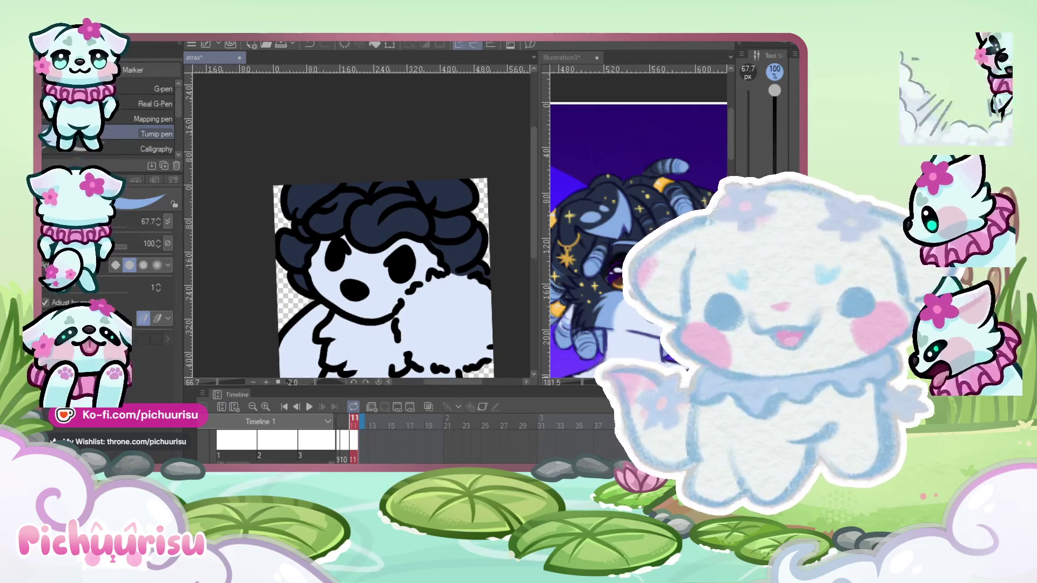
On frame 1, shrink the Turnip pen and paint a light-blue crescent highlight across a hair curl.
scroll(459, 438, "left", 5)
left_click(464, 420)
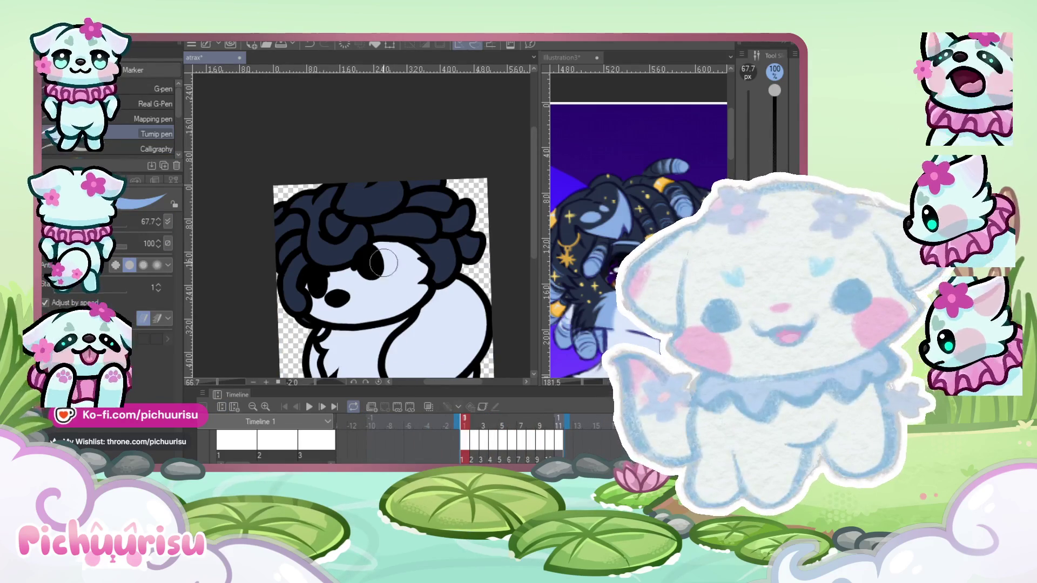
scroll(379, 243, "up", 2)
left_click_drag(306, 199, 306, 281)
scroll(306, 281, "up", 2)
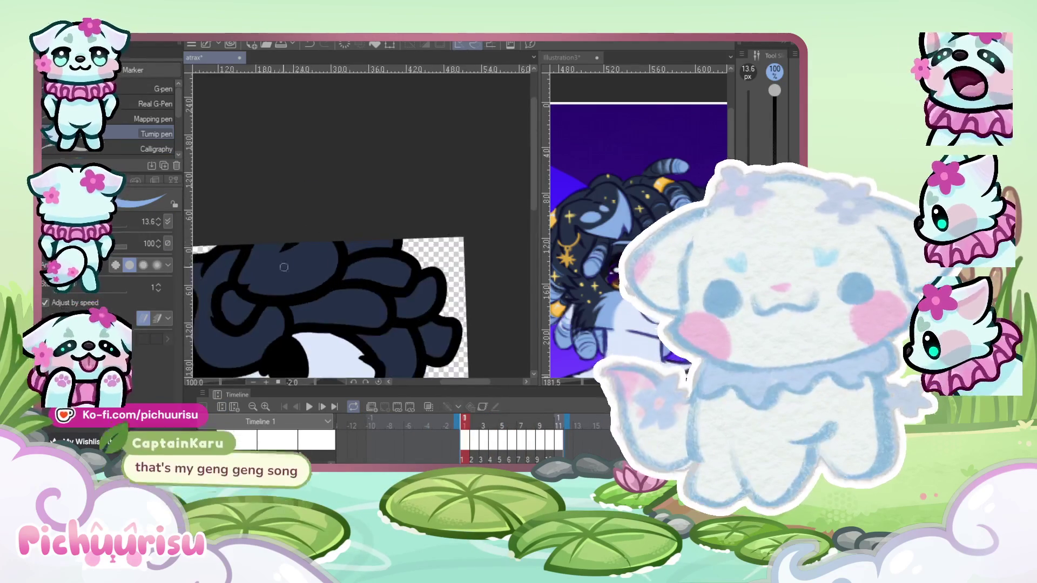
scroll(306, 282, "up", 2)
left_click_drag(244, 239, 360, 314)
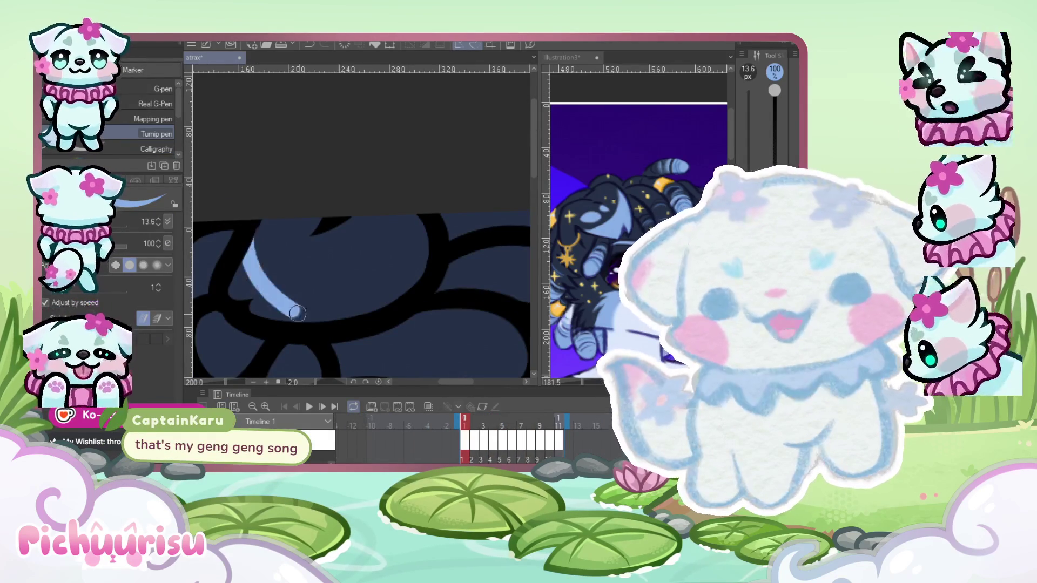
left_click_drag(135, 222, 157, 219)
mouse_move(237, 254)
left_mouse_down()
mouse_move(243, 286)
mouse_move(264, 314)
mouse_move(324, 324)
left_mouse_up()
left_click_drag(250, 215, 378, 271)
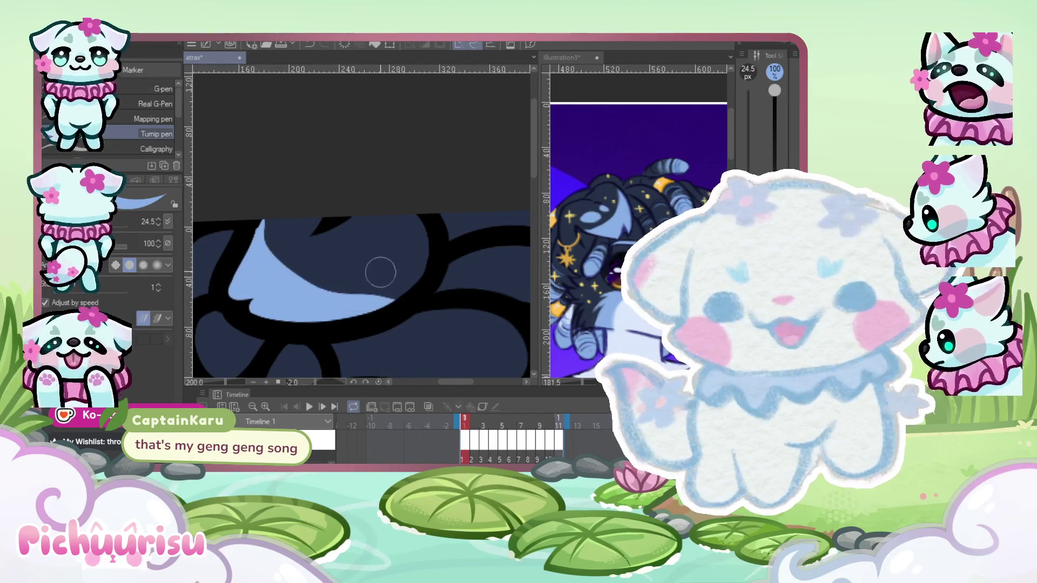
left_click_drag(264, 222, 281, 244)
Draw a light-blue highlight curve across the hair, extending it toward the top and enlarging the oval.
scroll(278, 249, "down", 5)
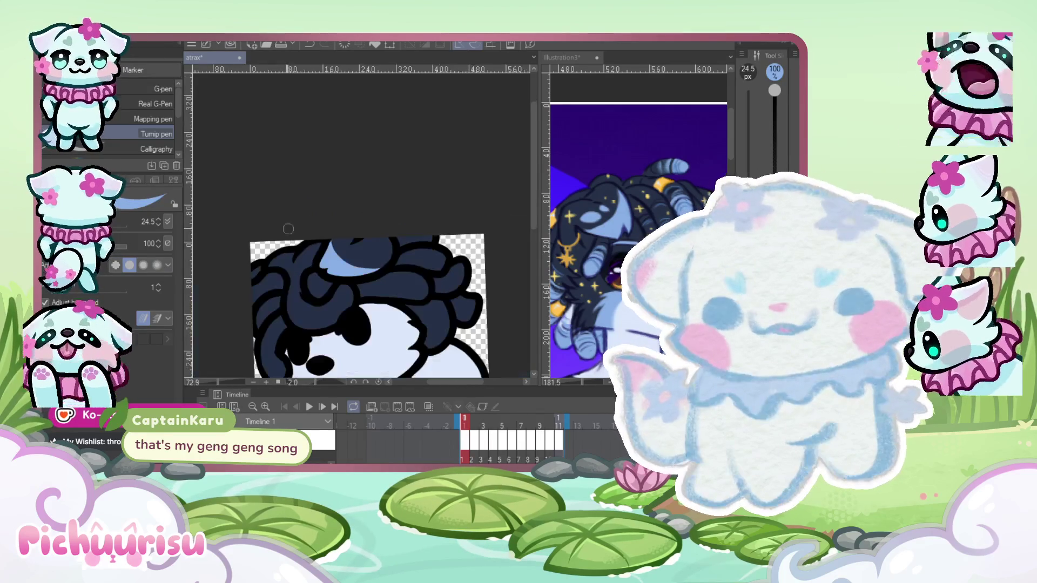
scroll(264, 252, "up", 2)
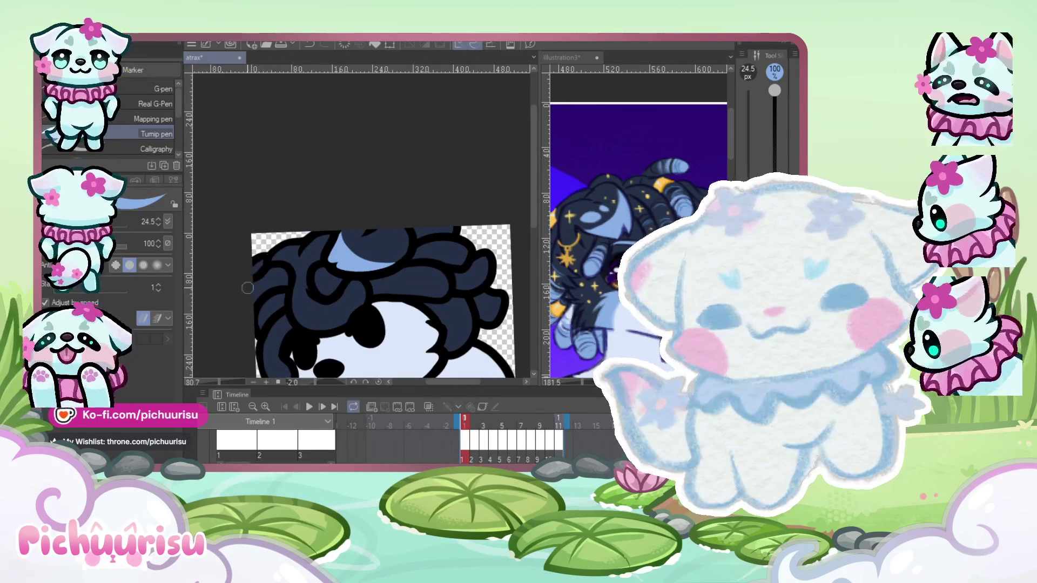
scroll(261, 247, "down", 3)
scroll(260, 251, "up", 3)
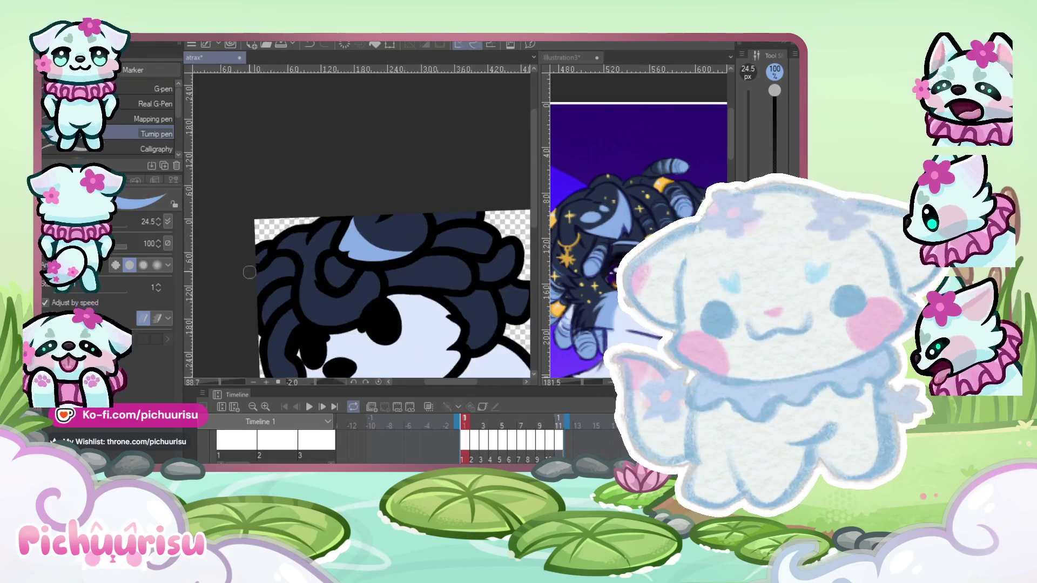
scroll(259, 254, "down", 5)
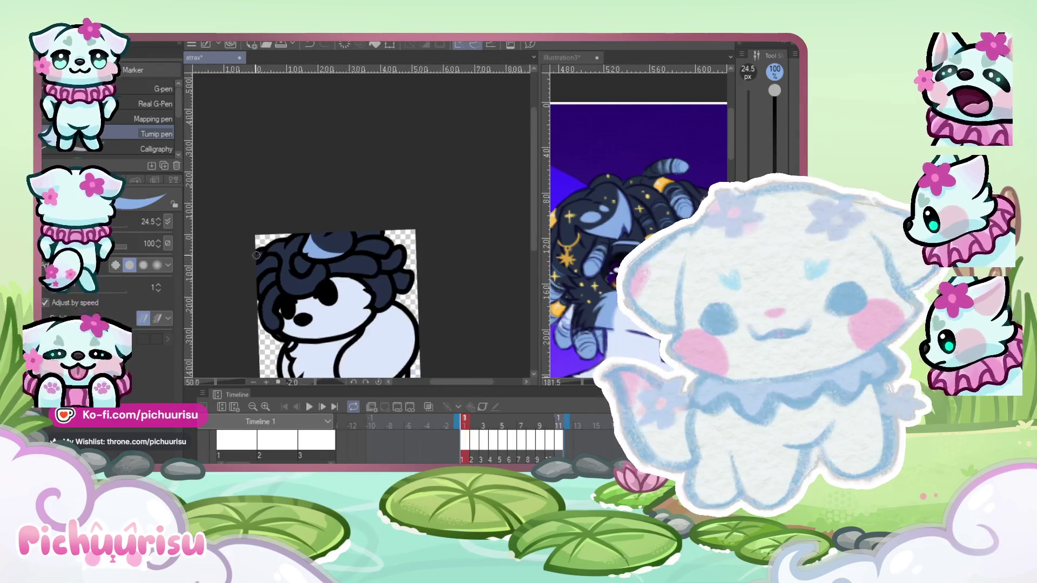
scroll(259, 250, "up", 7)
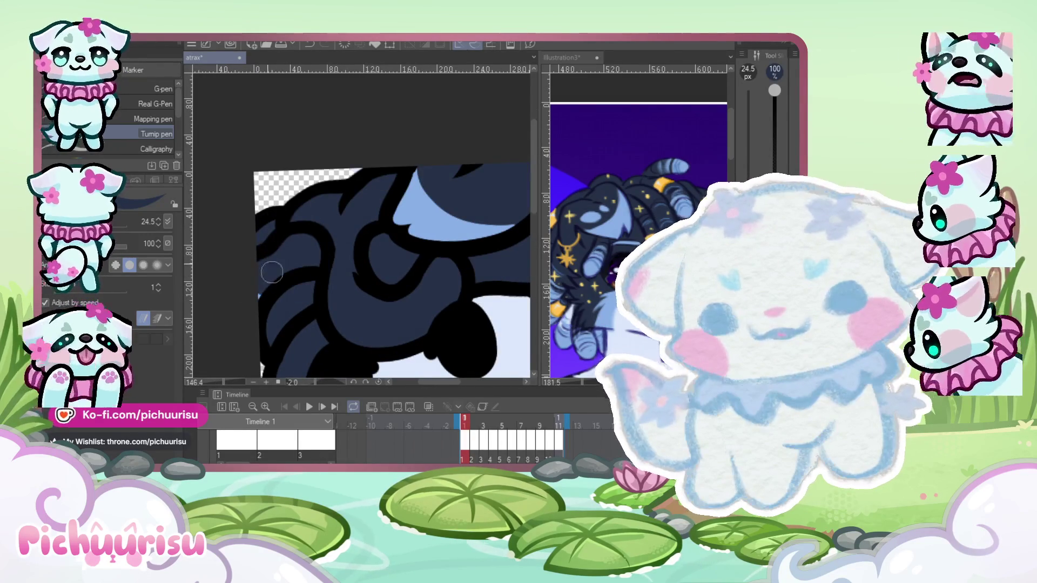
scroll(312, 227, "down", 4)
scroll(319, 195, "up", 3)
scroll(330, 173, "down", 1)
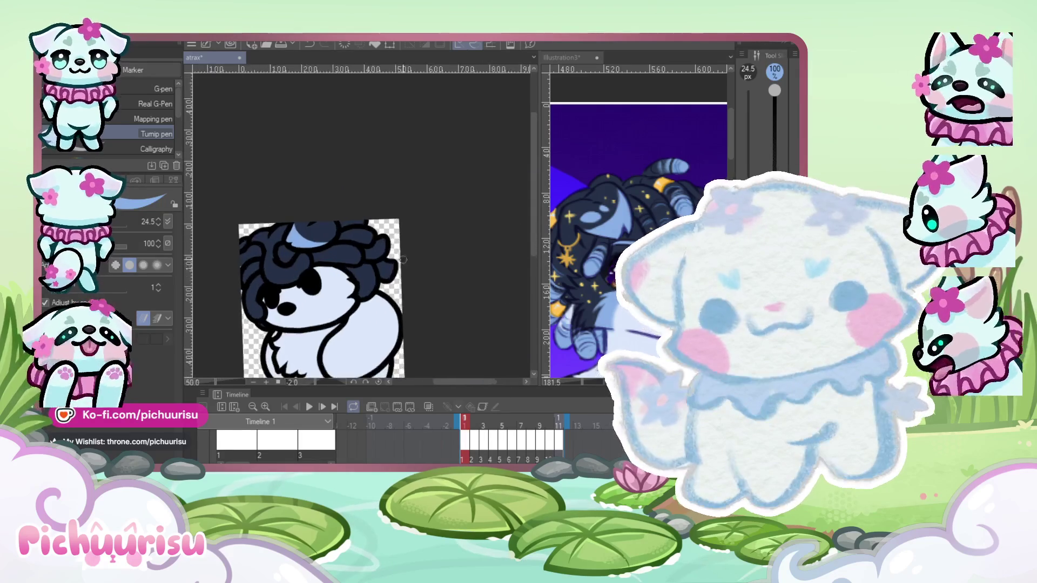
scroll(305, 243, "up", 5)
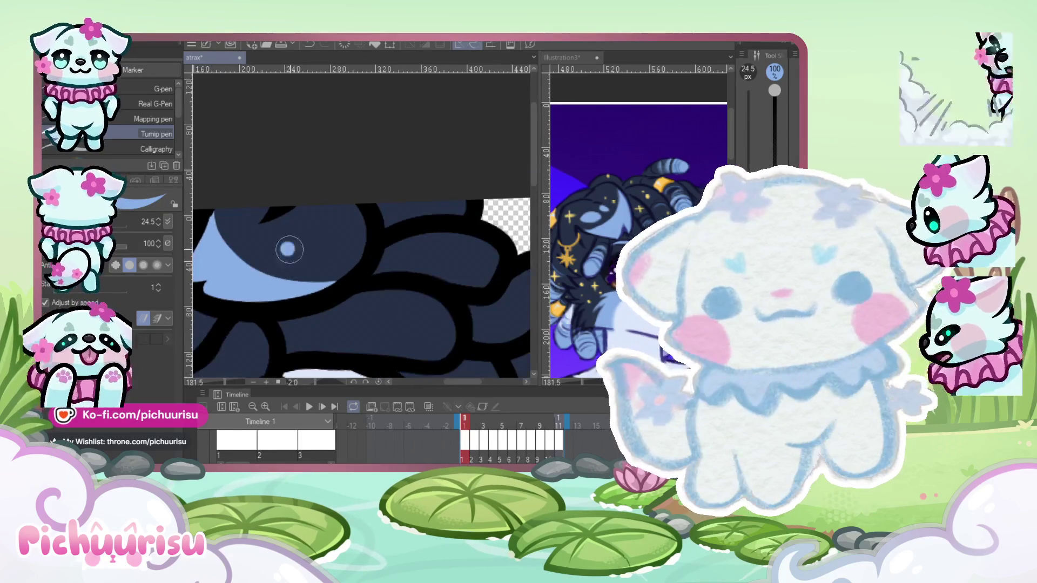
scroll(256, 214, "down", 4)
scroll(330, 233, "up", 3)
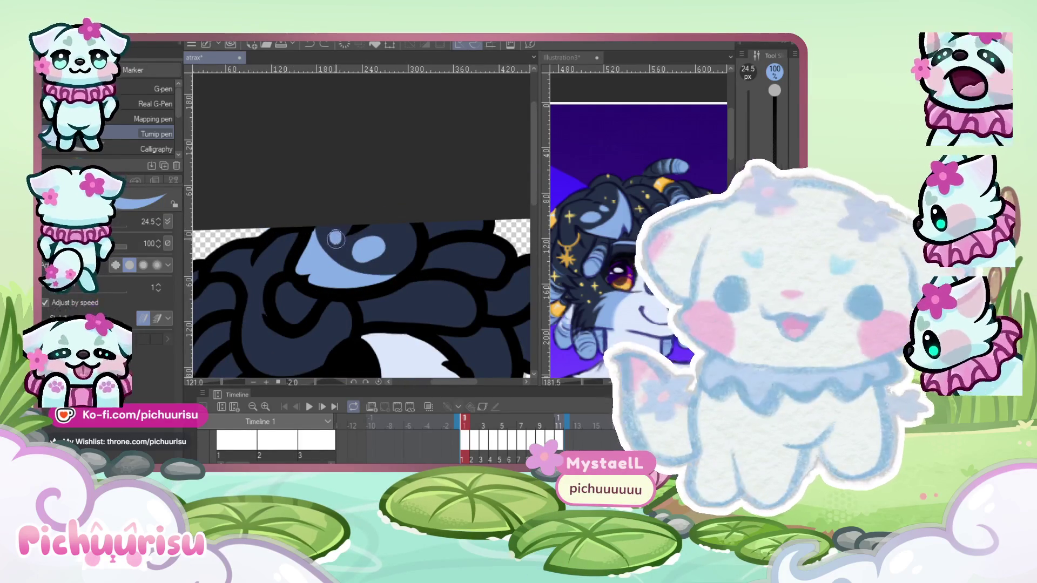
scroll(330, 243, "down", 3)
scroll(307, 280, "up", 4)
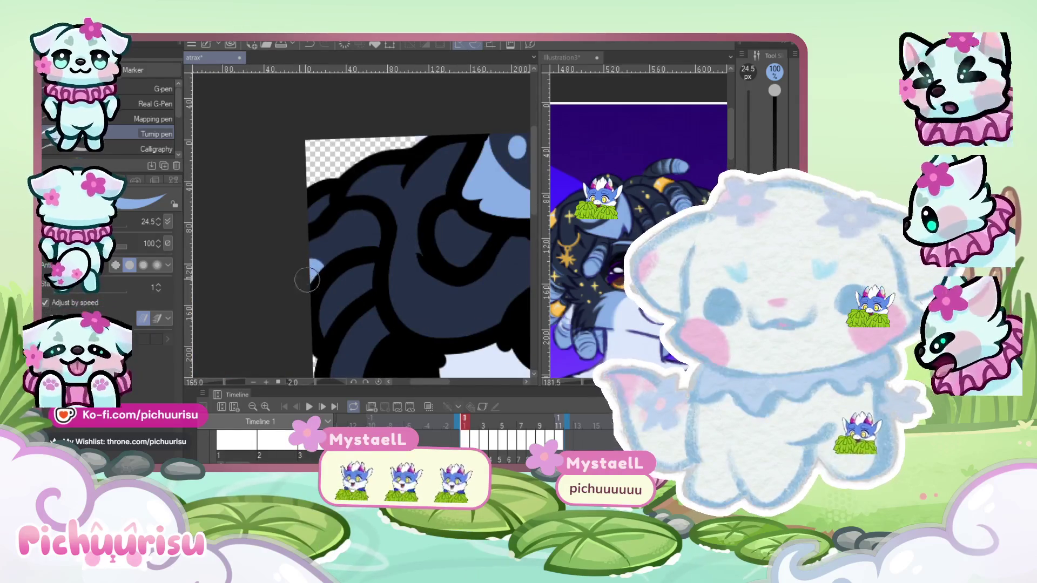
scroll(307, 280, "down", 3)
scroll(392, 235, "up", 4)
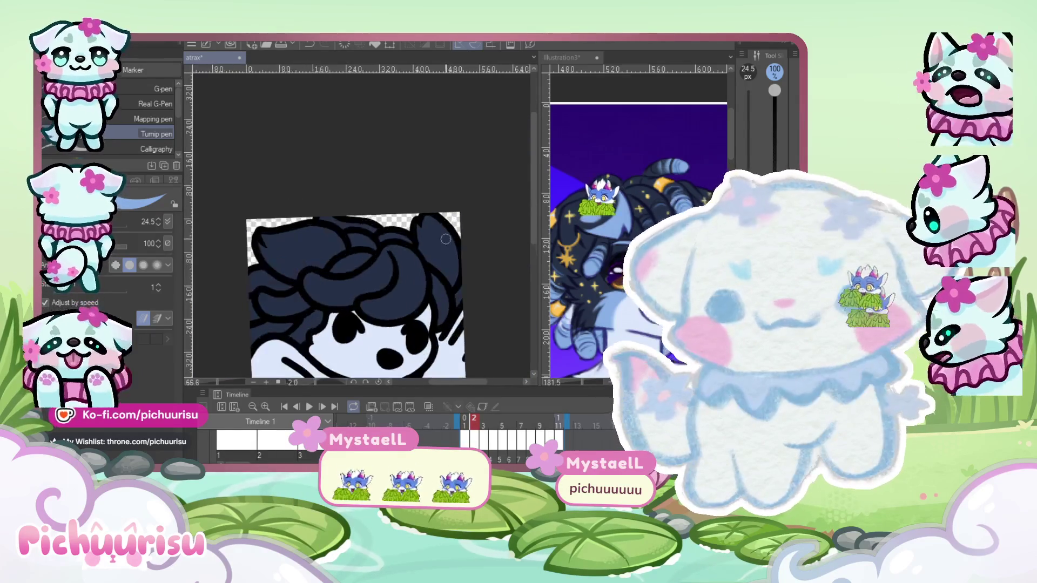
left_click_drag(393, 235, 485, 257)
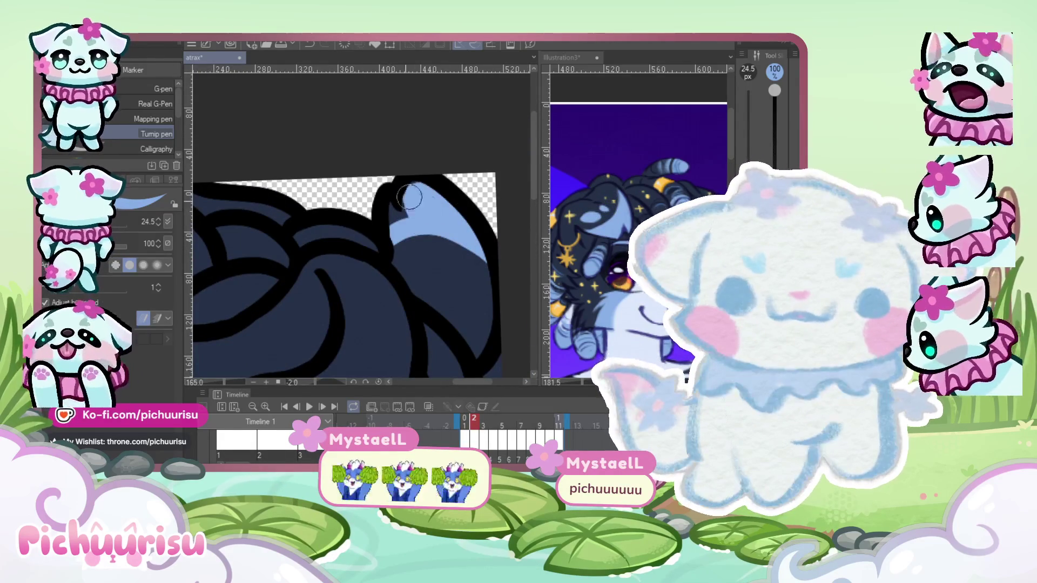
left_click_drag(409, 197, 405, 229)
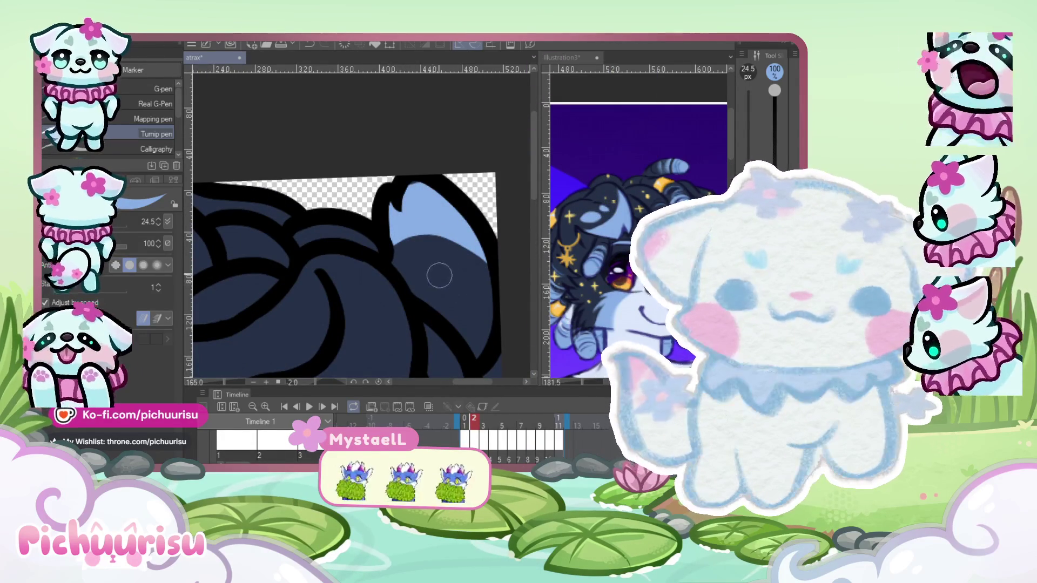
left_click_drag(463, 274, 431, 259)
Widen frame 2's light-blue hair highlight slightly leftward, then advance to frame 3.
scroll(427, 263, "down", 3)
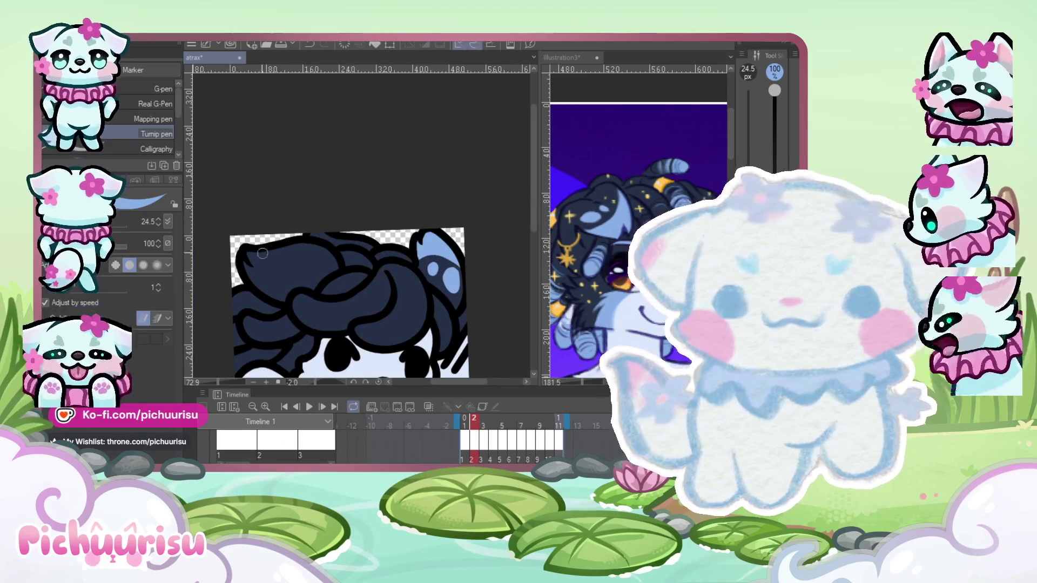
scroll(262, 253, "up", 2)
left_click_drag(244, 256, 251, 258)
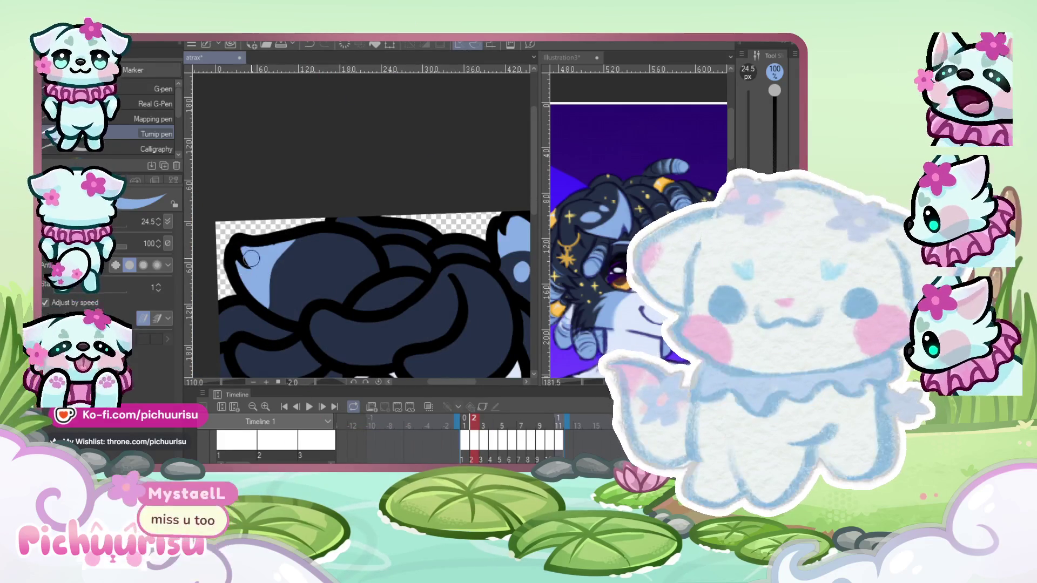
scroll(312, 255, "up", 1)
left_click_drag(308, 280, 305, 270)
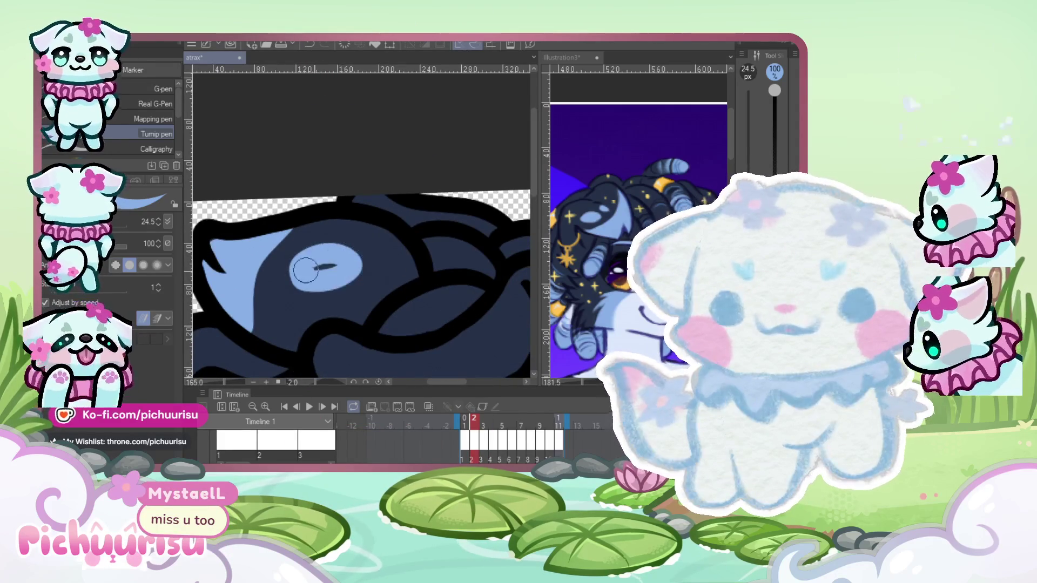
scroll(298, 305, "down", 2)
scroll(263, 264, "up", 1)
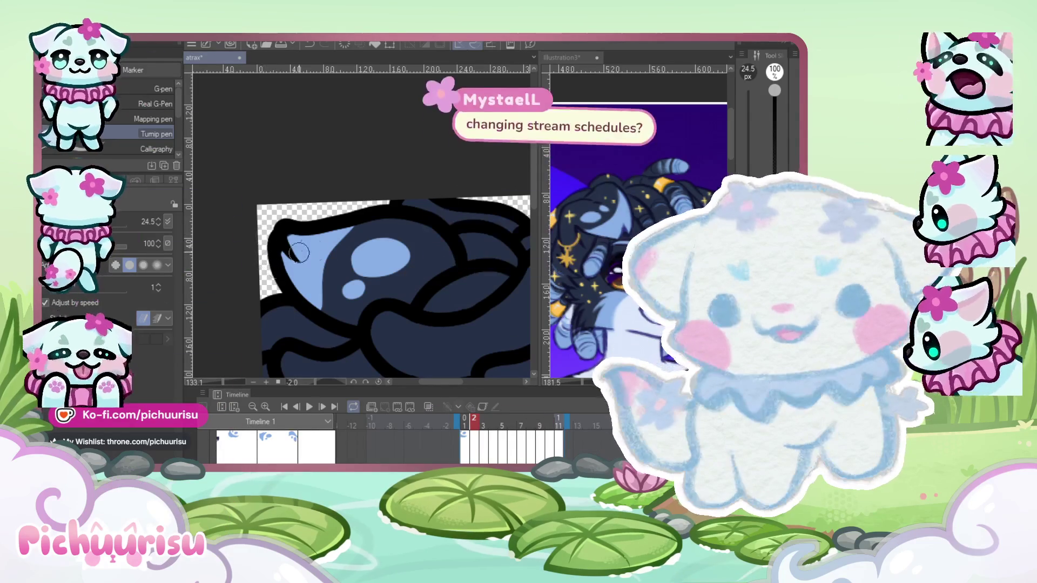
scroll(287, 268, "down", 1)
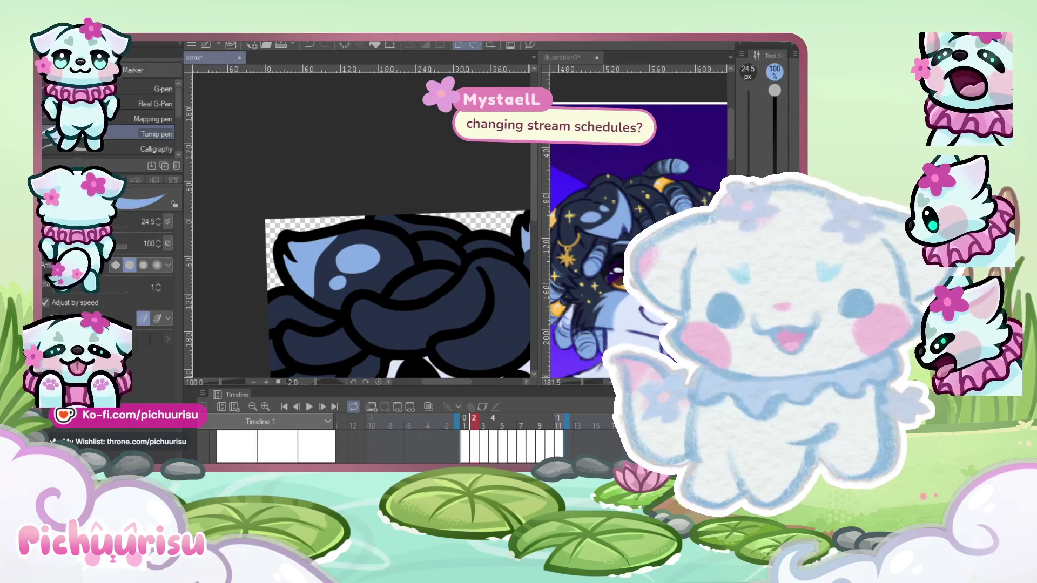
key("Right")
scroll(245, 247, "down", 2)
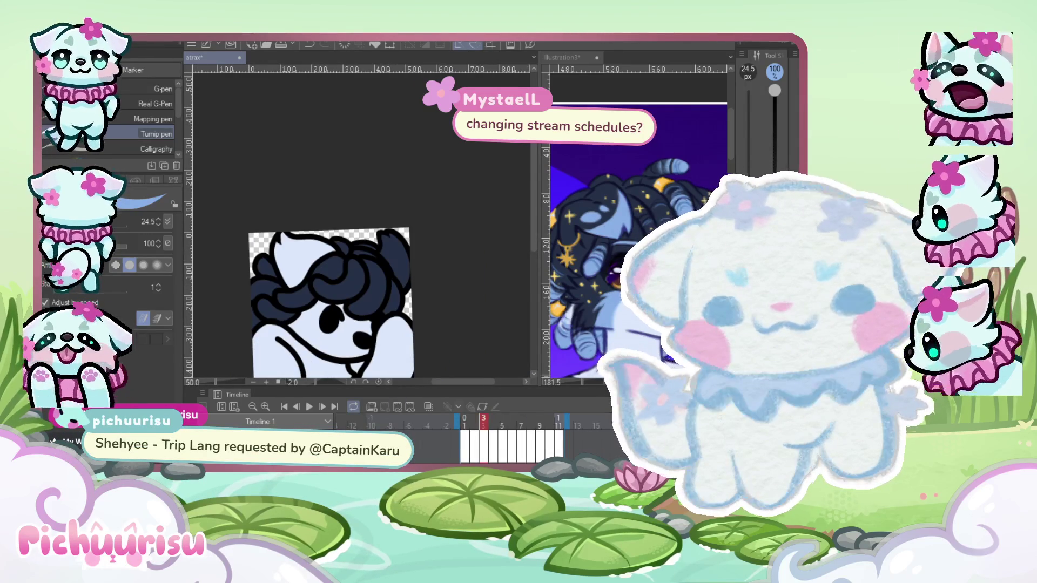
Paint navy over the leftover white gaps in the curly hair.
scroll(304, 249, "up", 4)
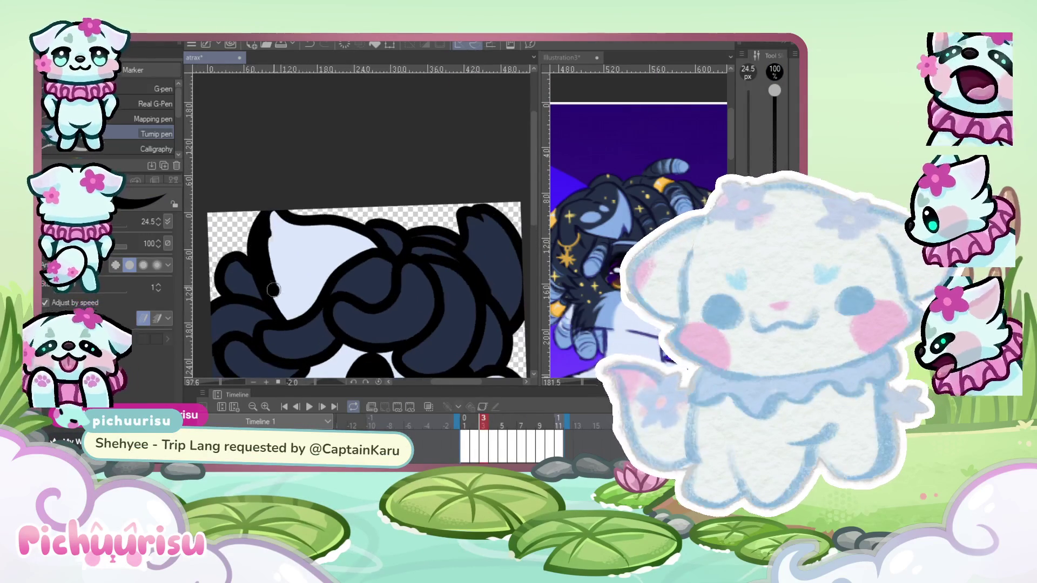
left_click_drag(273, 319, 289, 238)
scroll(288, 233, "up", 1)
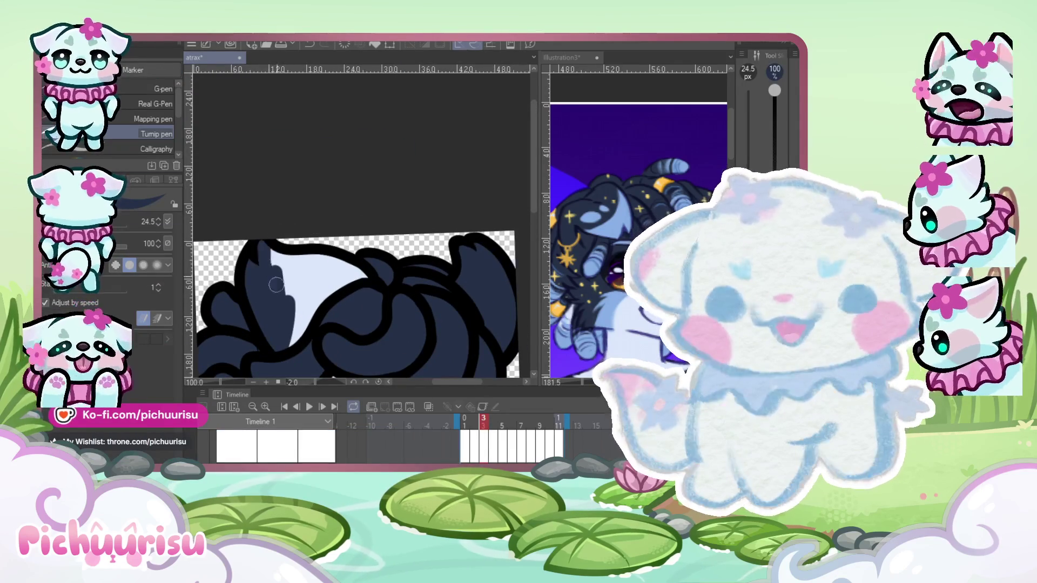
left_click_drag(275, 284, 296, 260)
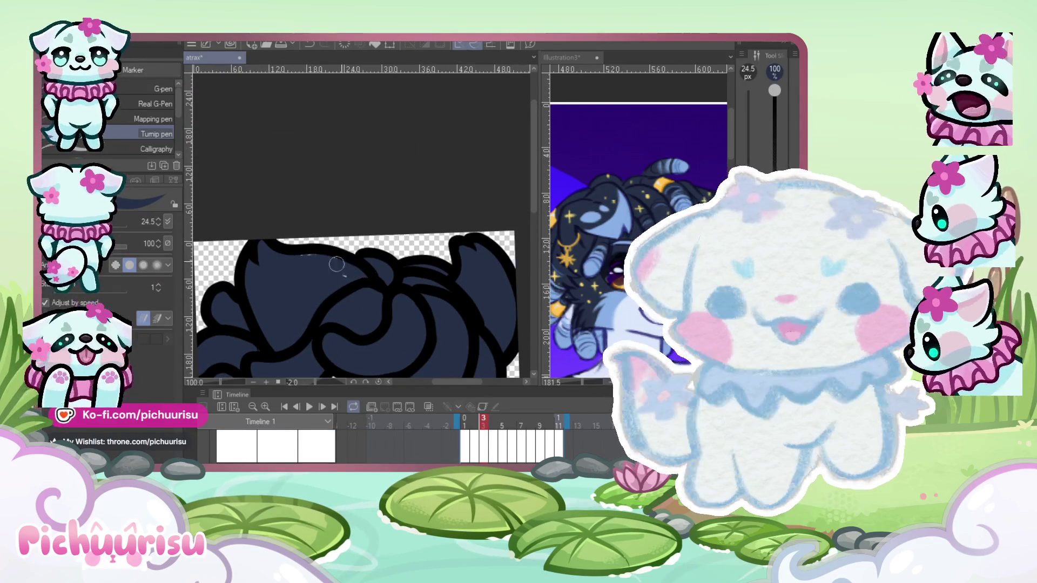
scroll(255, 265, "down", 4)
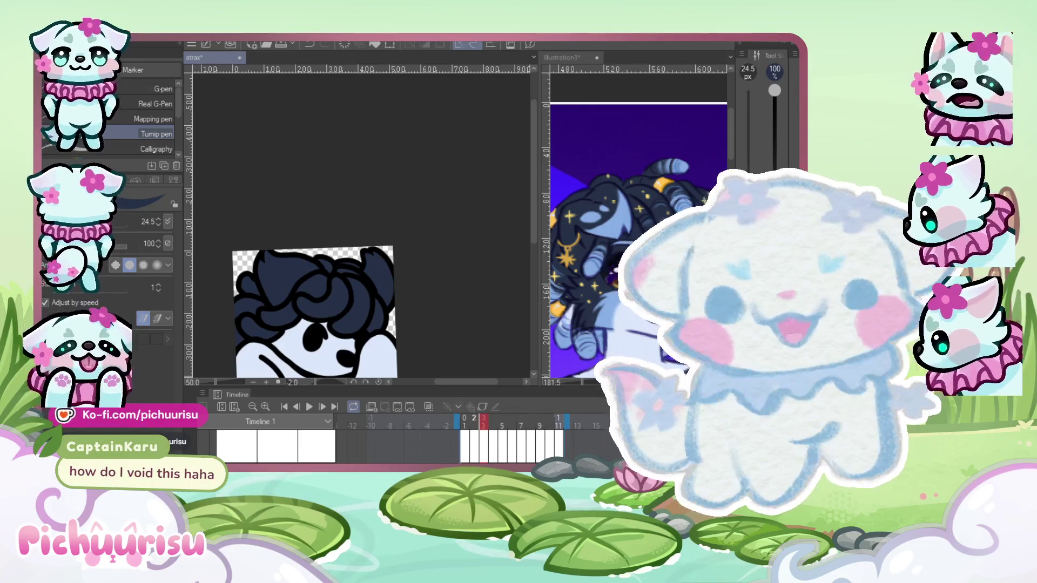
Compare neighbouring frames, then paint the white wedge in the hair navy.
scroll(279, 264, "up", 1)
key("Right")
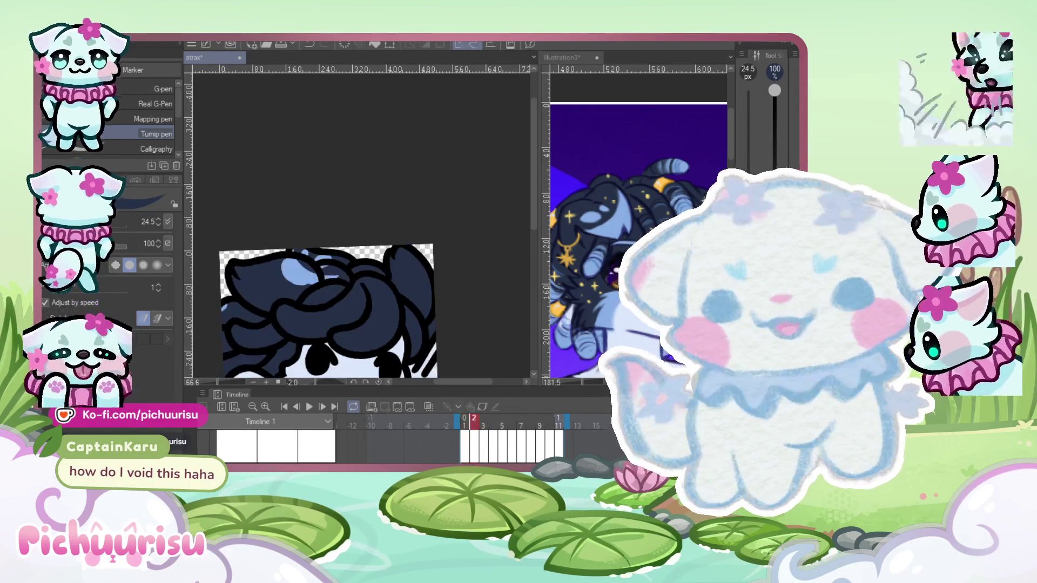
key("Right")
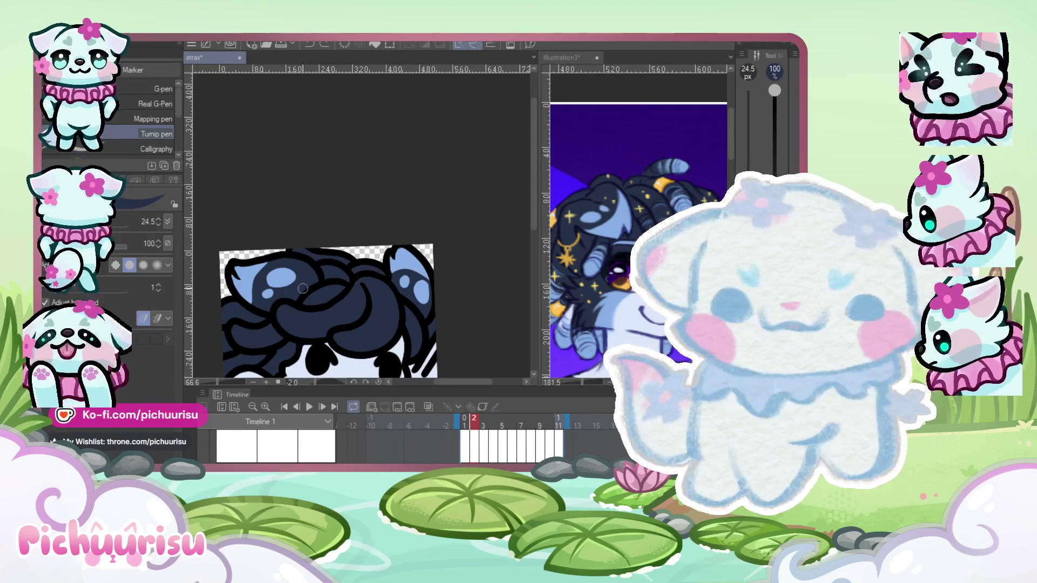
scroll(265, 289, "up", 1)
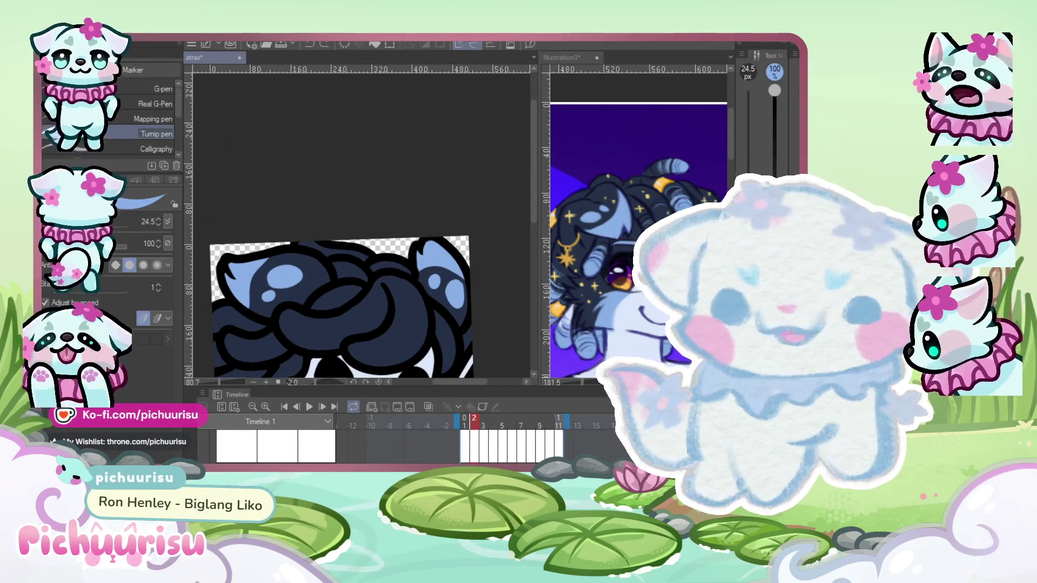
key("Right")
left_click_drag(343, 315, 374, 320)
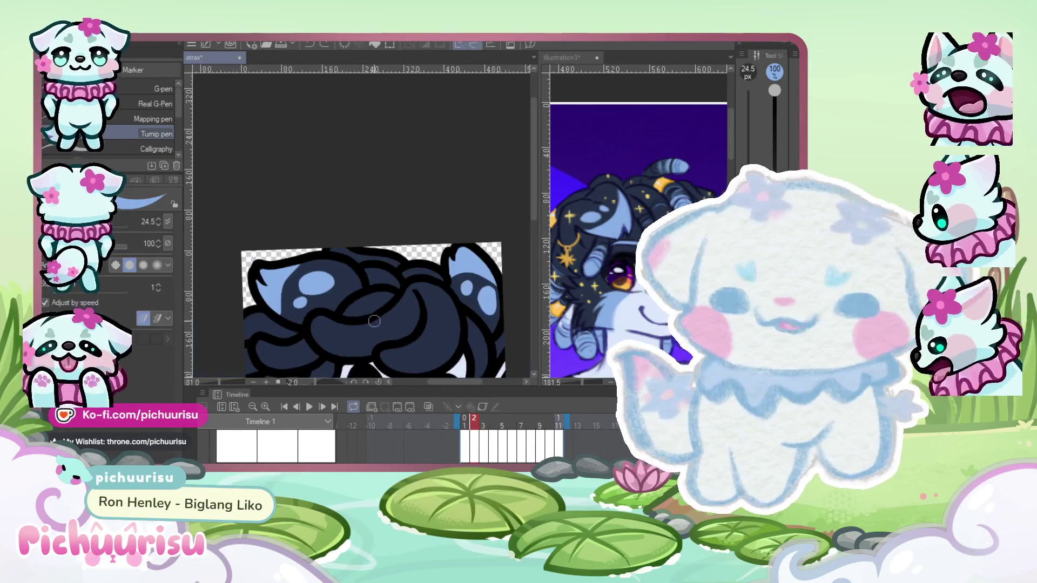
key("Right")
scroll(320, 236, "down", 1)
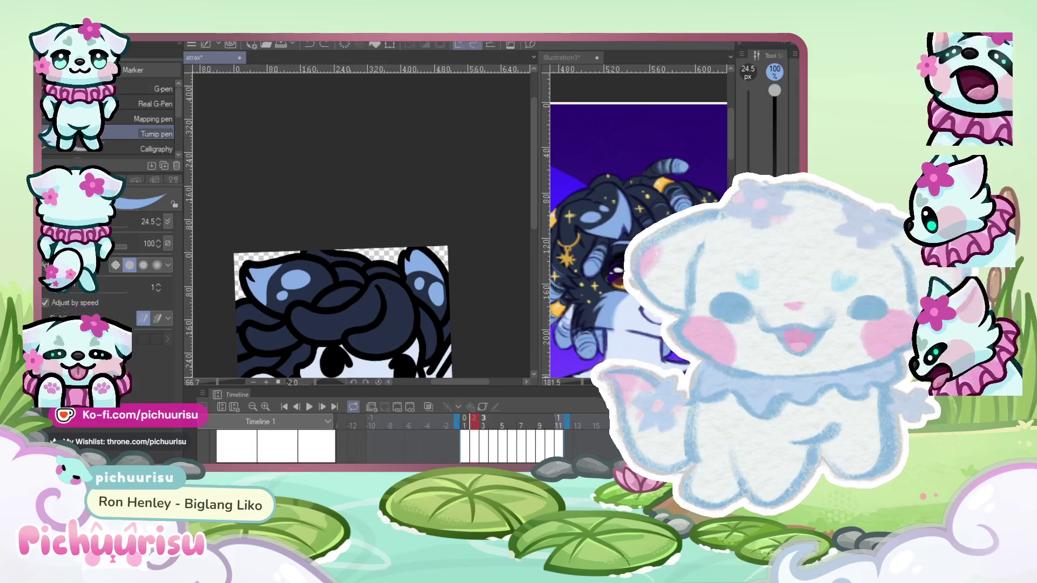
scroll(339, 259, "down", 2)
key("Right")
key("Right")
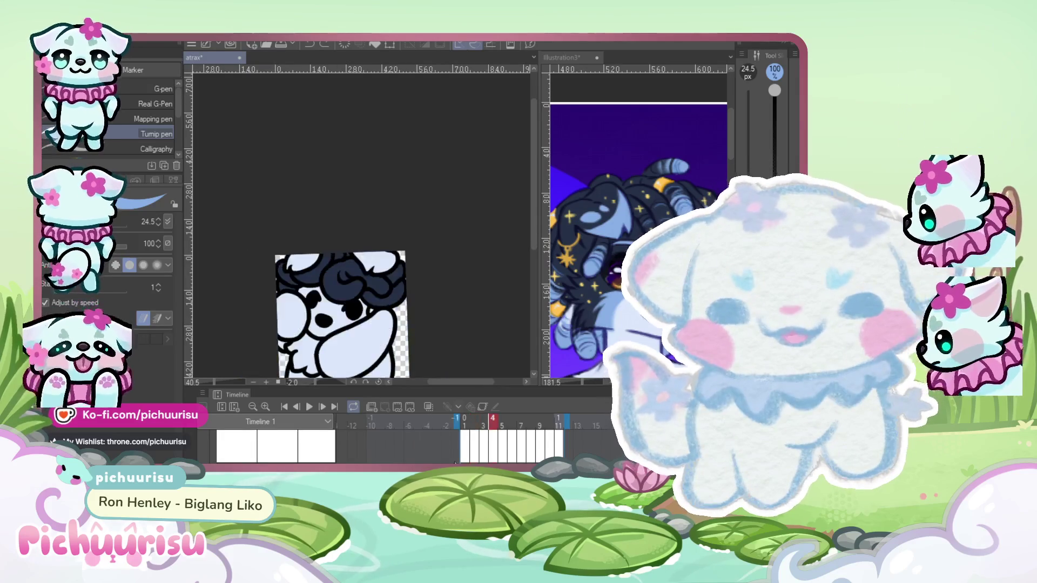
scroll(294, 287, "up", 3)
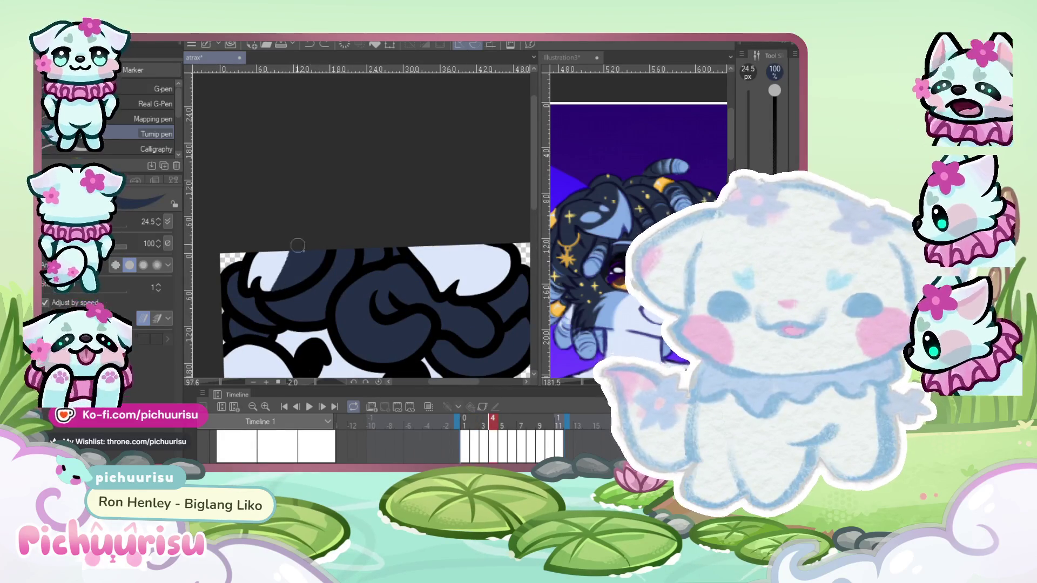
left_click_drag(298, 246, 247, 297)
scroll(338, 237, "down", 1)
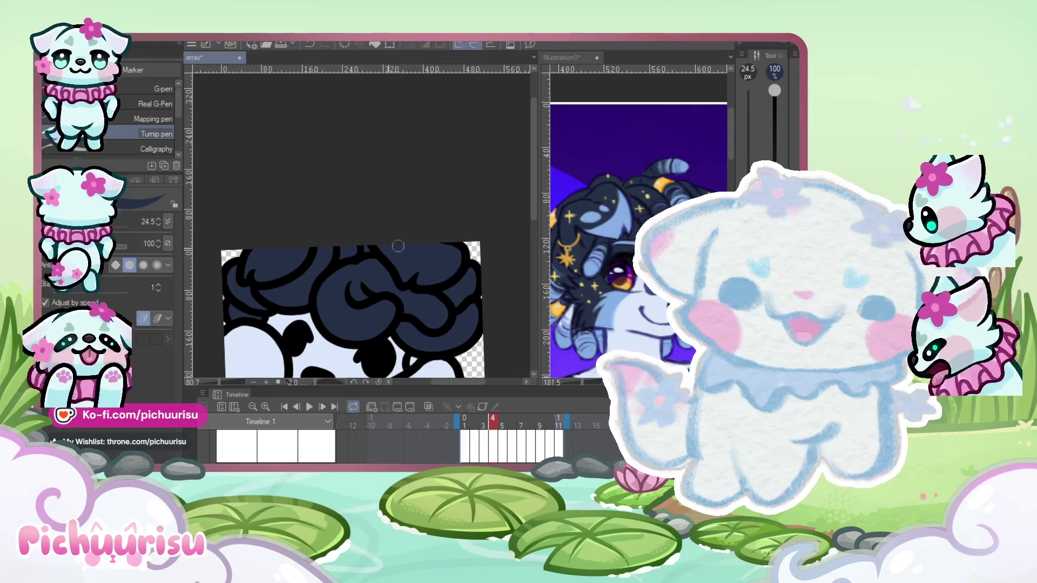
scroll(351, 216, "down", 2)
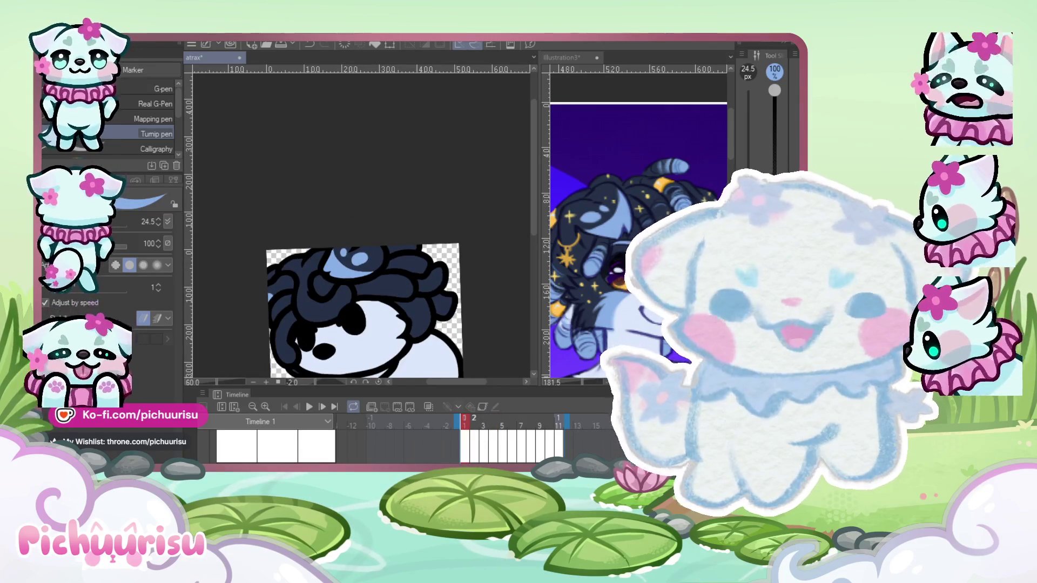
scroll(329, 262, "up", 2)
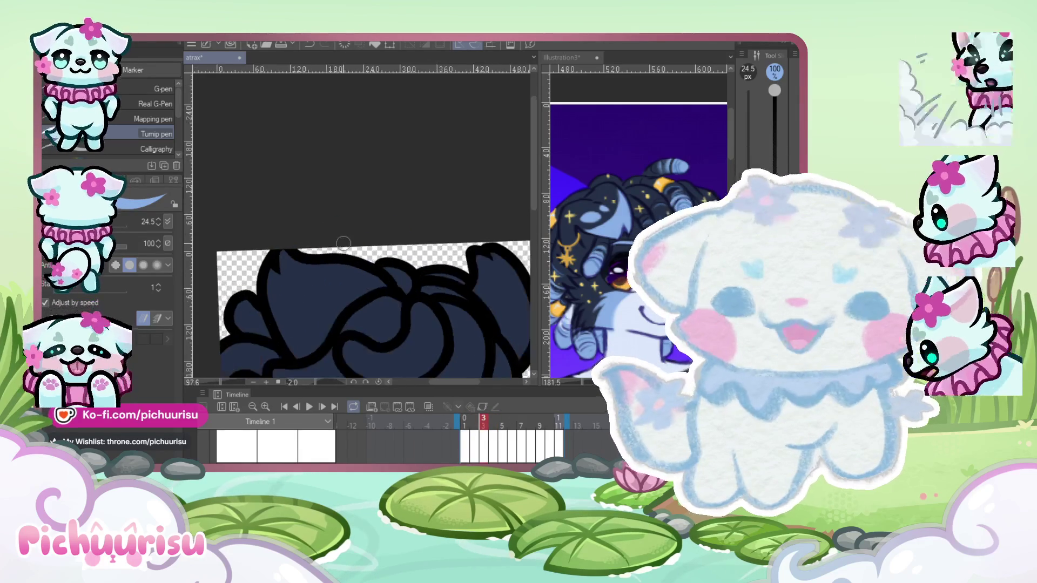
Widen the hair's light-blue highlight and fill the ear with light blue.
mouse_move(278, 299)
left_mouse_down()
mouse_move(283, 255)
mouse_move(311, 292)
mouse_move(290, 320)
left_mouse_up()
scroll(296, 270, "up", 1)
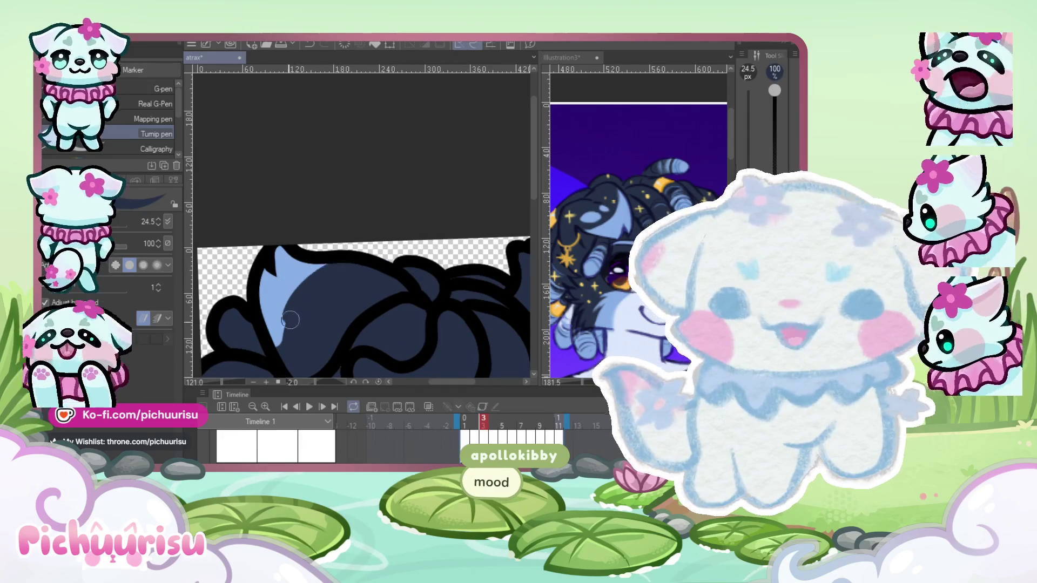
scroll(263, 246, "right", 5)
scroll(366, 270, "up", 1)
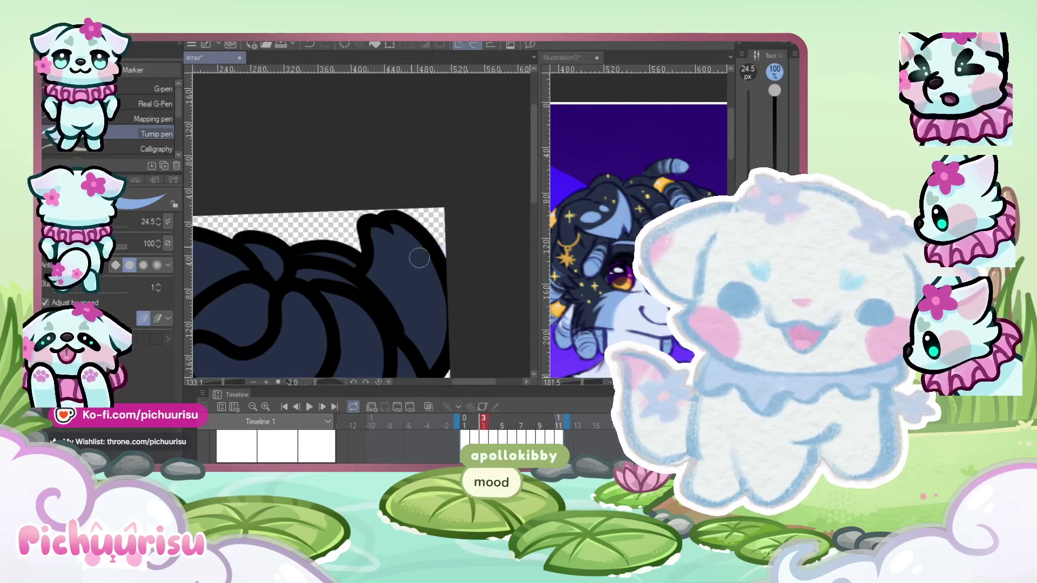
scroll(419, 258, "up", 4)
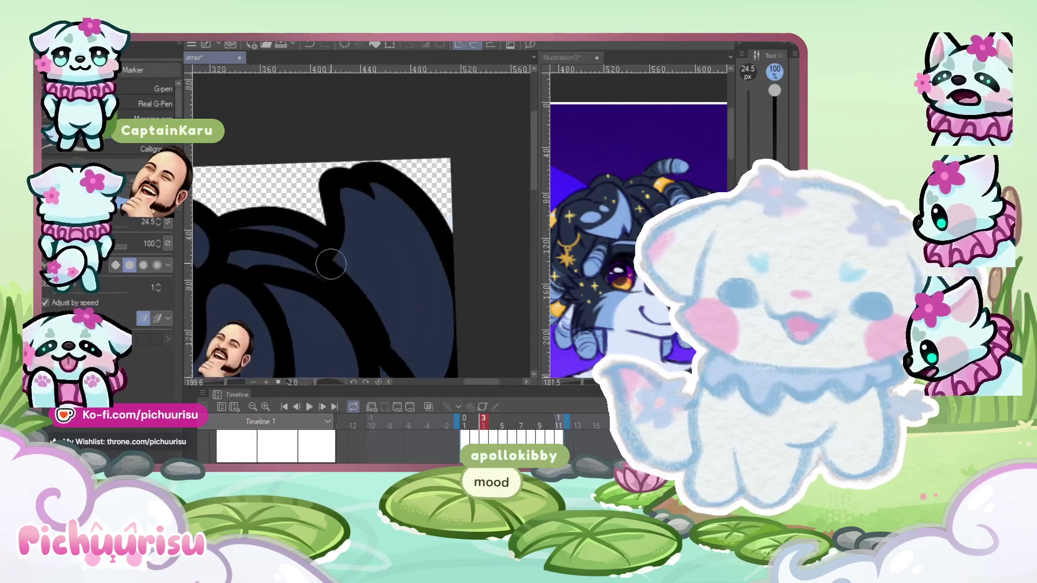
scroll(426, 266, "down", 5)
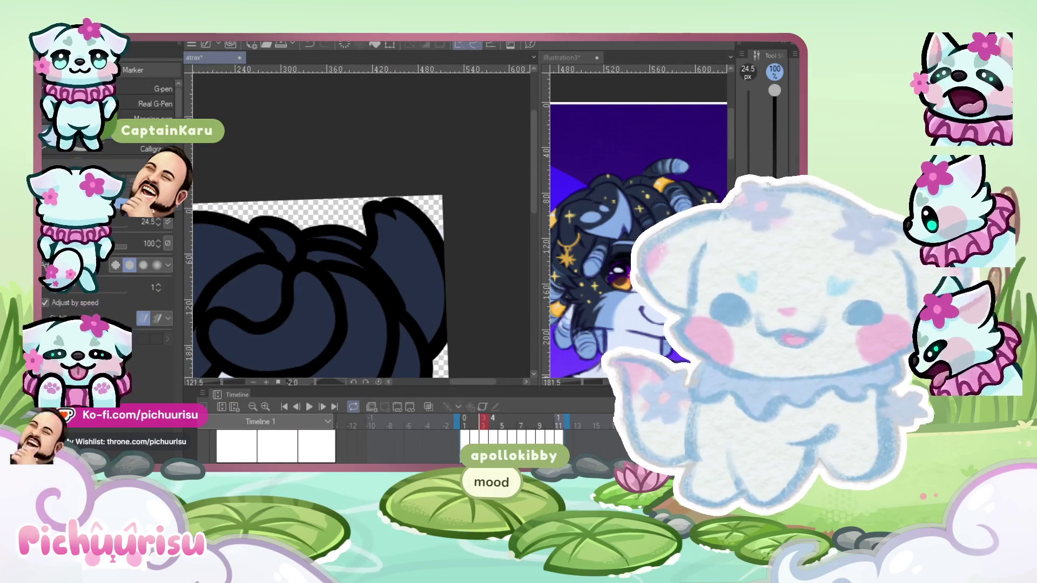
scroll(427, 259, "up", 2)
mouse_move(374, 255)
left_mouse_down()
mouse_move(434, 258)
mouse_move(381, 213)
mouse_move(398, 219)
mouse_move(415, 292)
mouse_move(389, 278)
mouse_move(409, 231)
left_mouse_up()
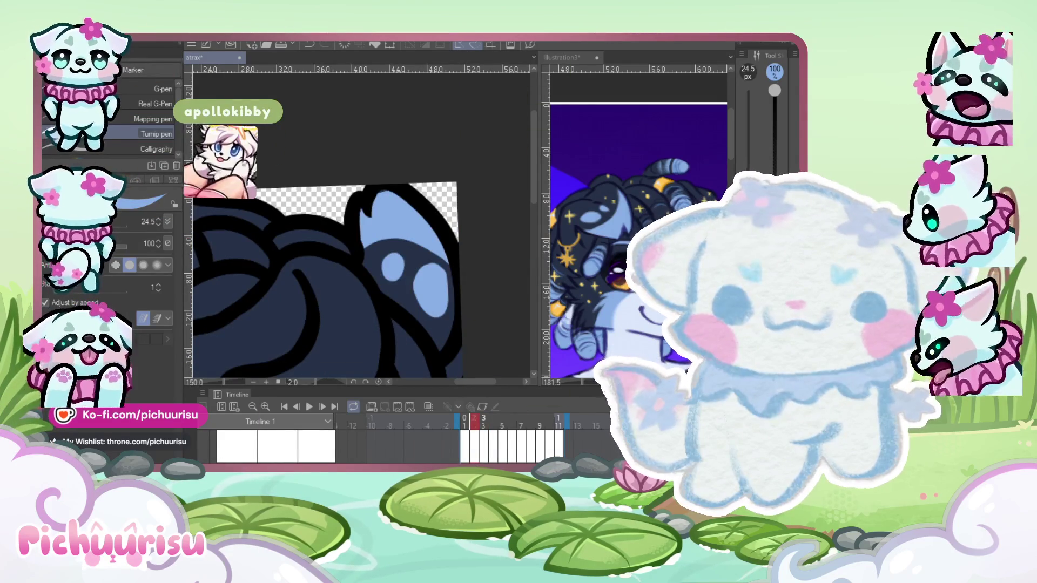
left_click_drag(432, 303, 405, 278)
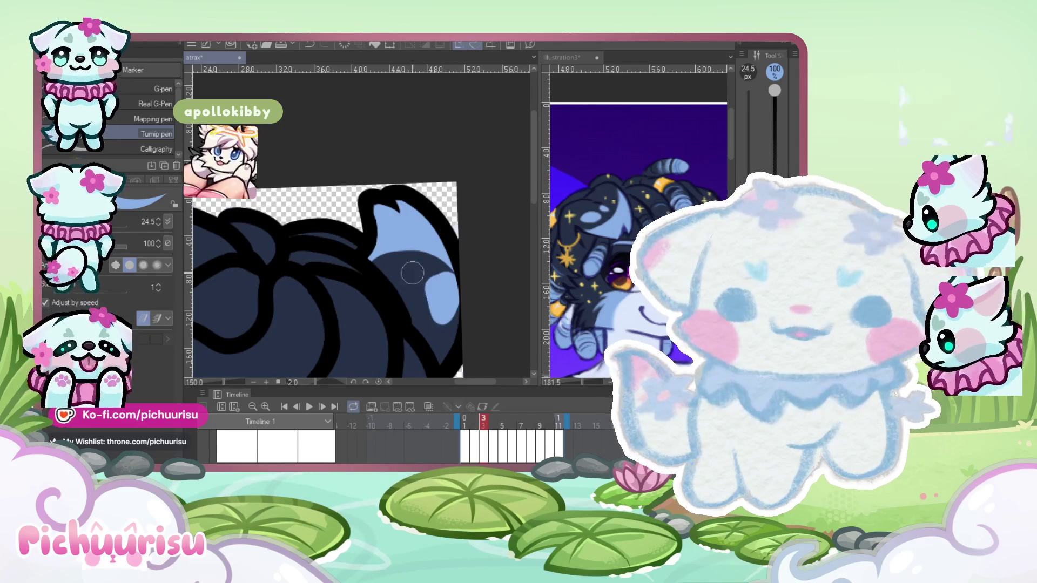
scroll(404, 279, "down", 2)
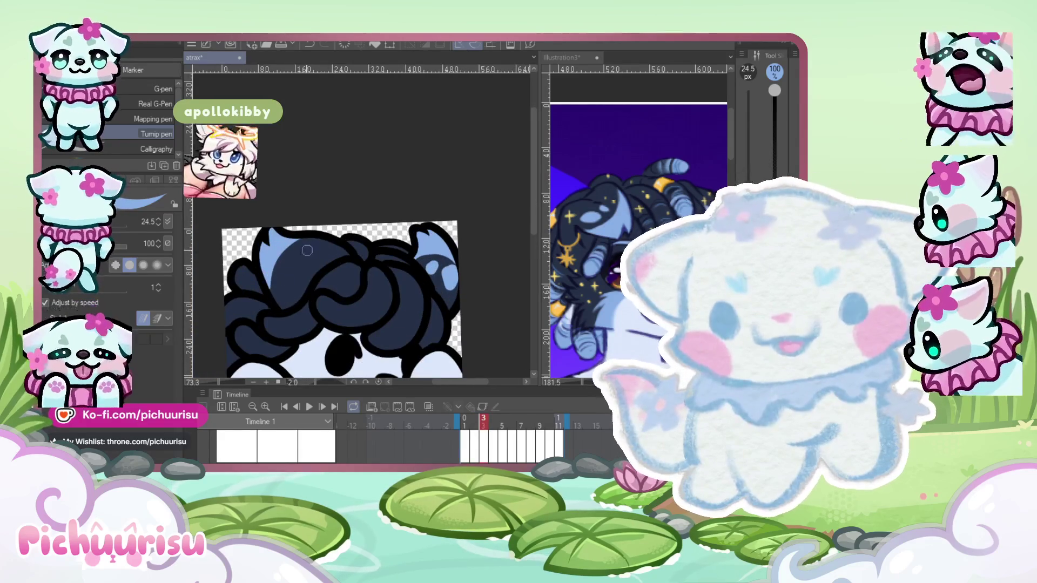
mouse_move(280, 291)
left_mouse_down()
mouse_move(298, 281)
mouse_move(303, 254)
left_mouse_up()
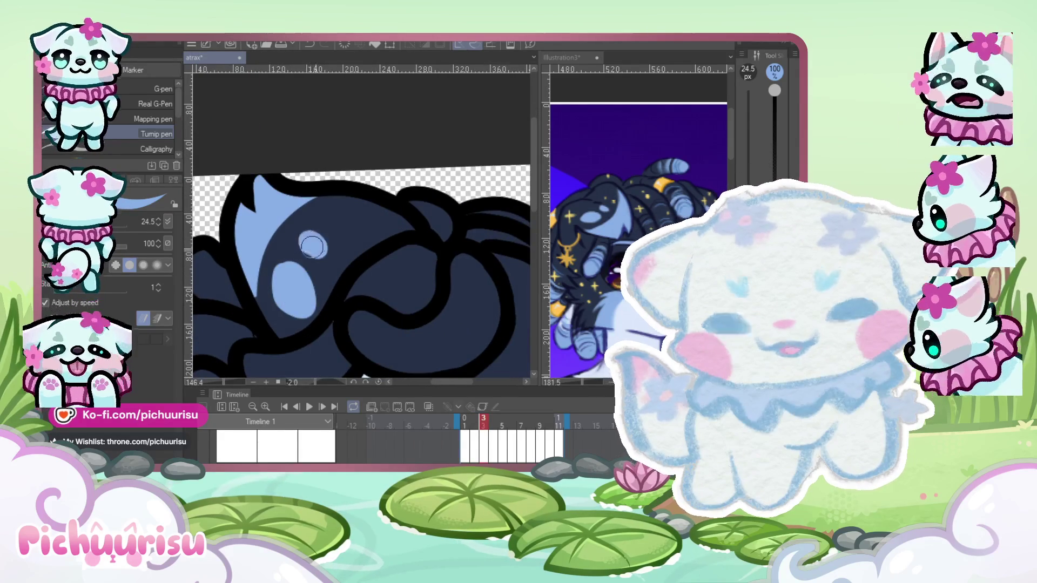
scroll(295, 260, "down", 3)
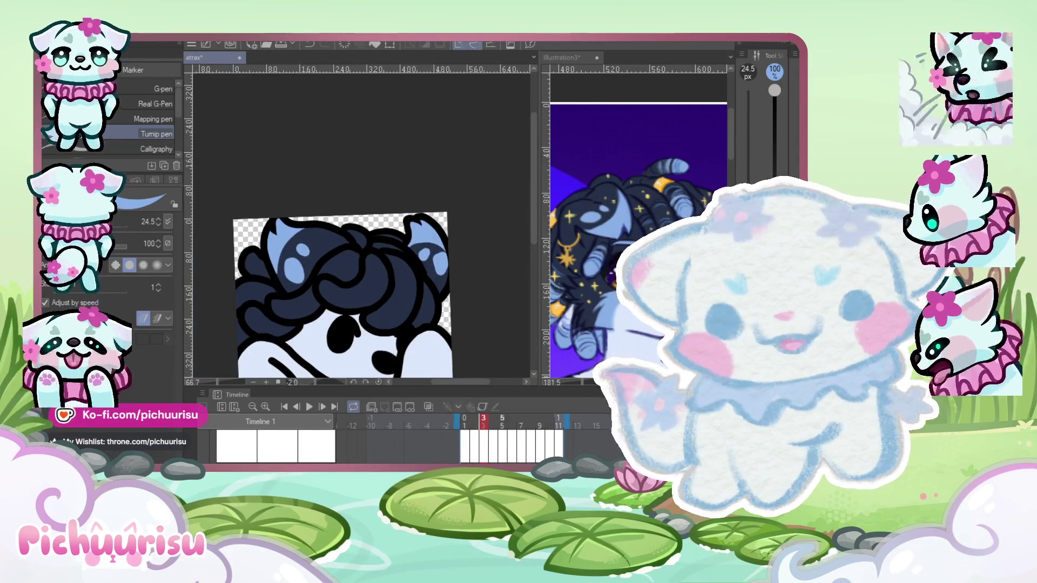
On frame 4, paint light blue into the ear.
key("ctrl+Right")
scroll(254, 254, "up", 4)
mouse_move(238, 232)
left_mouse_down()
mouse_move(302, 254)
mouse_move(243, 283)
mouse_move(227, 262)
mouse_move(237, 254)
mouse_move(345, 238)
mouse_move(270, 237)
mouse_move(250, 216)
mouse_move(277, 211)
mouse_move(314, 261)
left_mouse_up()
scroll(313, 262, "down", 5)
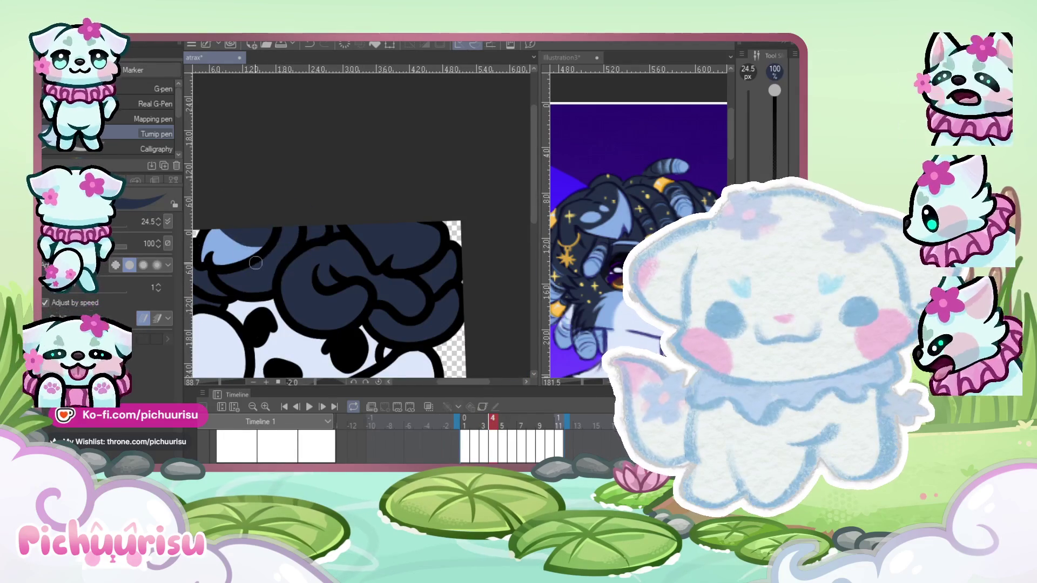
Add a curved light-blue hair highlight and cover a white gap with navy.
scroll(307, 266, "up", 5)
mouse_move(317, 264)
left_mouse_down()
mouse_move(427, 251)
mouse_move(432, 310)
mouse_move(349, 296)
left_mouse_up()
scroll(378, 299, "down", 1)
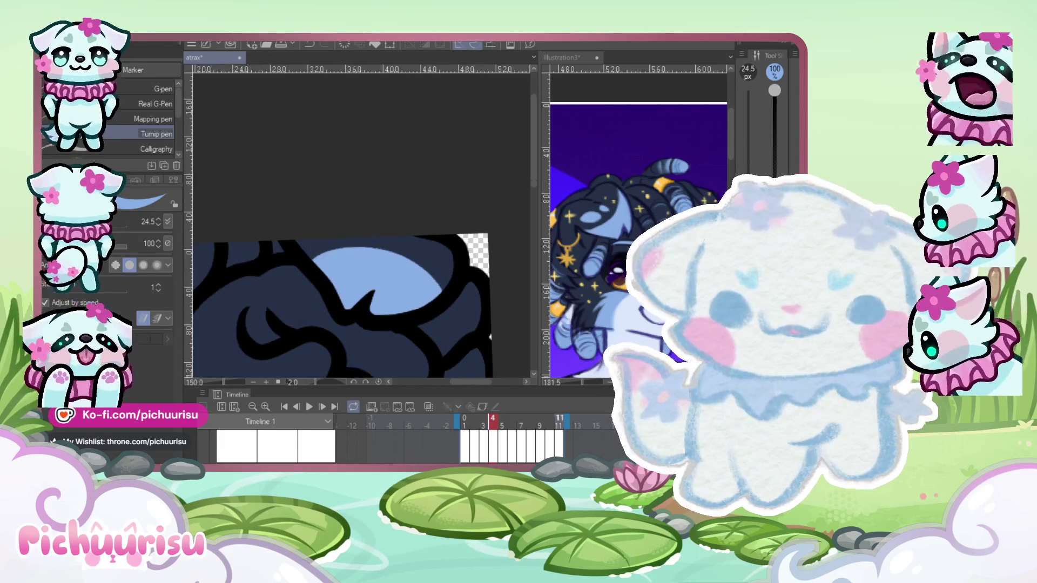
scroll(384, 222, "down", 1)
scroll(383, 222, "up", 2)
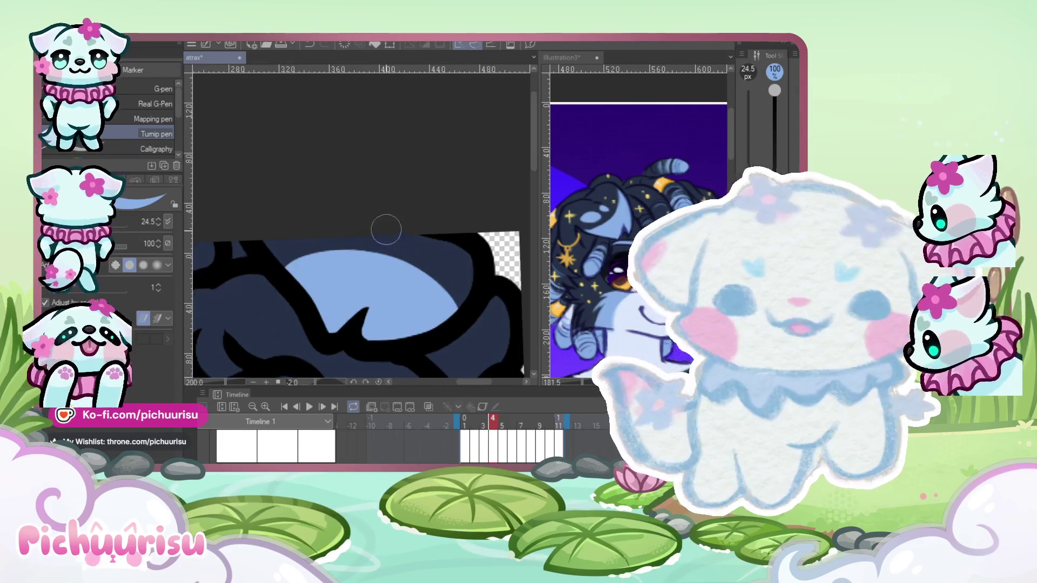
scroll(384, 222, "left", 5)
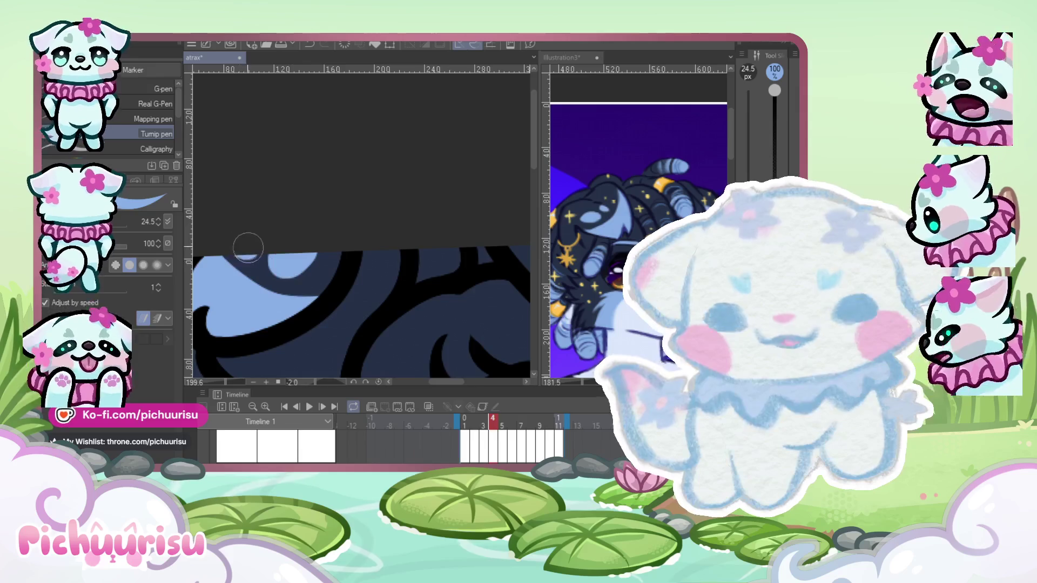
scroll(233, 232, "down", 4)
scroll(234, 231, "up", 2)
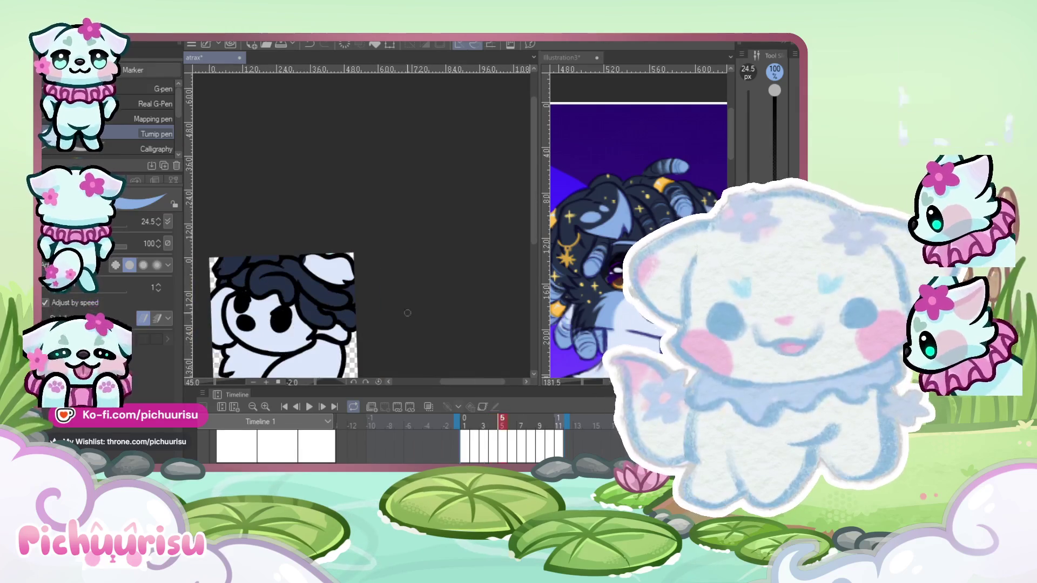
scroll(314, 260, "up", 2)
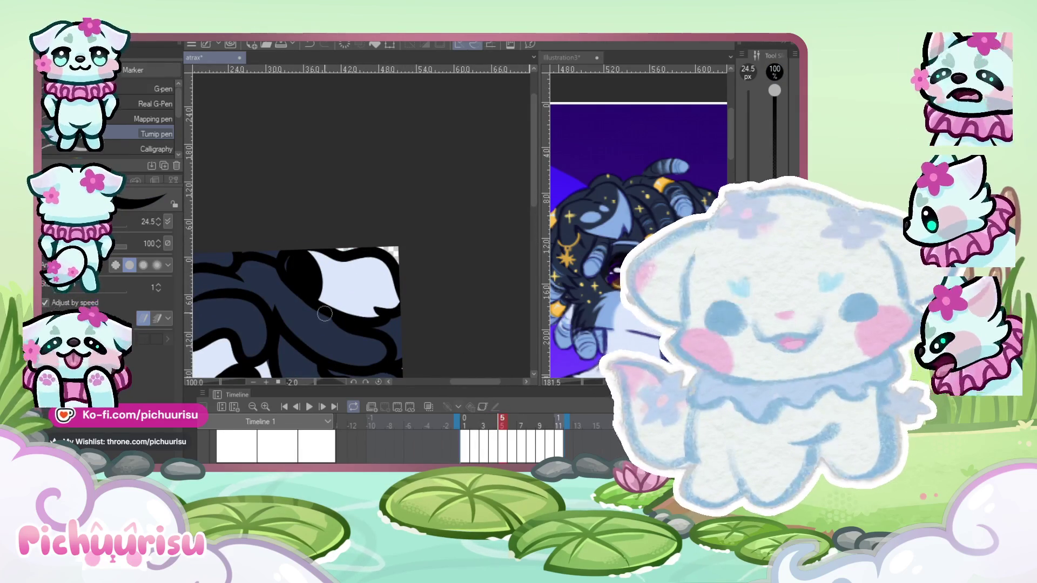
mouse_move(294, 268)
left_mouse_down()
mouse_move(351, 297)
mouse_move(380, 289)
mouse_move(346, 261)
mouse_move(308, 255)
left_mouse_up()
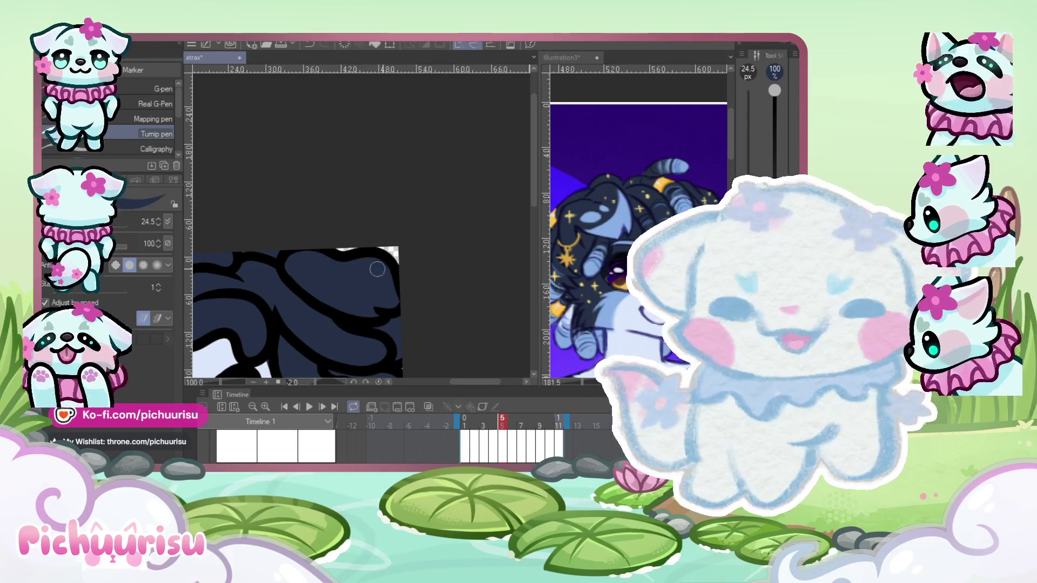
scroll(378, 270, "down", 2)
Check the previous frame, then paint light-blue highlight strokes and a large curl highlight on frame 5.
left_click(492, 422)
scroll(357, 243, "up", 1)
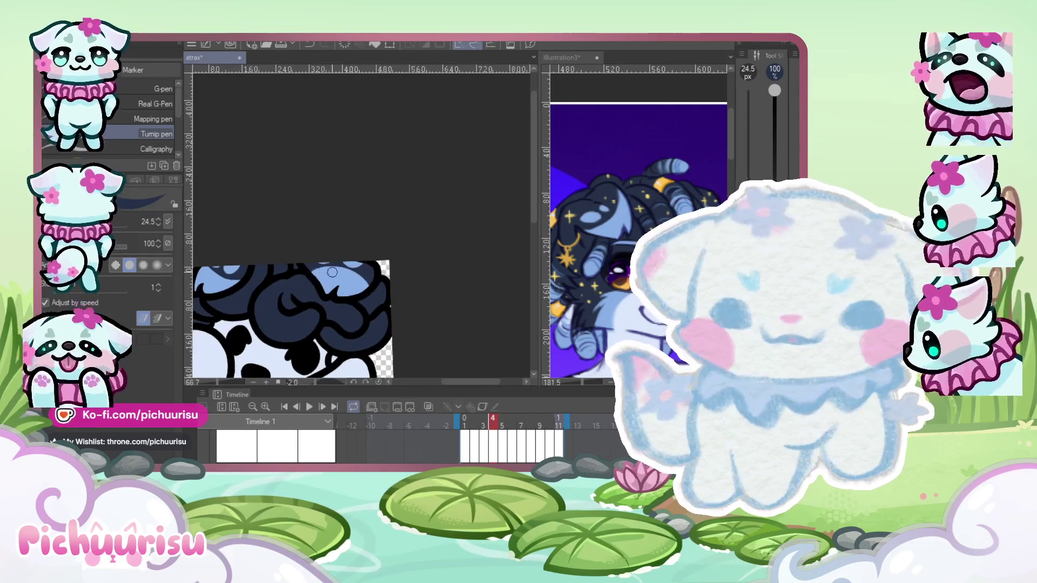
left_click(502, 421)
scroll(416, 296, "up", 3)
mouse_move(299, 296)
left_mouse_down()
mouse_move(412, 259)
mouse_move(411, 295)
mouse_move(324, 297)
left_mouse_up()
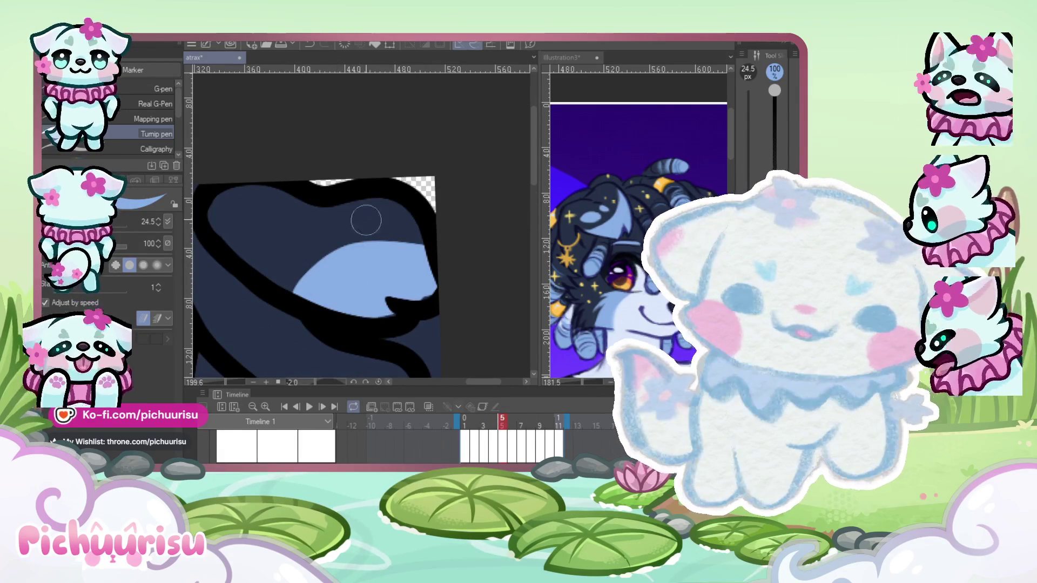
mouse_move(264, 206)
left_mouse_down()
mouse_move(251, 238)
mouse_move(383, 202)
left_mouse_up()
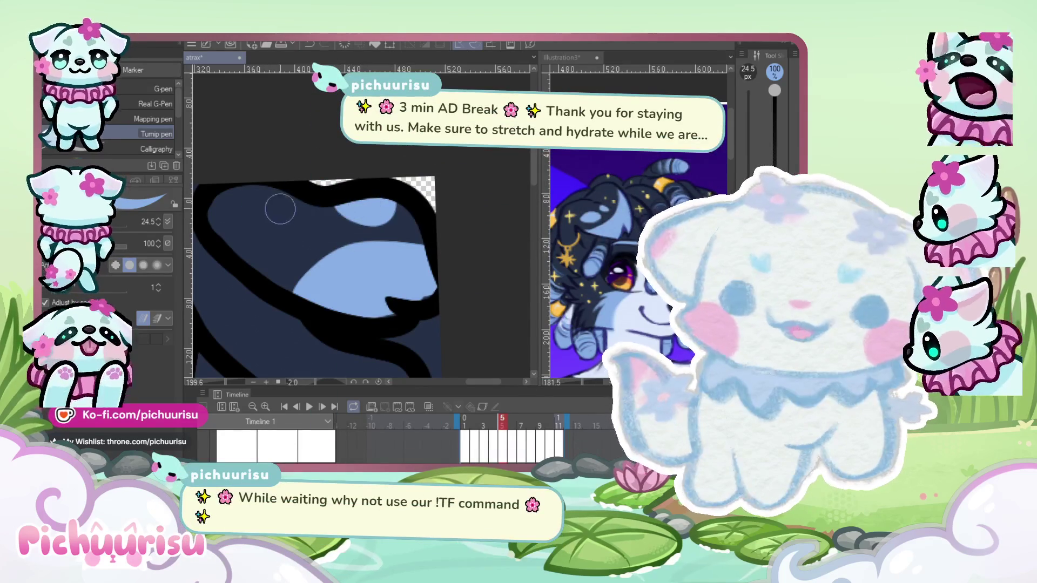
scroll(259, 222, "down", 5)
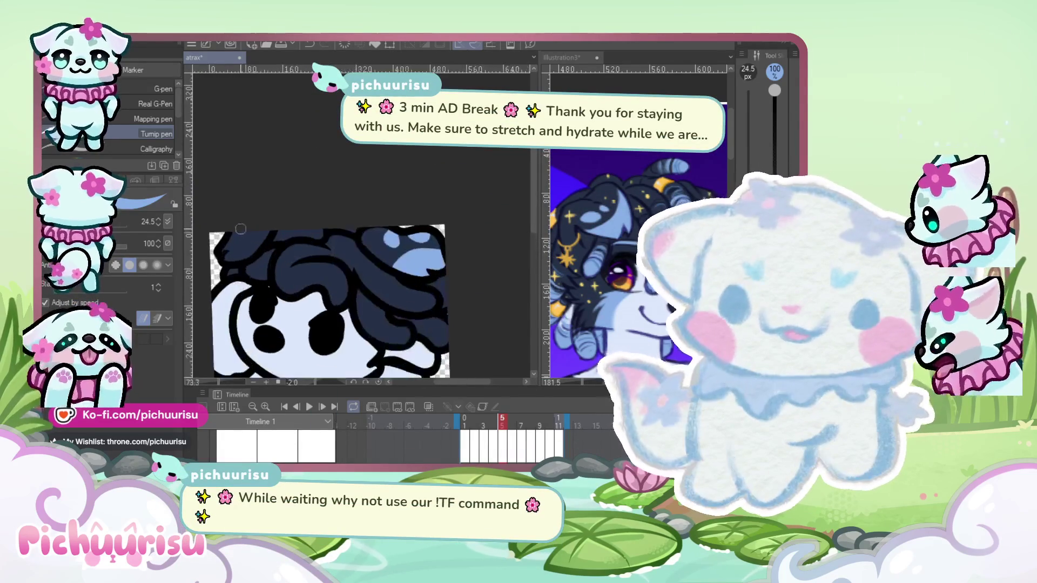
scroll(240, 229, "up", 3)
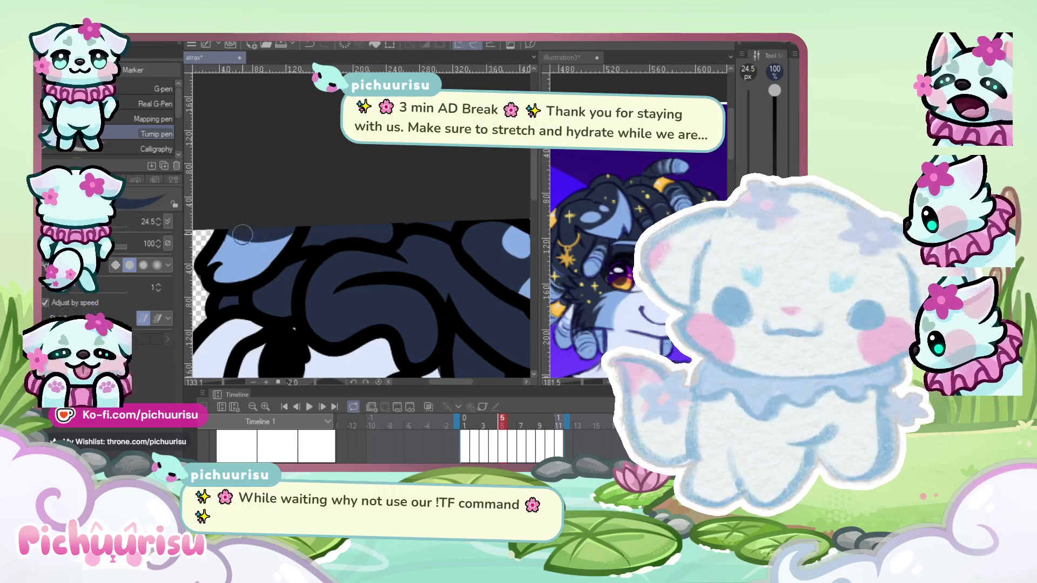
scroll(270, 220, "down", 3)
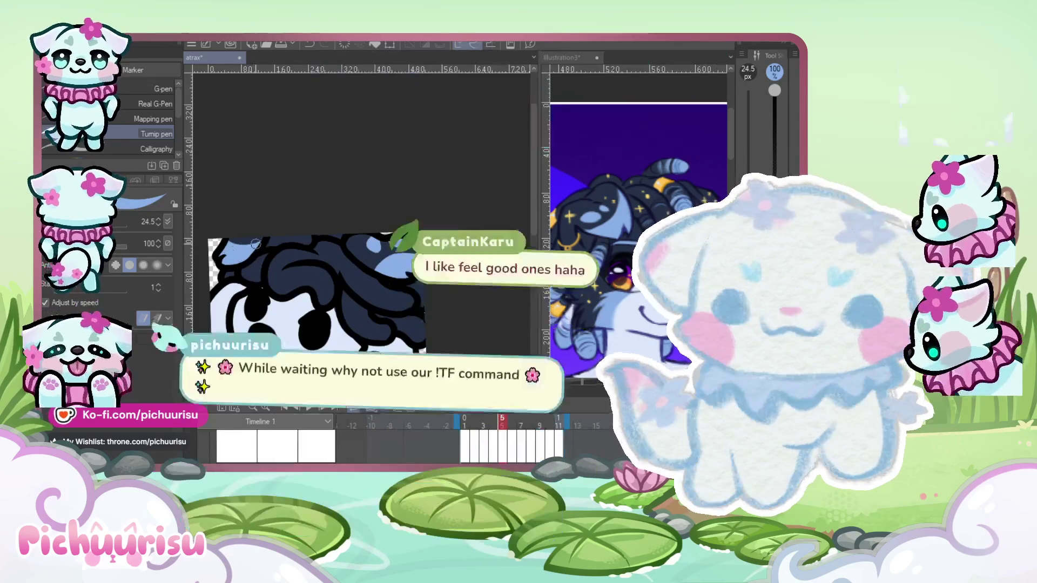
On the next frame, paint a light-blue highlight across the hair and an S-shaped crescent highlight.
key("Right")
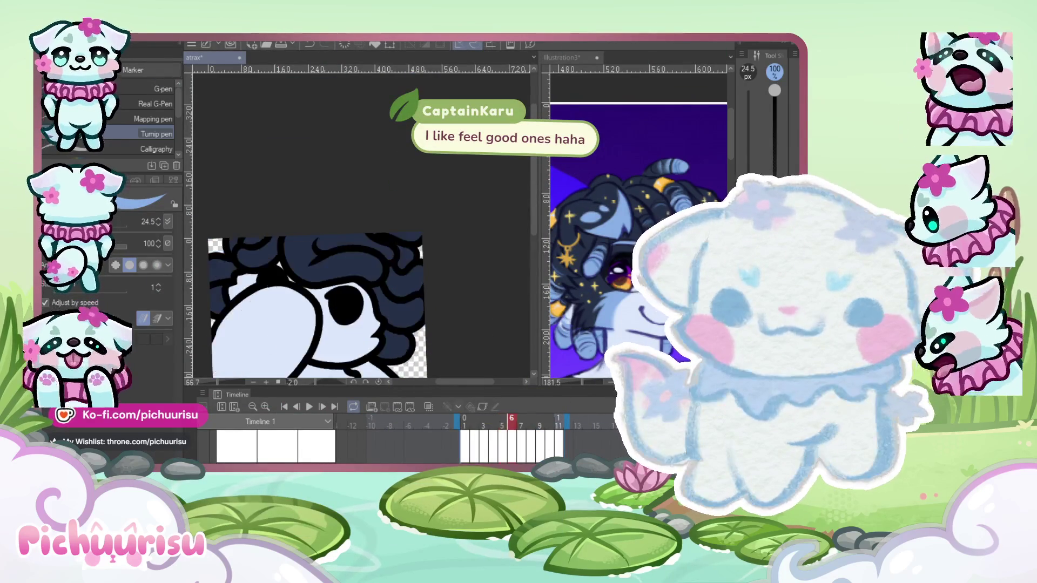
scroll(268, 224, "up", 3)
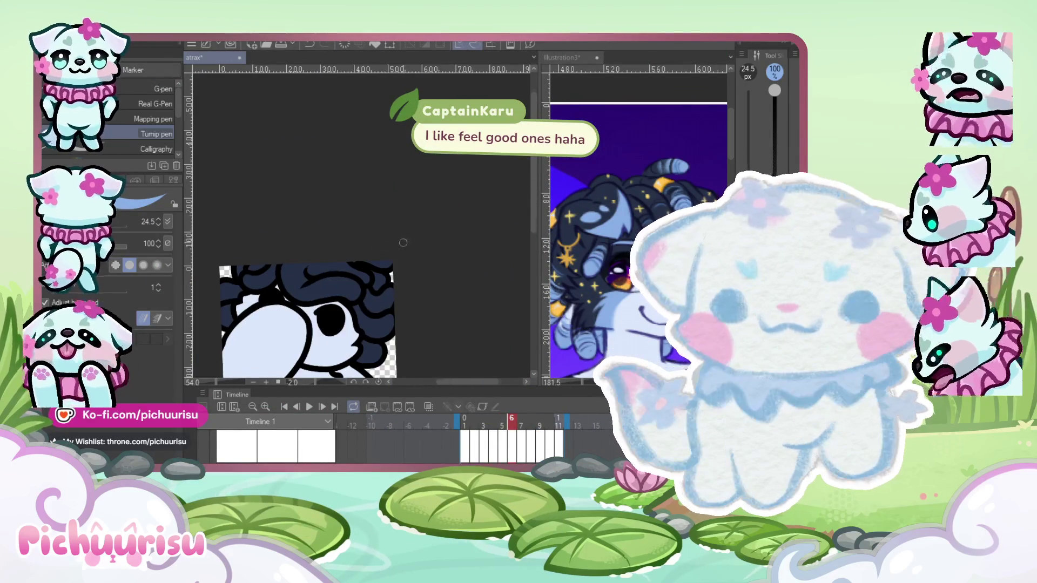
scroll(364, 266, "down", 4)
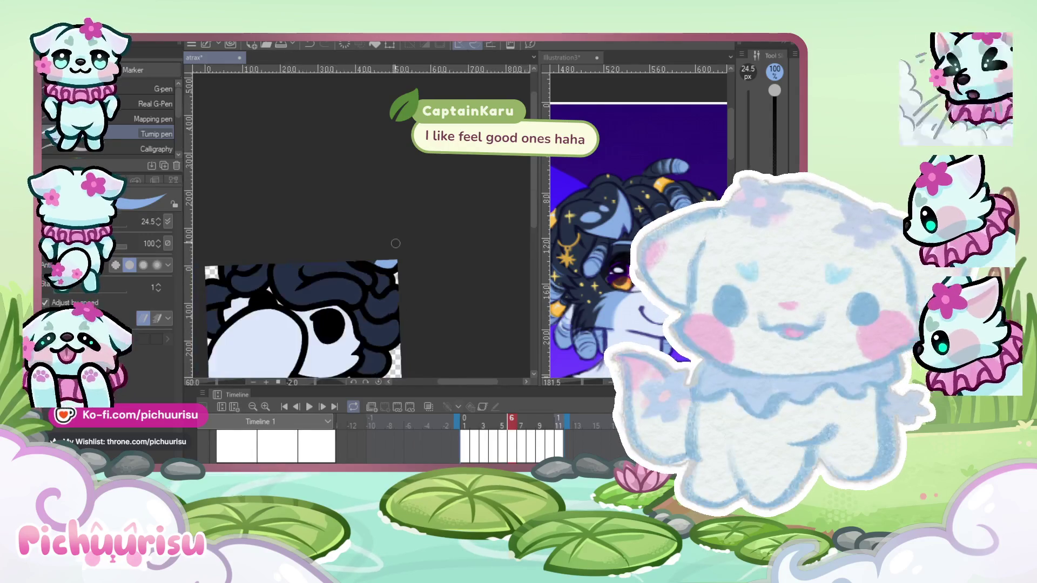
scroll(306, 235, "up", 5)
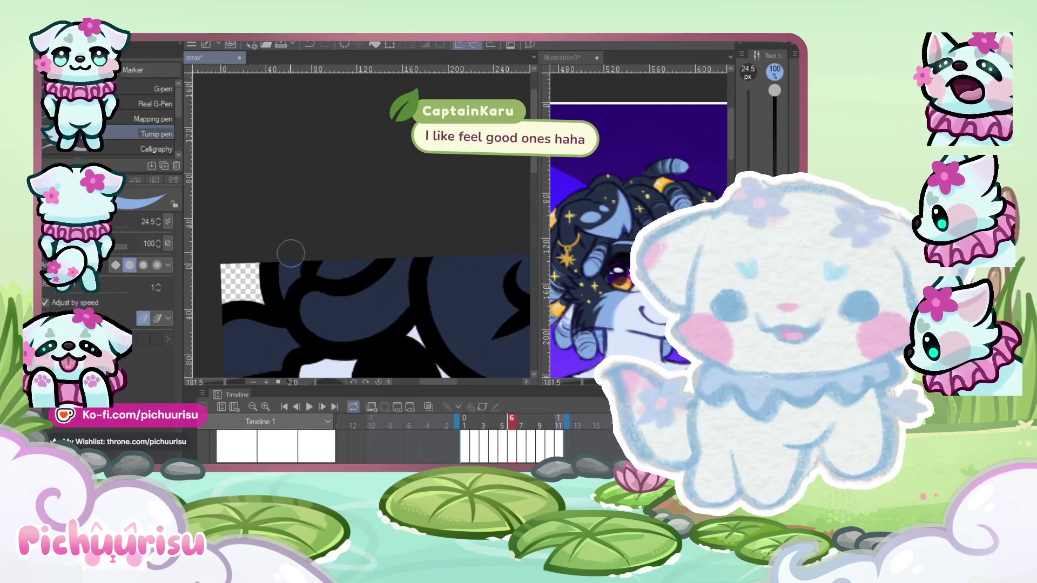
scroll(284, 252, "down", 5)
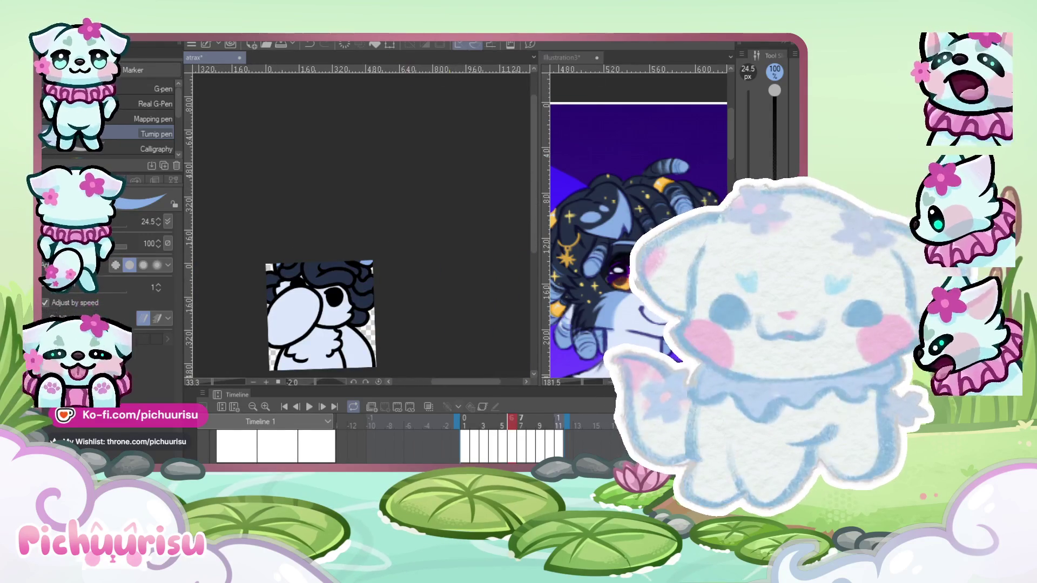
scroll(259, 300, "up", 4)
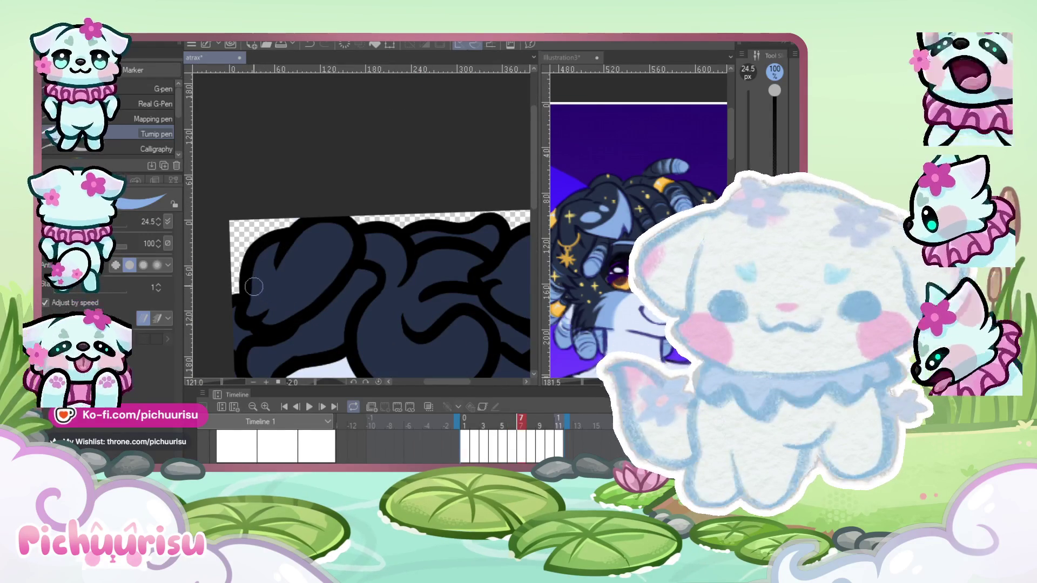
left_click_drag(263, 291, 342, 278)
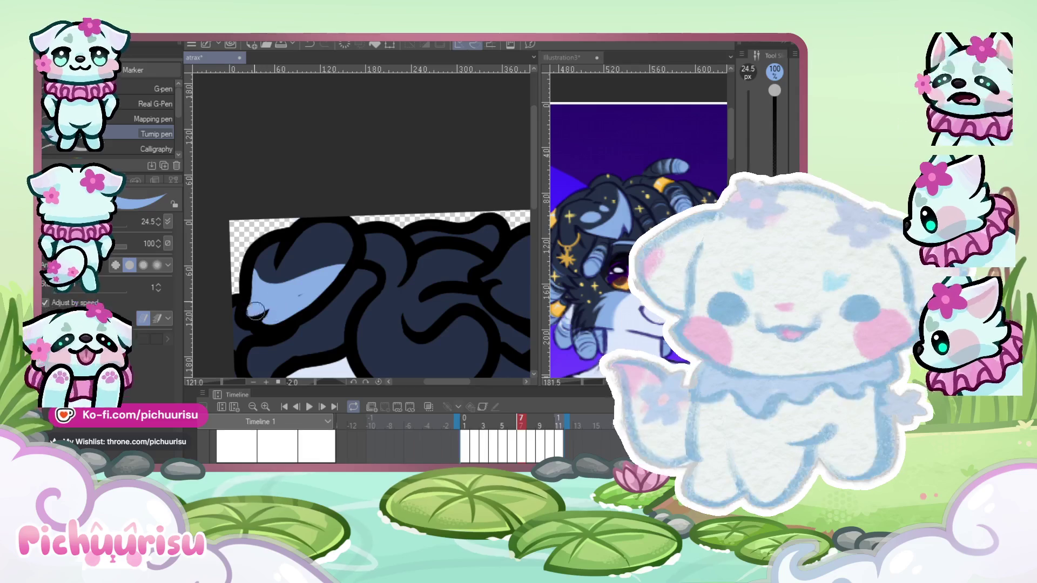
scroll(264, 297, "down", 3)
scroll(303, 270, "up", 4)
mouse_move(330, 215)
left_mouse_down()
mouse_move(319, 250)
mouse_move(356, 319)
mouse_move(283, 271)
left_mouse_up()
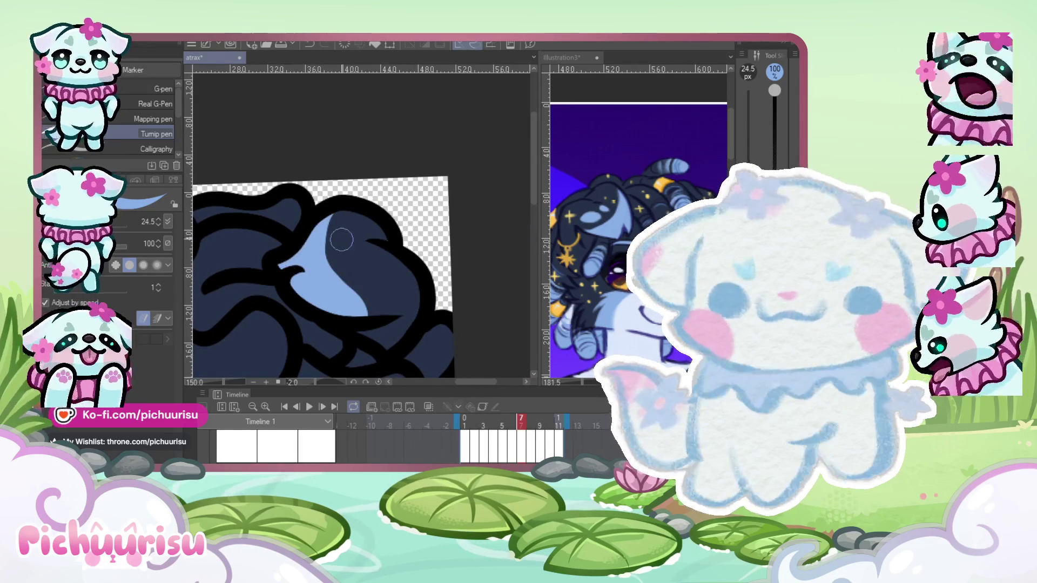
mouse_move(344, 215)
left_mouse_down()
mouse_move(351, 292)
mouse_move(389, 305)
mouse_move(346, 292)
mouse_move(326, 223)
mouse_move(367, 316)
left_mouse_up()
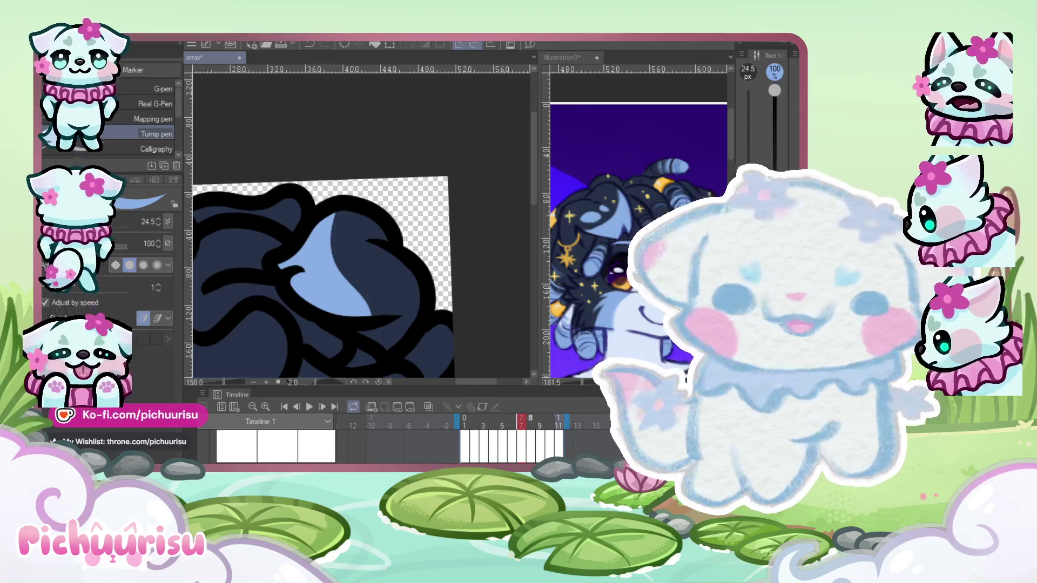
Compare with frame 6, then add light-blue highlights across the hair and on the right curl.
key("Left")
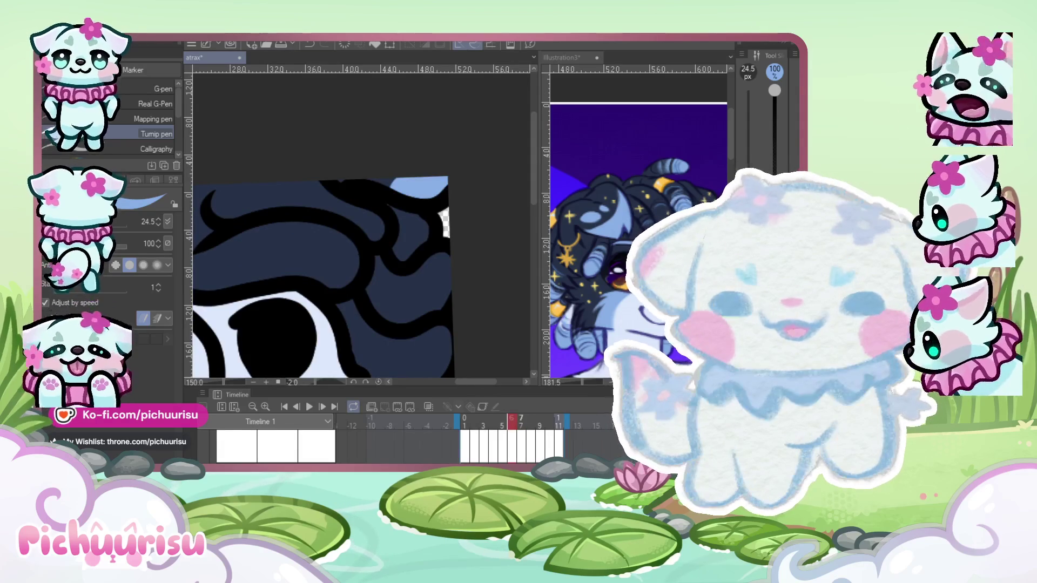
key("Right")
scroll(388, 287, "up", 3)
key("Left")
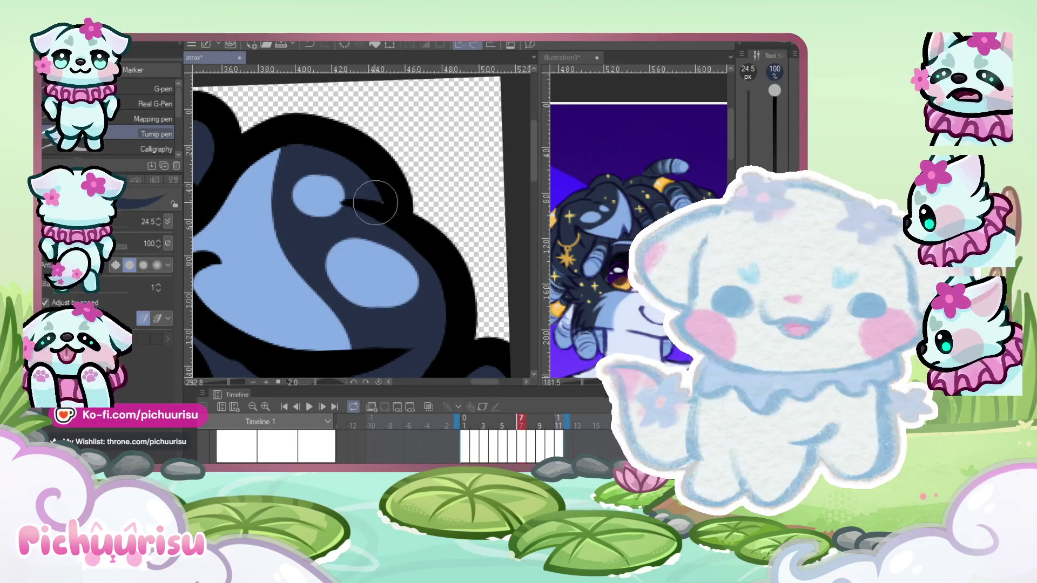
key("Right")
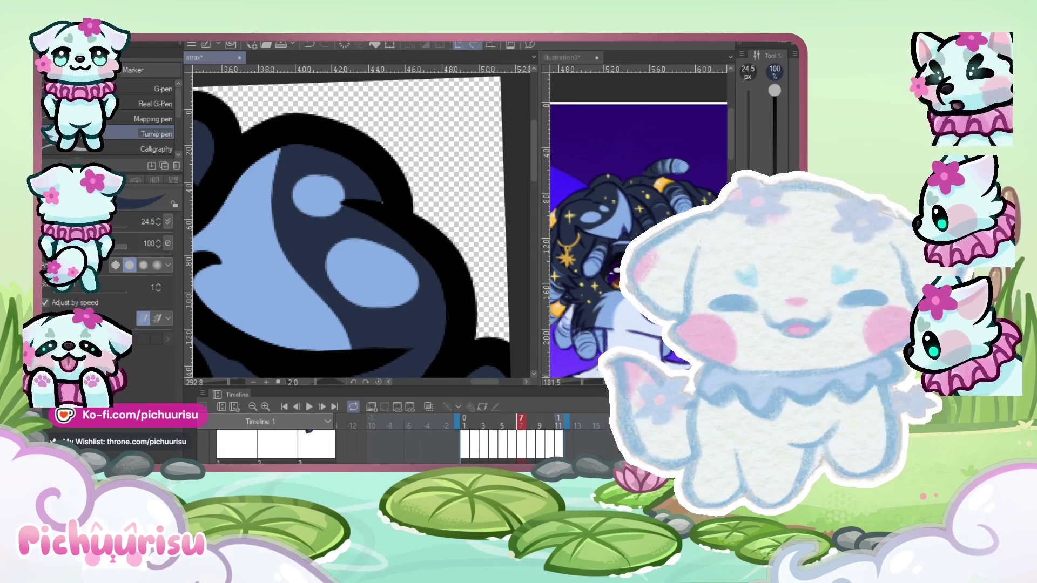
scroll(357, 243, "down", 4)
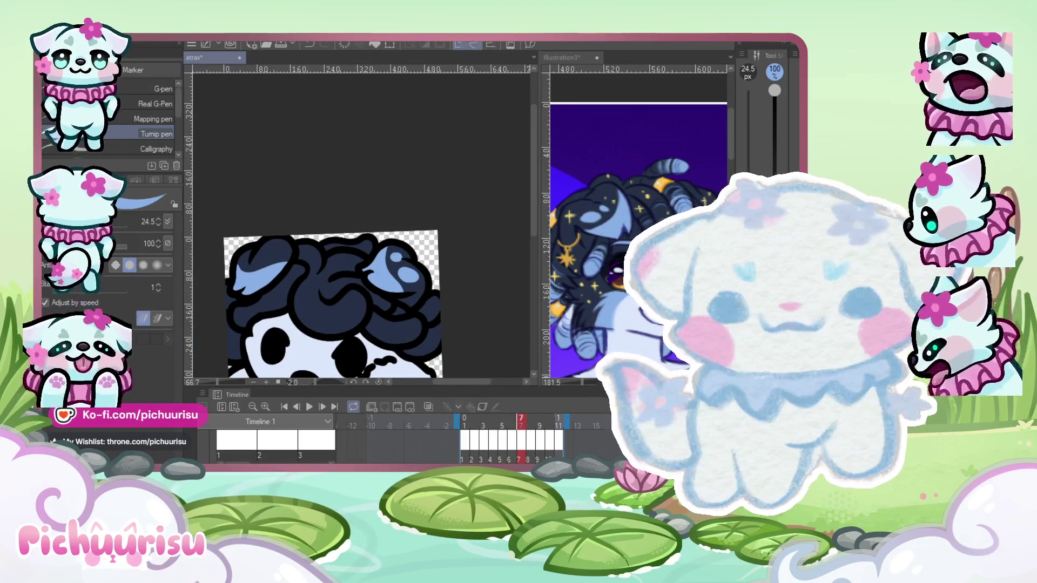
scroll(283, 266, "up", 3)
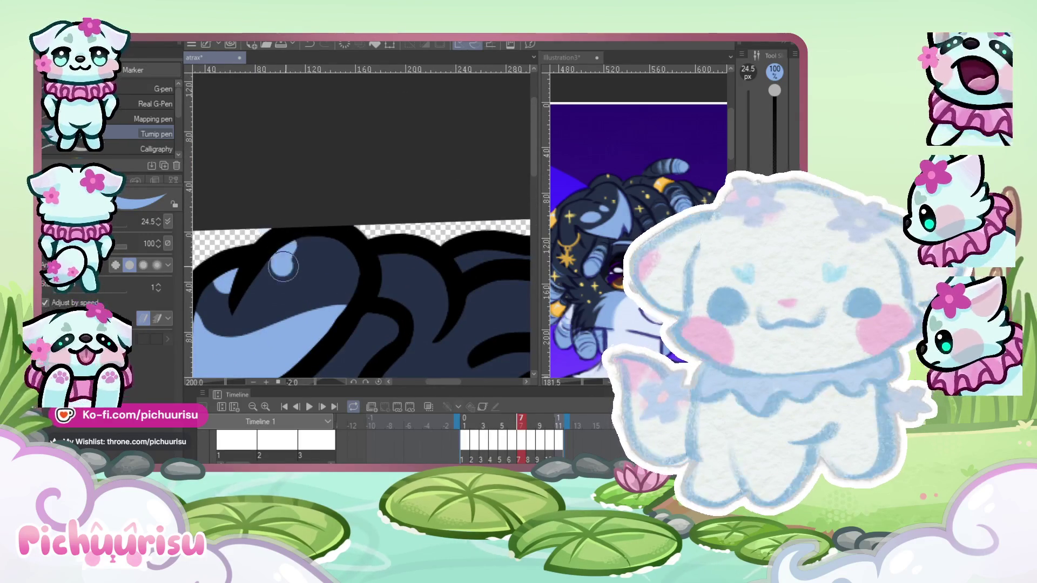
scroll(283, 266, "down", 3)
scroll(254, 277, "up", 4)
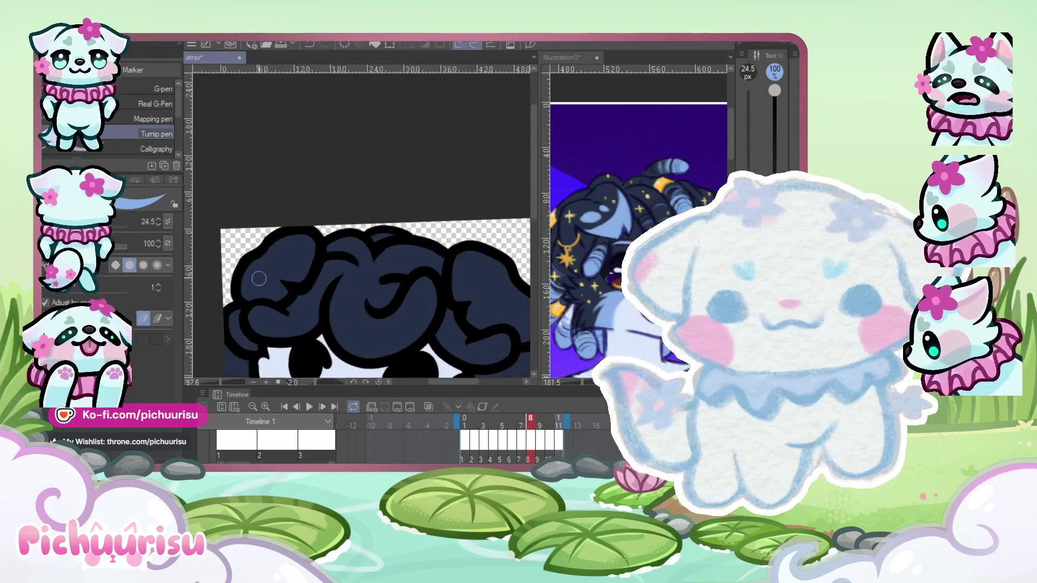
mouse_move(361, 228)
left_mouse_down()
mouse_move(259, 318)
mouse_move(357, 232)
left_mouse_up()
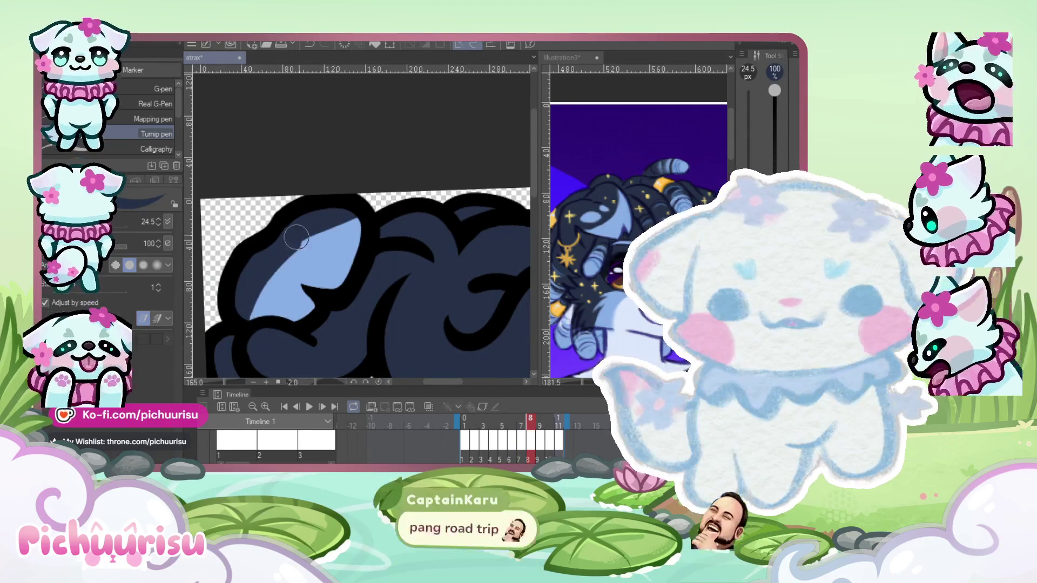
scroll(282, 244, "down", 2)
scroll(398, 234, "up", 2)
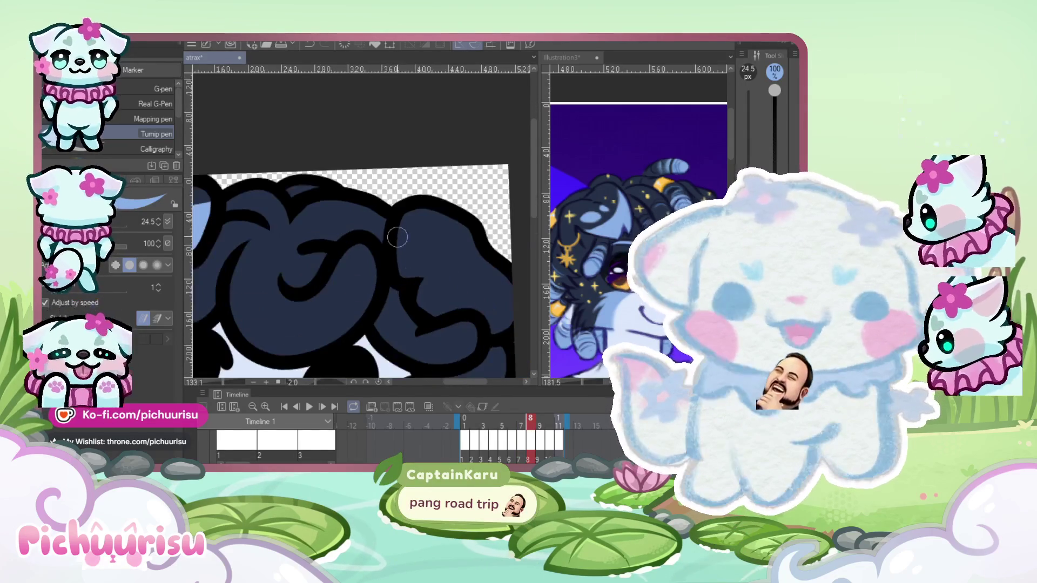
left_click_drag(398, 234, 465, 323)
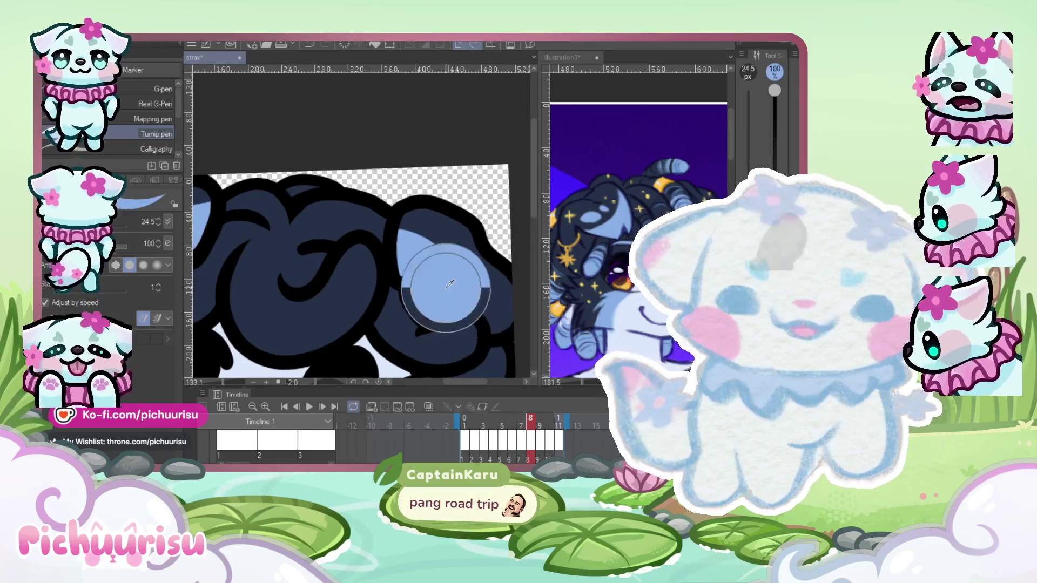
scroll(384, 260, "down", 2)
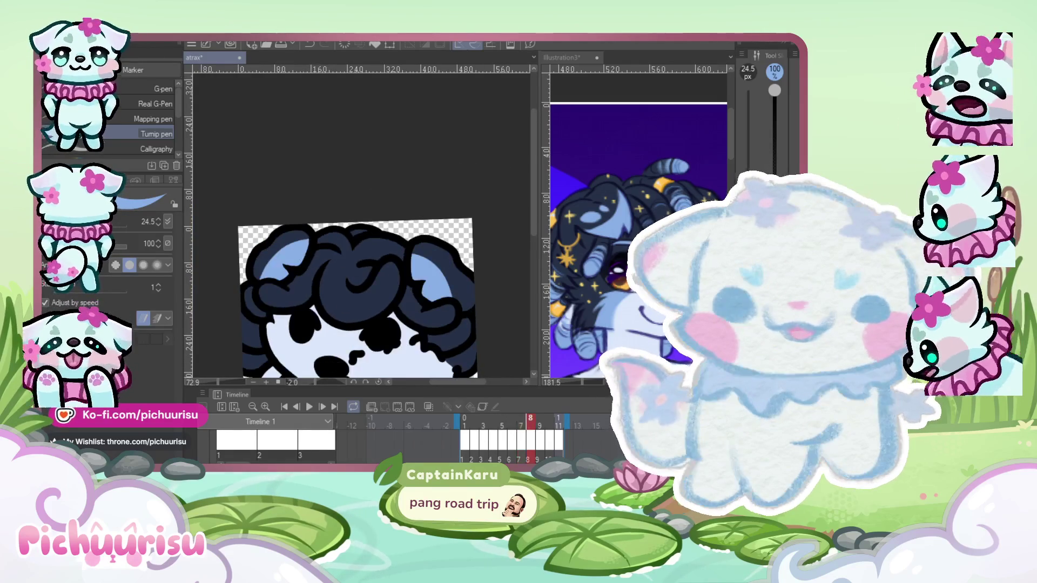
scroll(267, 263, "up", 3)
scroll(295, 227, "down", 3)
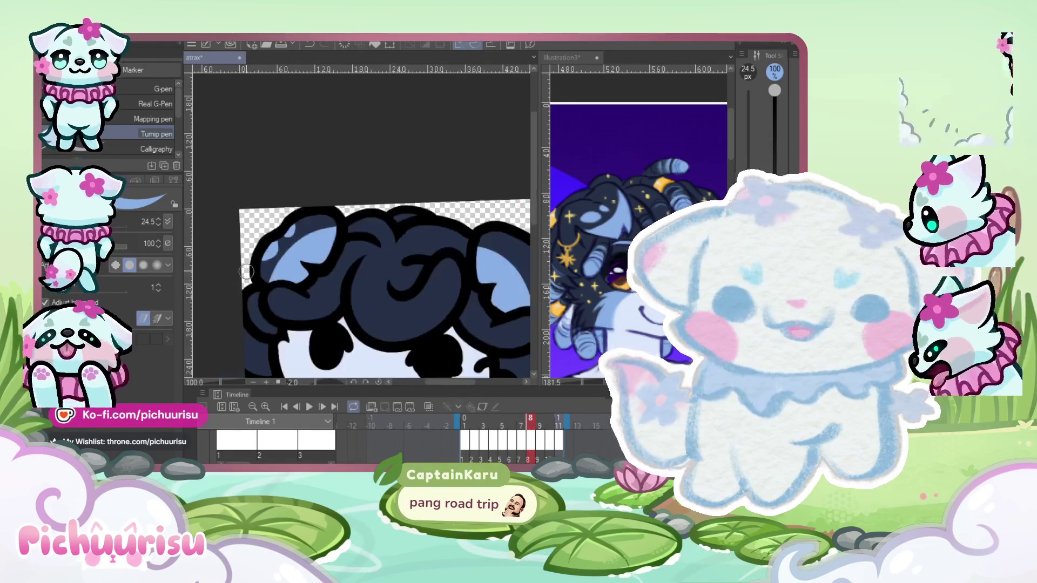
scroll(427, 312, "up", 2)
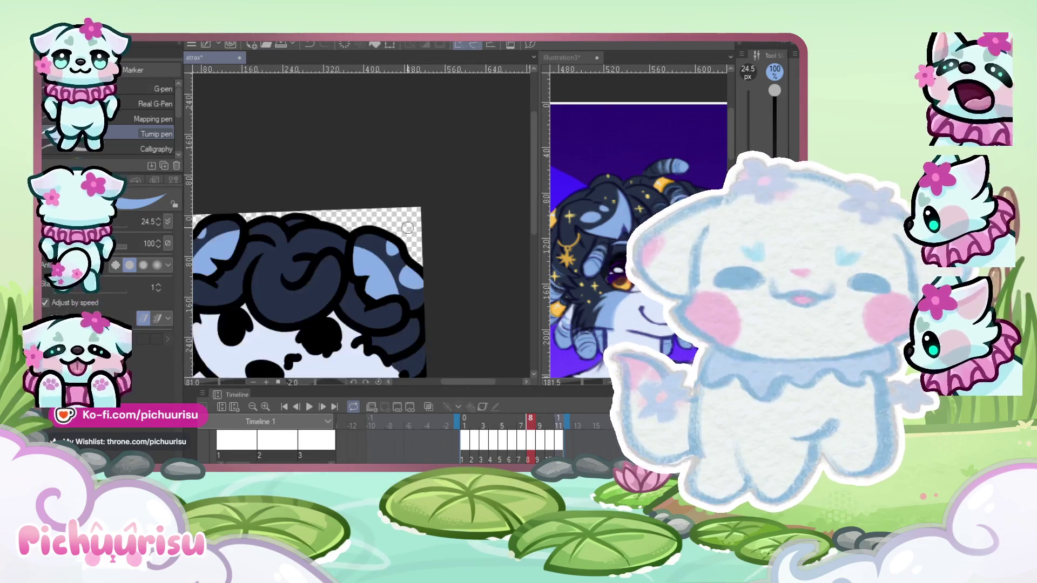
On frame 9, paint light-blue highlights inside the navy hair, undoing one stray stroke.
key("ctrl+minus")
key("Right")
scroll(248, 271, "up", 2)
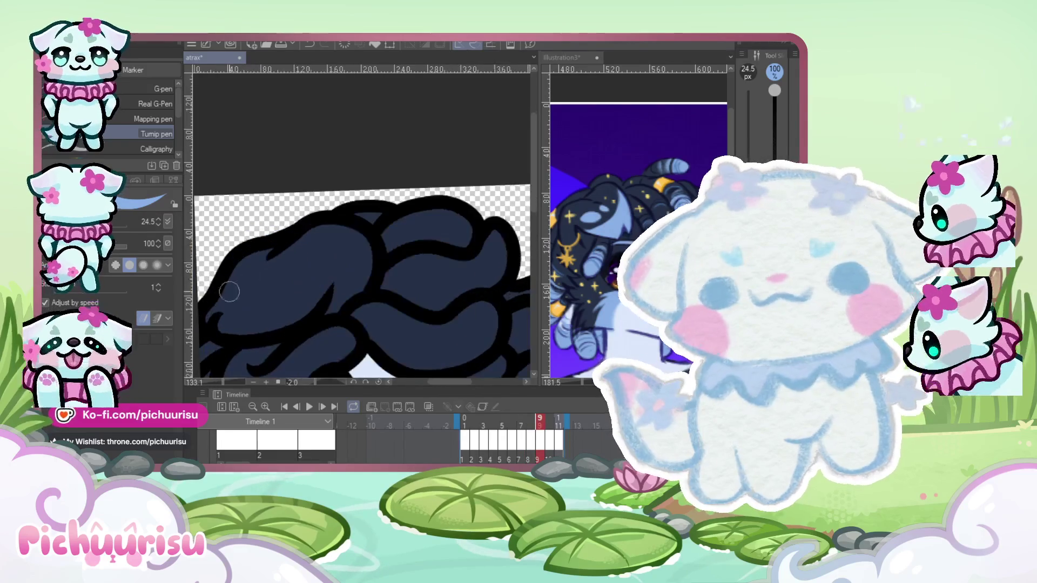
mouse_move(220, 289)
left_mouse_down()
mouse_move(286, 319)
mouse_move(257, 323)
left_mouse_up()
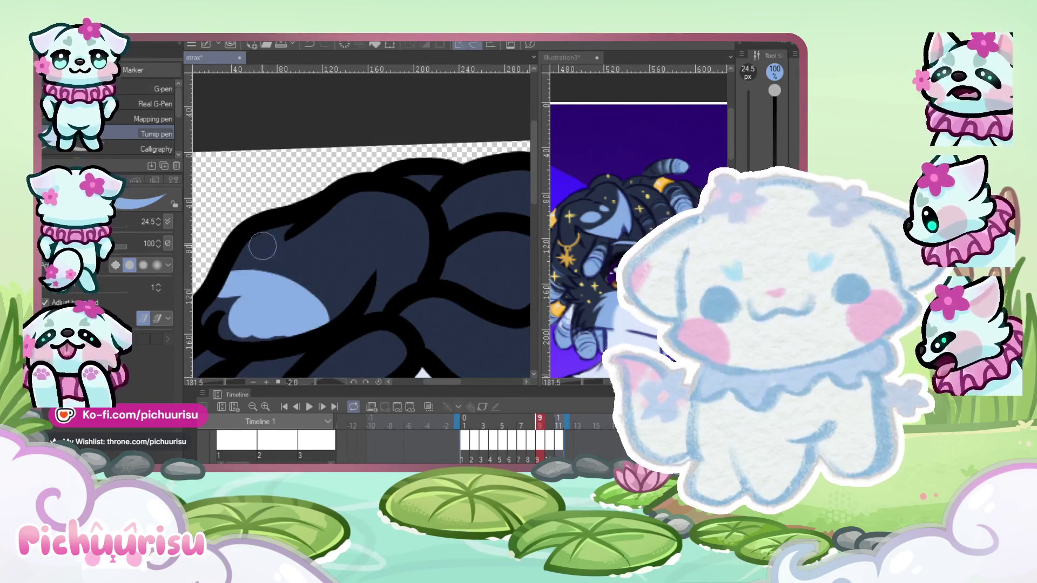
left_click_drag(273, 286, 247, 289)
key("ctrl+z")
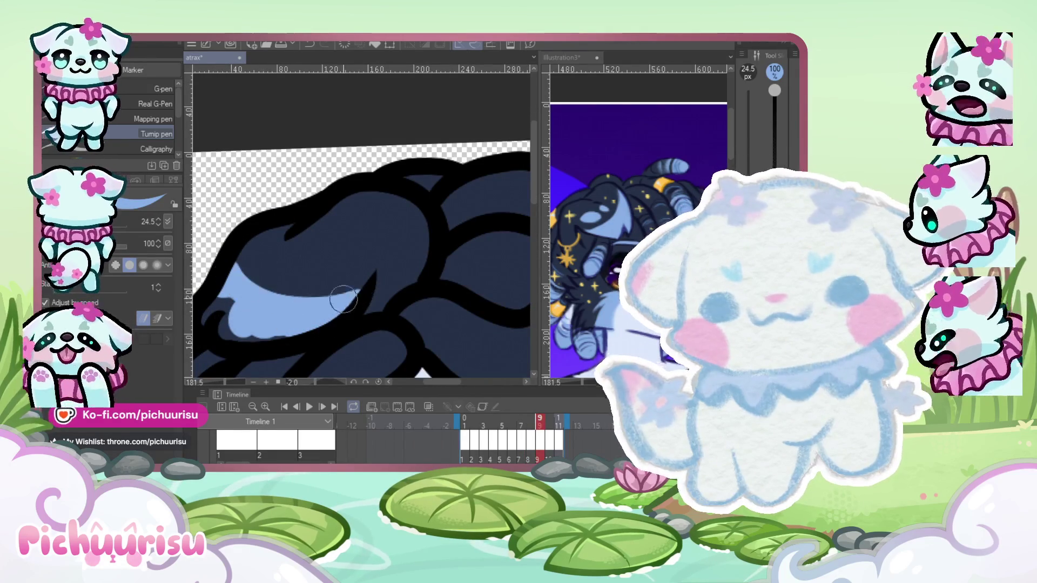
scroll(263, 321, "up", 2)
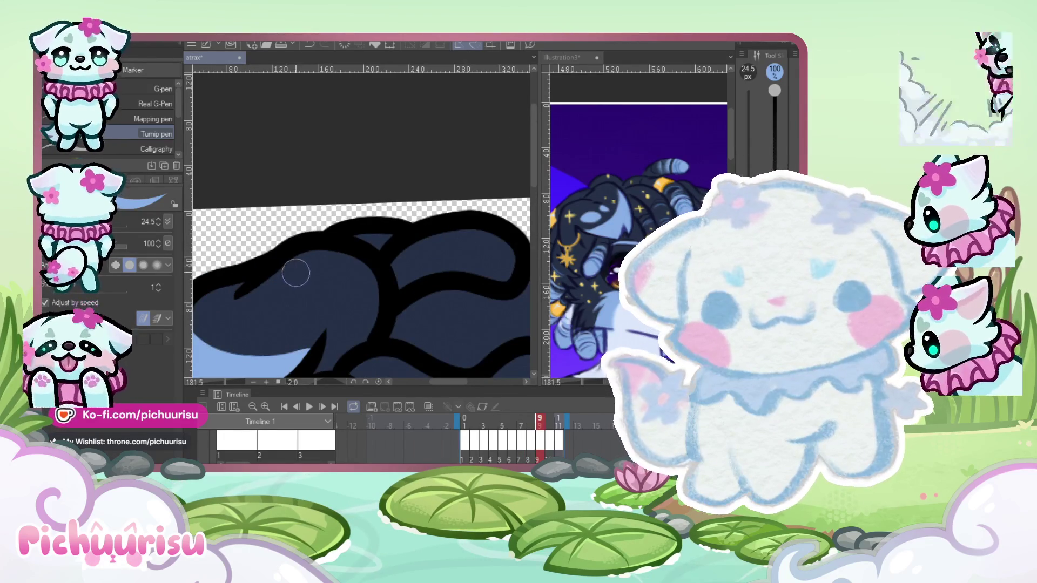
left_click_drag(295, 273, 296, 303)
Step forward to frame 10.
scroll(212, 296, "down", 5)
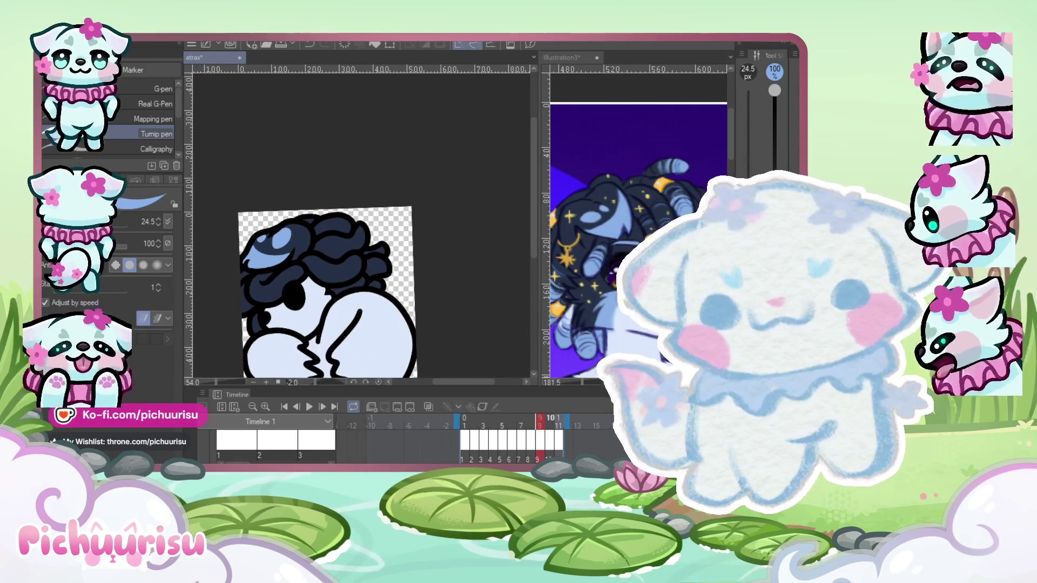
key("Right")
scroll(362, 208, "up", 2)
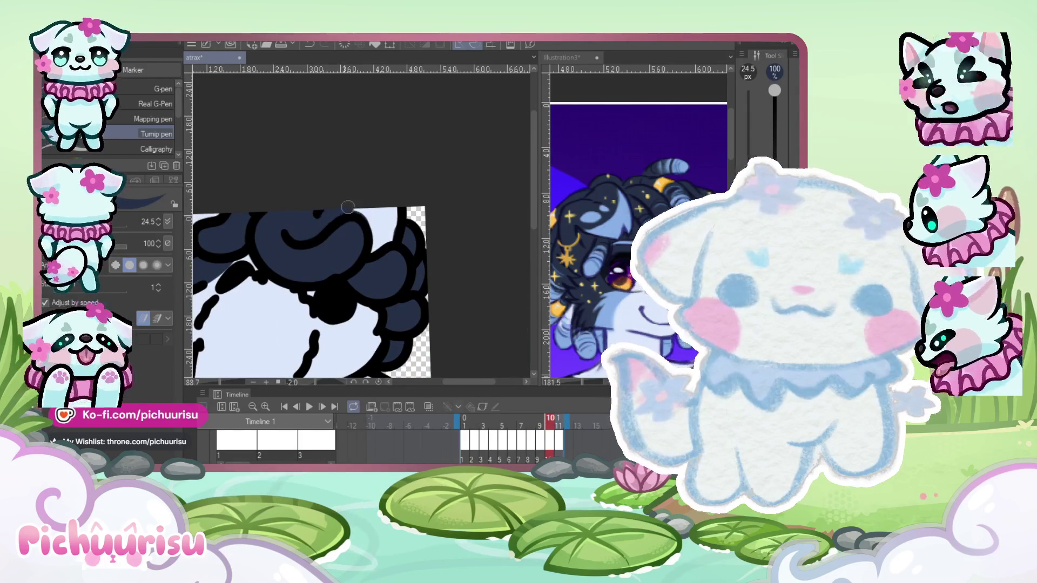
scroll(267, 198, "down", 2)
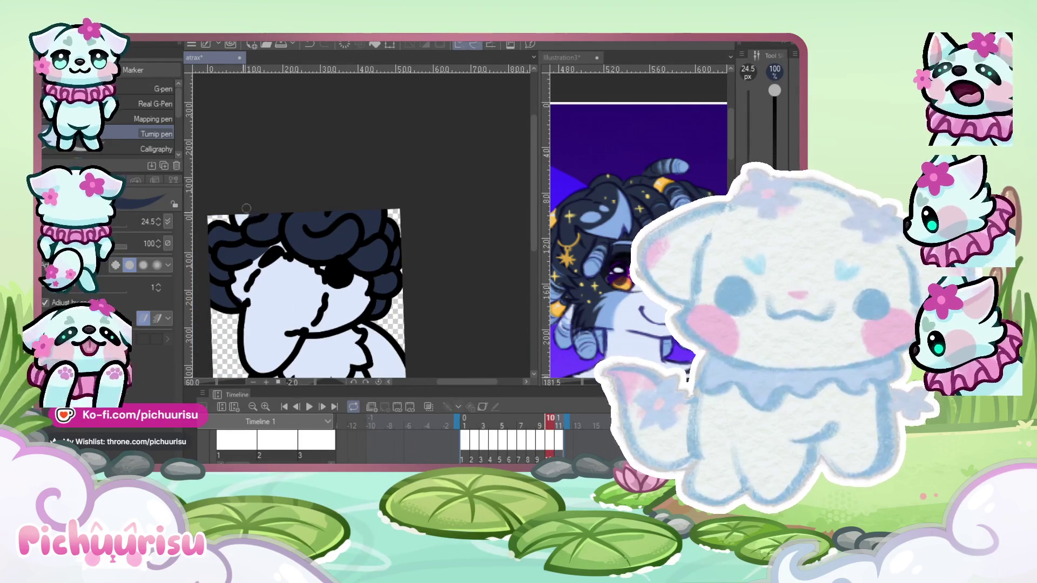
Paste the copied artwork onto the Illustration3 canvas.
left_click(609, 189)
scroll(609, 188, "down", 3)
scroll(608, 189, "down", 3)
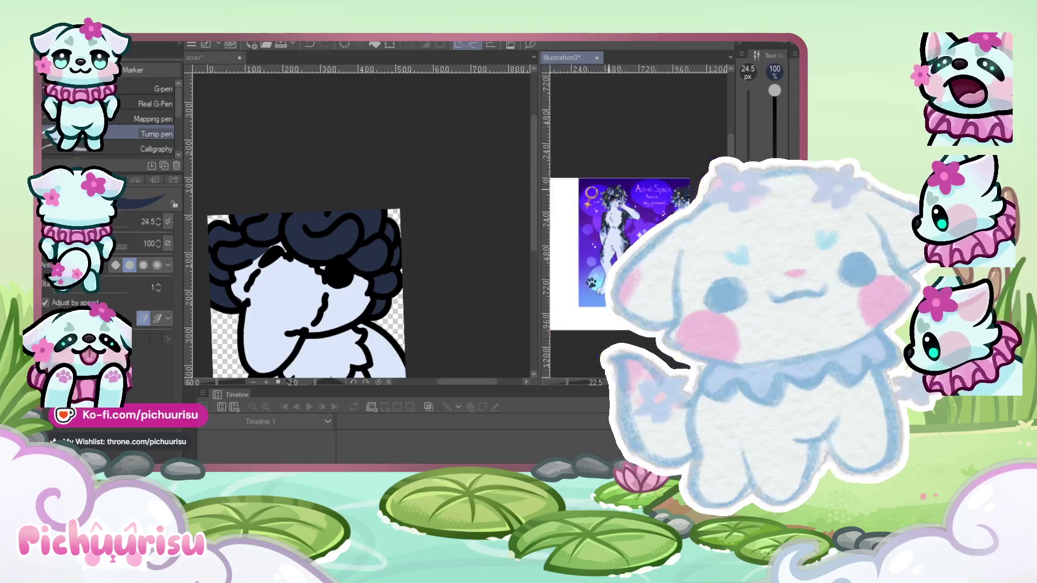
scroll(599, 184, "up", 1)
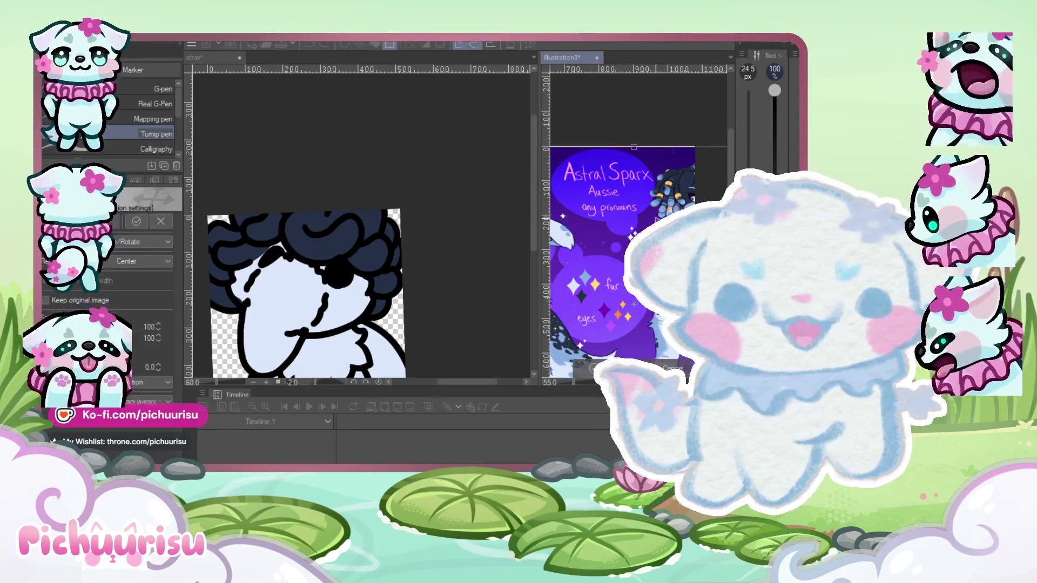
key("ctrl+v")
key("ctrl+t")
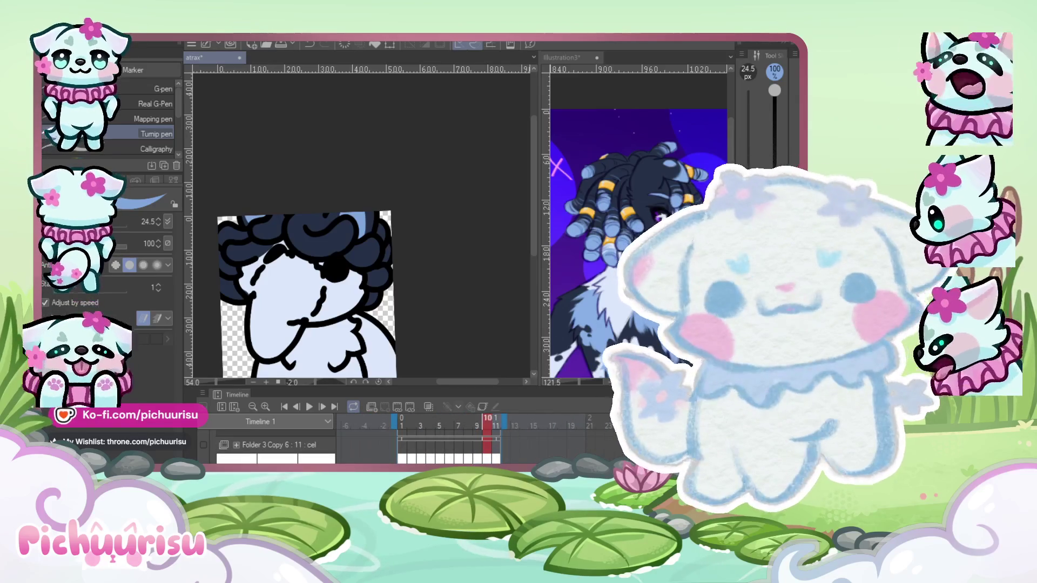
Paint light-blue highlights in the hair's body, right lobe and top, then play the loop.
scroll(398, 212, "up", 3)
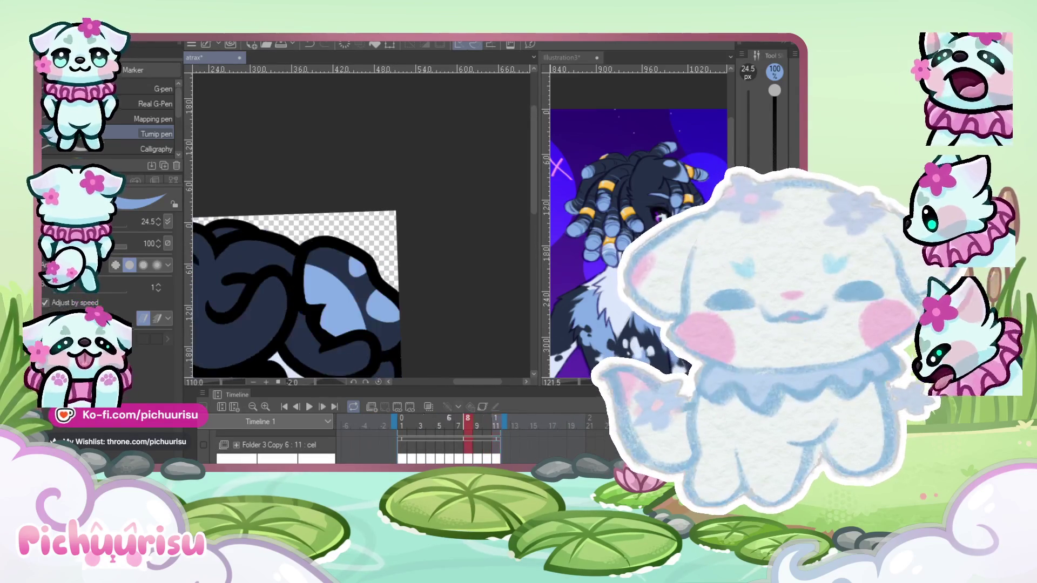
scroll(301, 225, "up", 3)
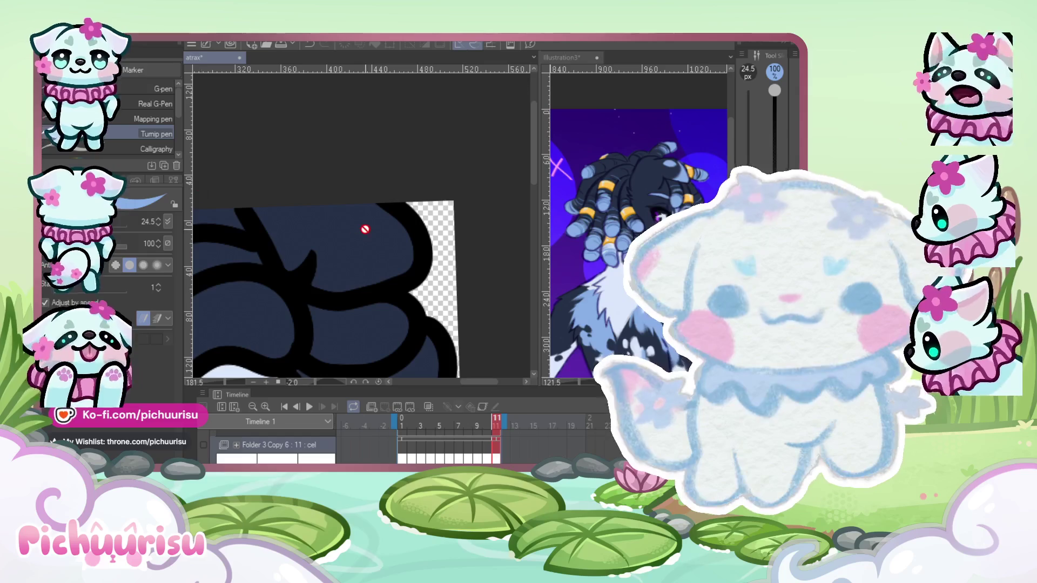
mouse_move(259, 219)
left_mouse_down()
mouse_move(362, 281)
mouse_move(302, 270)
mouse_move(330, 284)
left_mouse_up()
left_click_drag(378, 214, 397, 222)
mouse_move(311, 205)
left_mouse_down()
mouse_move(332, 191)
mouse_move(238, 254)
mouse_move(254, 213)
mouse_move(268, 238)
mouse_move(255, 250)
mouse_move(294, 201)
mouse_move(253, 205)
mouse_move(296, 222)
mouse_move(238, 216)
mouse_move(228, 232)
mouse_move(293, 197)
left_mouse_up()
scroll(332, 191, "down", 3)
scroll(259, 227, "up", 4)
left_click(296, 208, "alt")
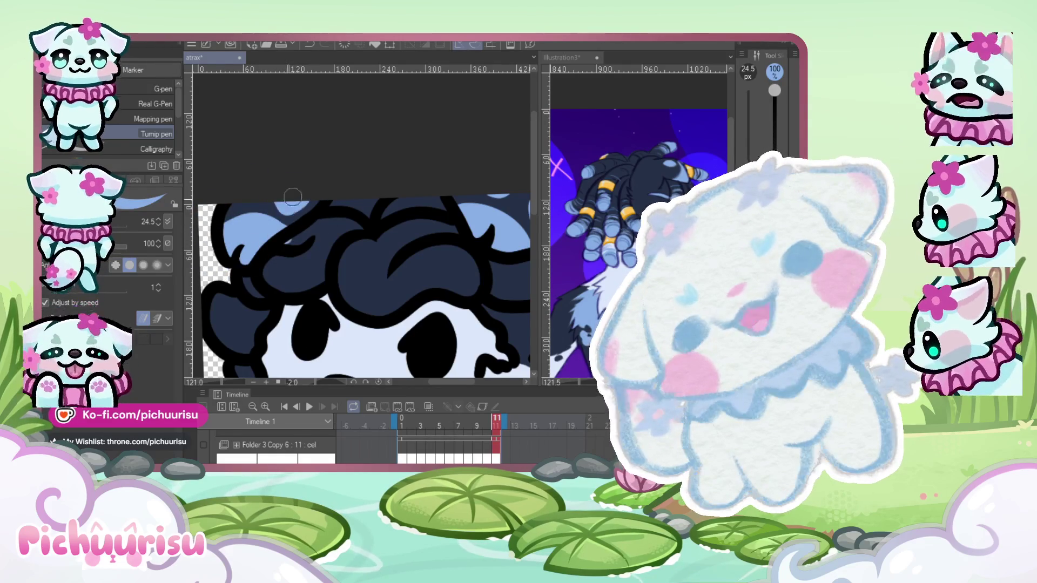
scroll(287, 241, "down", 4)
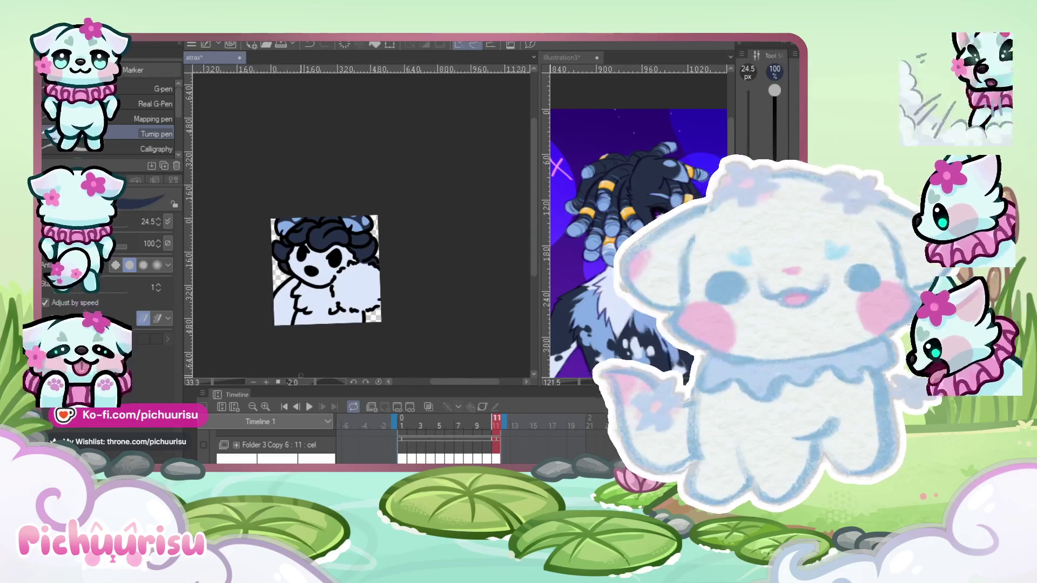
left_click(306, 410)
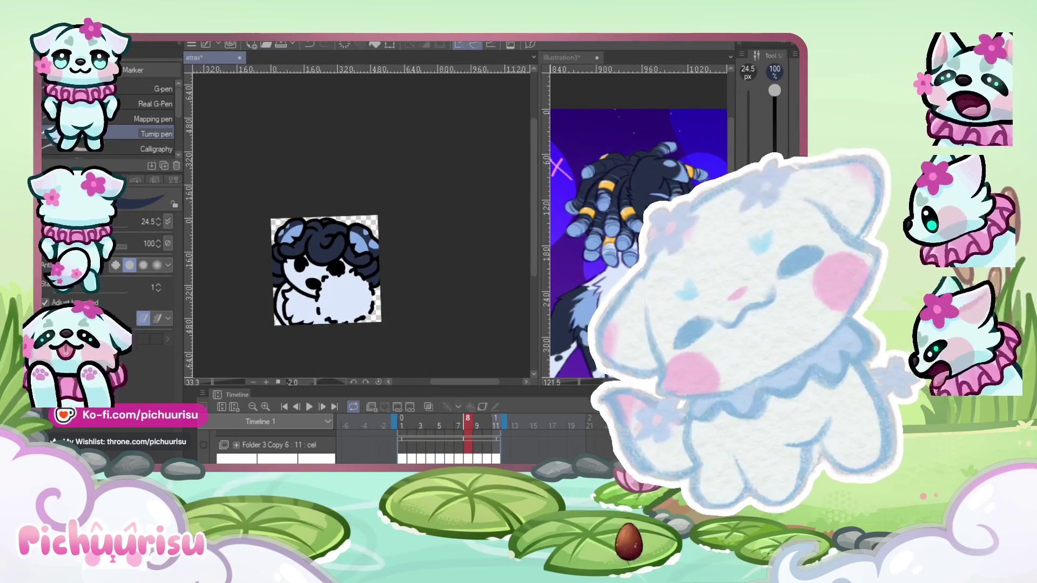
Extend the light-blue highlight strokes through the navy hair on frame 8.
scroll(287, 141, "up", 5)
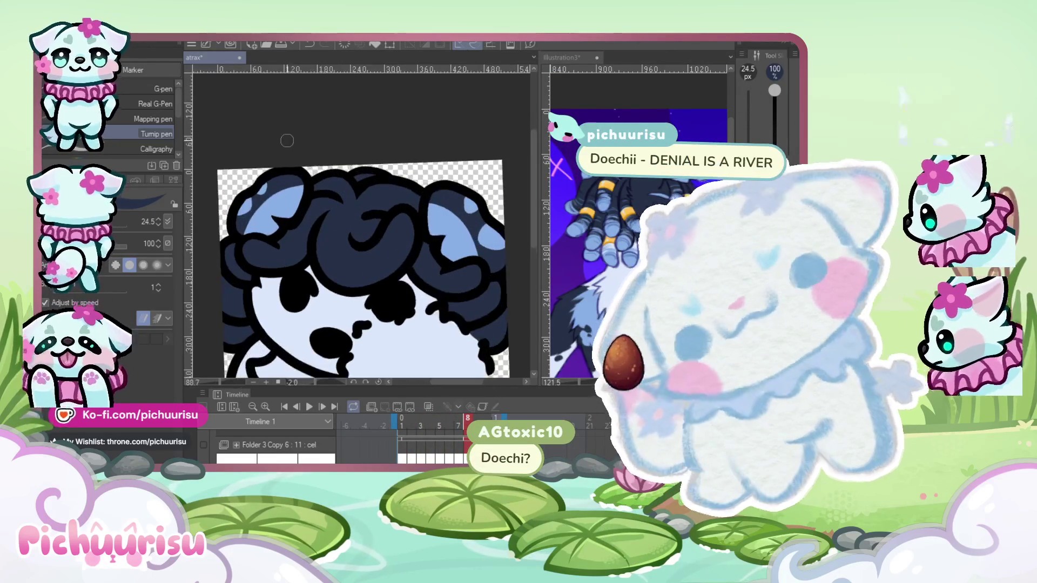
scroll(333, 244, "up", 1)
scroll(410, 324, "up", 3)
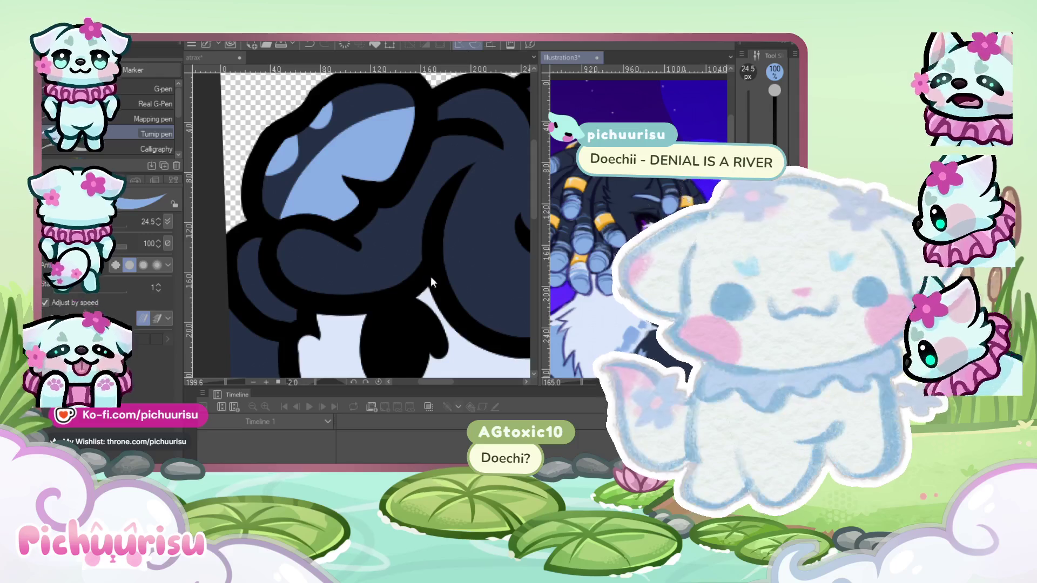
scroll(285, 267, "up", 1)
scroll(288, 285, "down", 2)
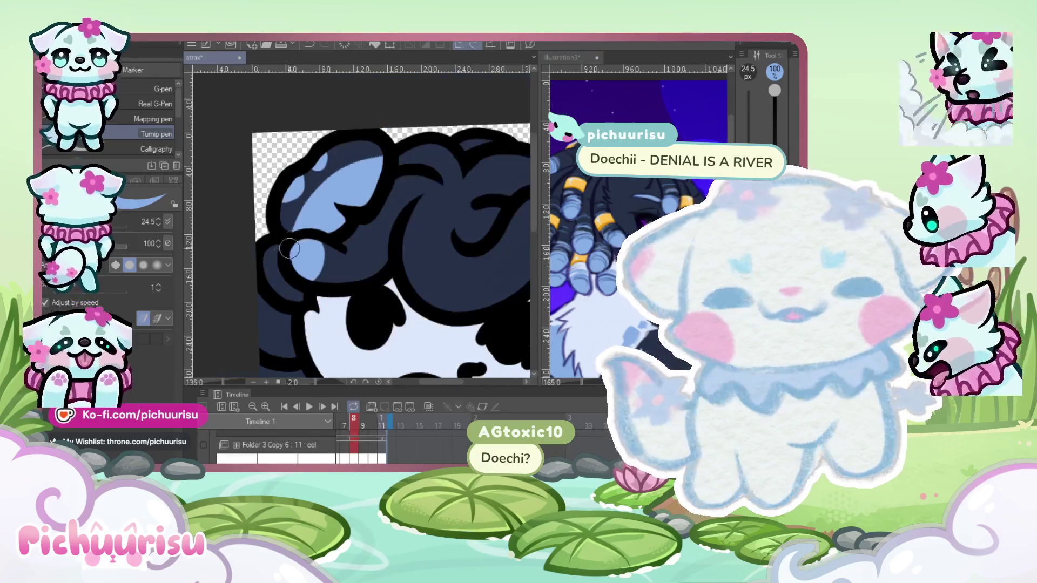
scroll(267, 271, "down", 1)
scroll(259, 276, "down", 1)
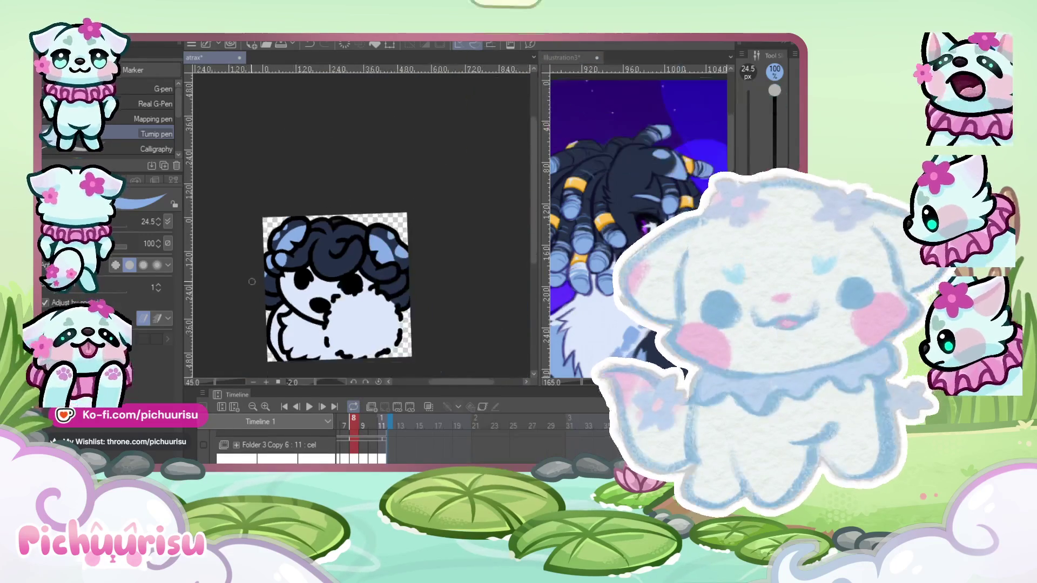
scroll(292, 270, "up", 3)
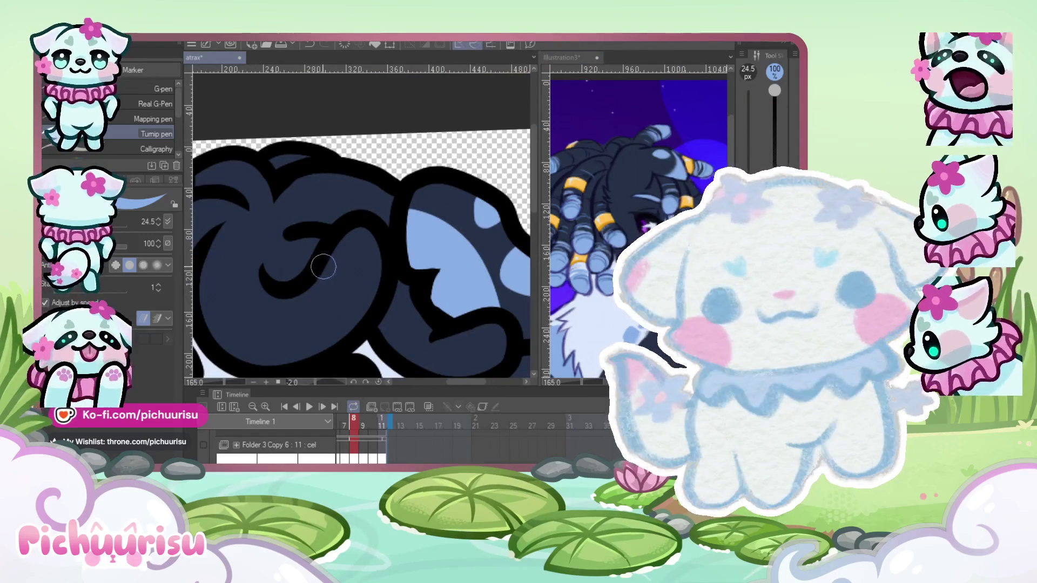
left_click_drag(373, 281, 350, 249)
scroll(361, 306, "down", 1)
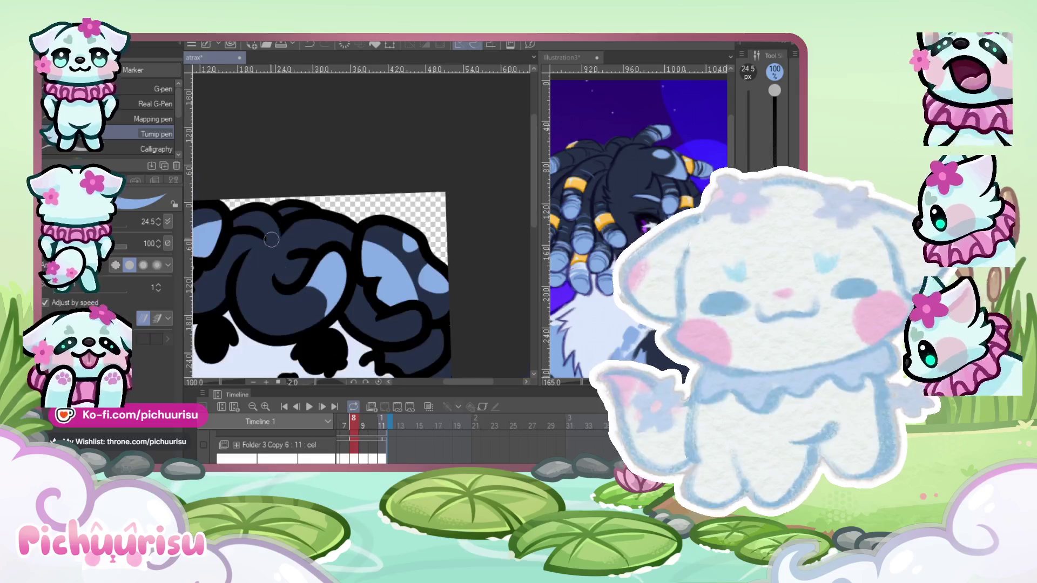
scroll(324, 307, "up", 2)
left_click_drag(378, 311, 409, 351)
scroll(402, 279, "down", 2)
scroll(351, 270, "up", 1)
scroll(336, 267, "down", 1)
scroll(268, 205, "up", 3)
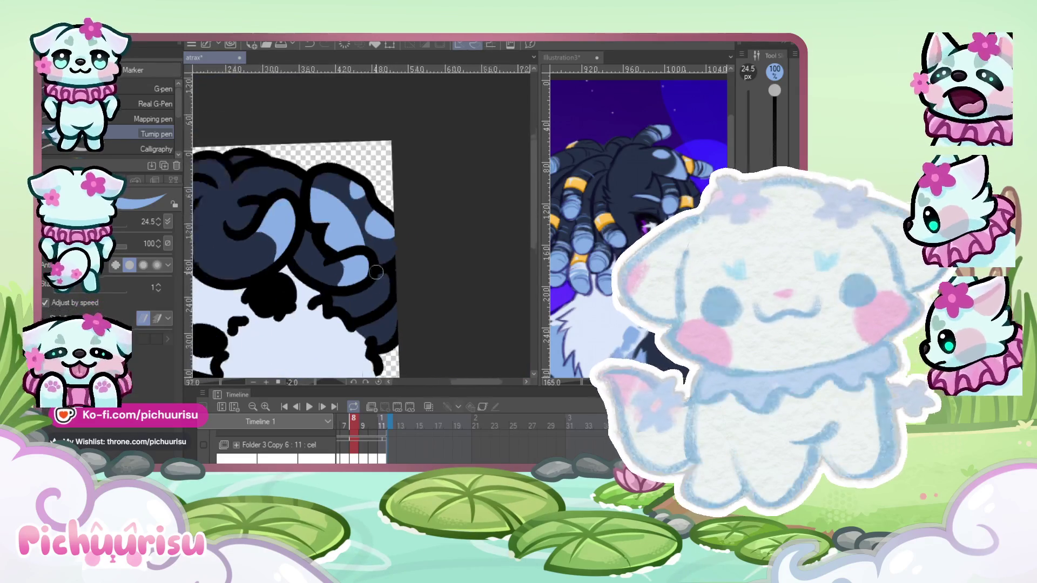
scroll(378, 313, "down", 4)
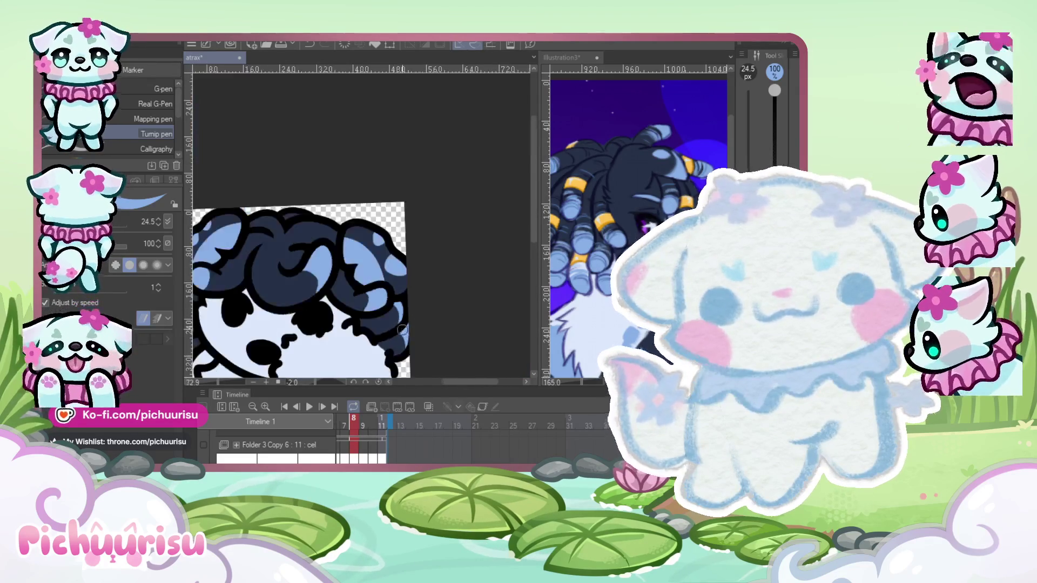
scroll(302, 255, "up", 1)
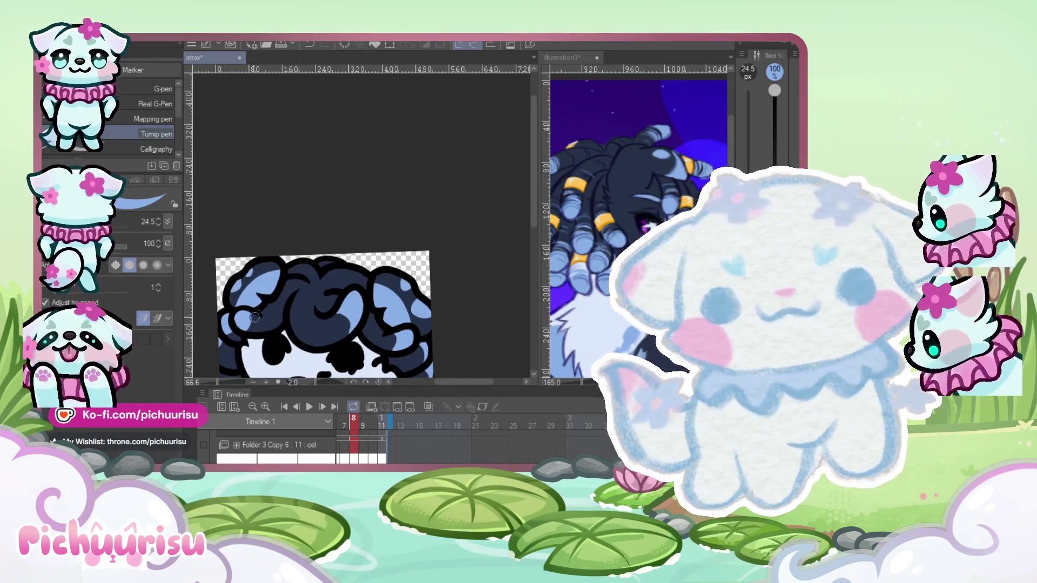
scroll(254, 317, "up", 2)
scroll(285, 246, "down", 1)
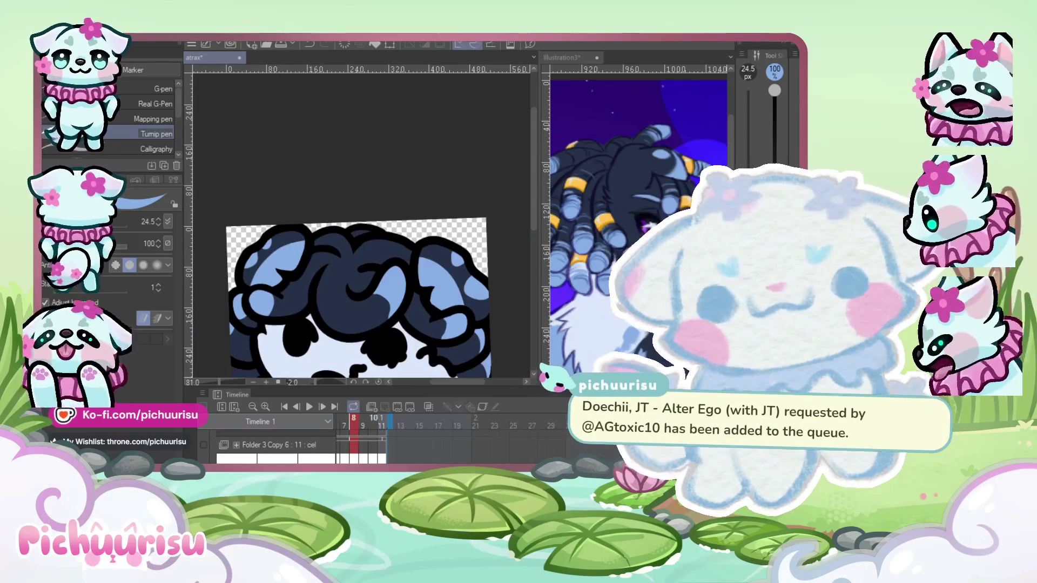
On frame 1, paint light-blue highlights over a hair curl and the bottom-left tendril tip.
key("Home")
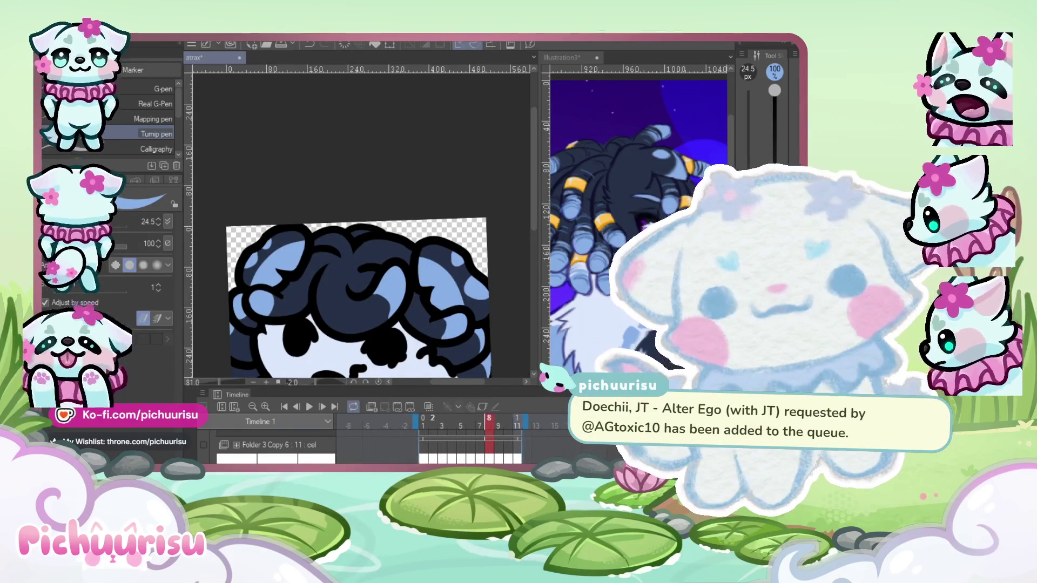
scroll(330, 285, "up", 2)
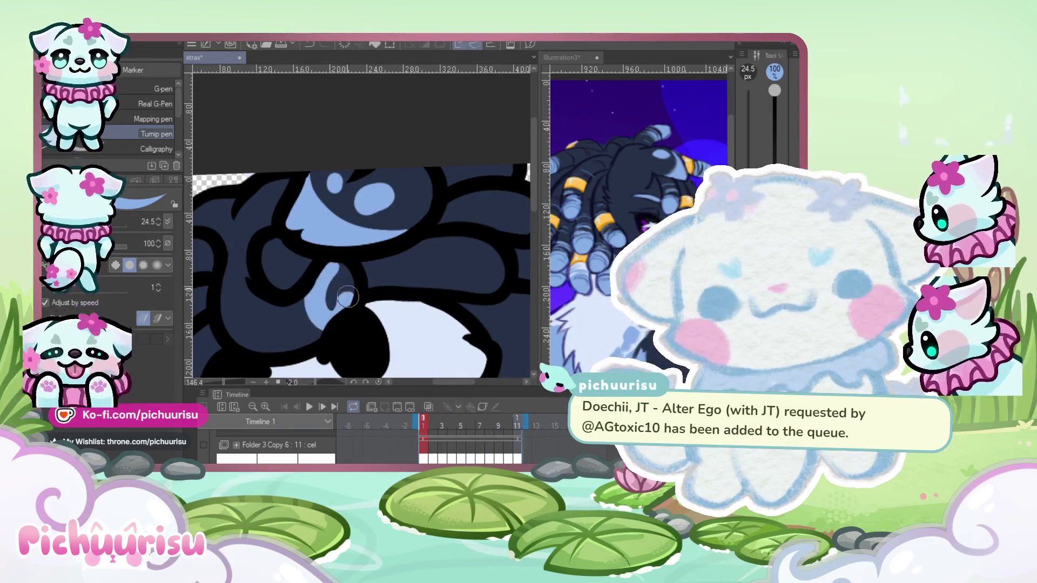
scroll(340, 281, "down", 2)
scroll(386, 275, "up", 2)
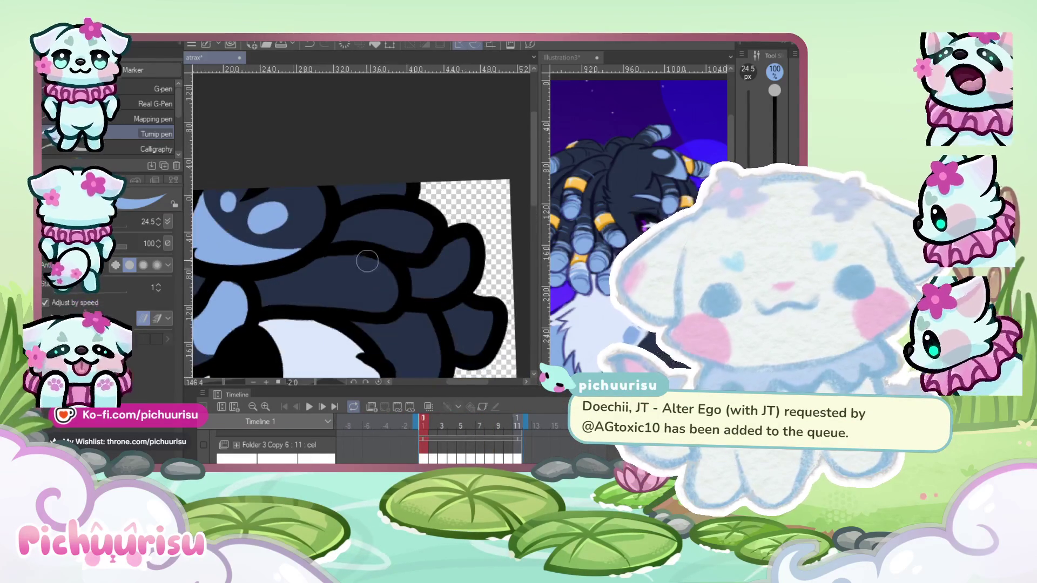
scroll(344, 281, "up", 1)
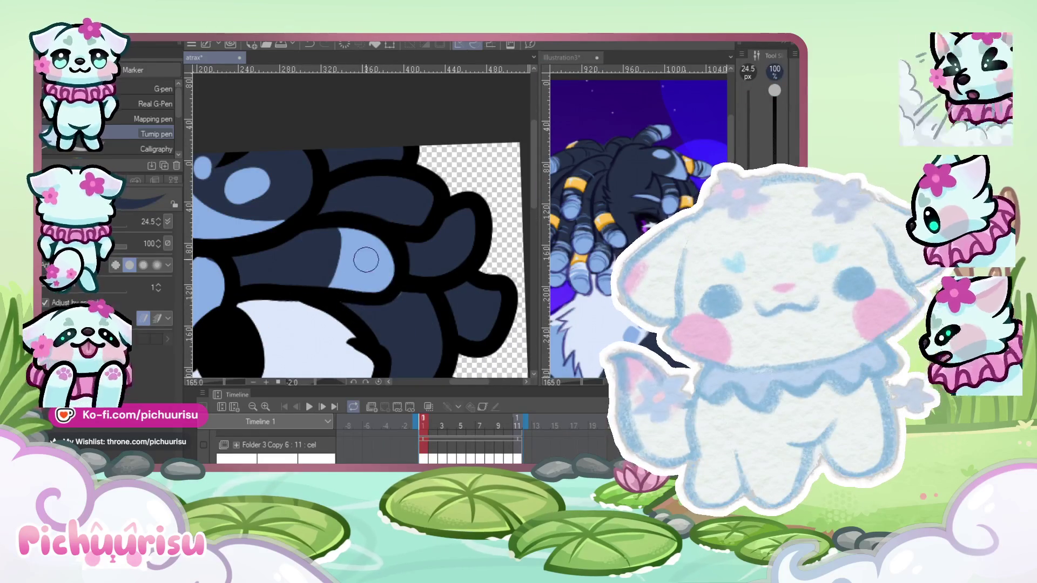
scroll(362, 261, "down", 2)
scroll(394, 325, "up", 1)
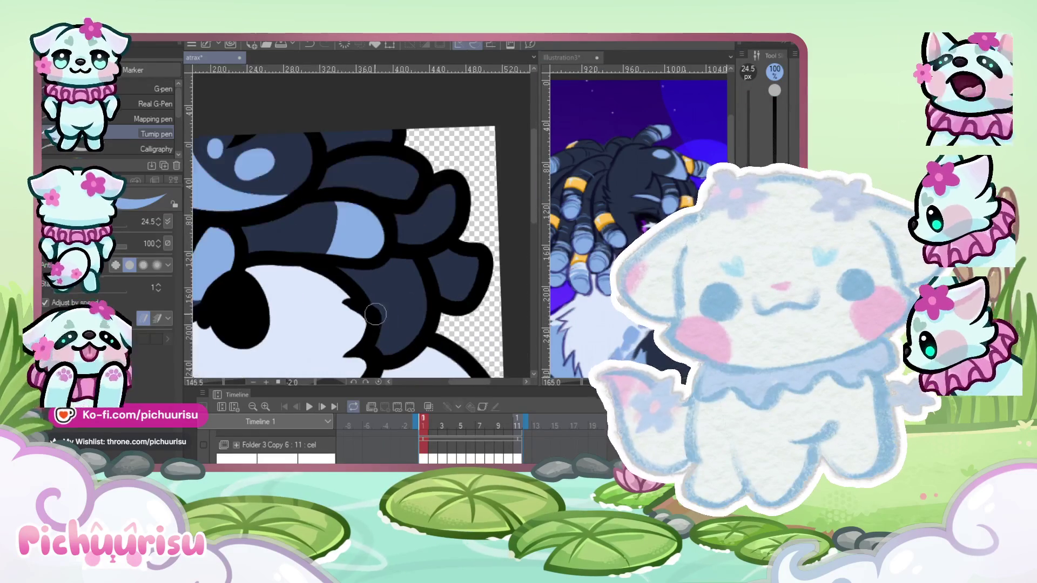
scroll(380, 345, "down", 1)
mouse_move(399, 345)
left_mouse_down()
mouse_move(413, 324)
mouse_move(400, 270)
left_mouse_up()
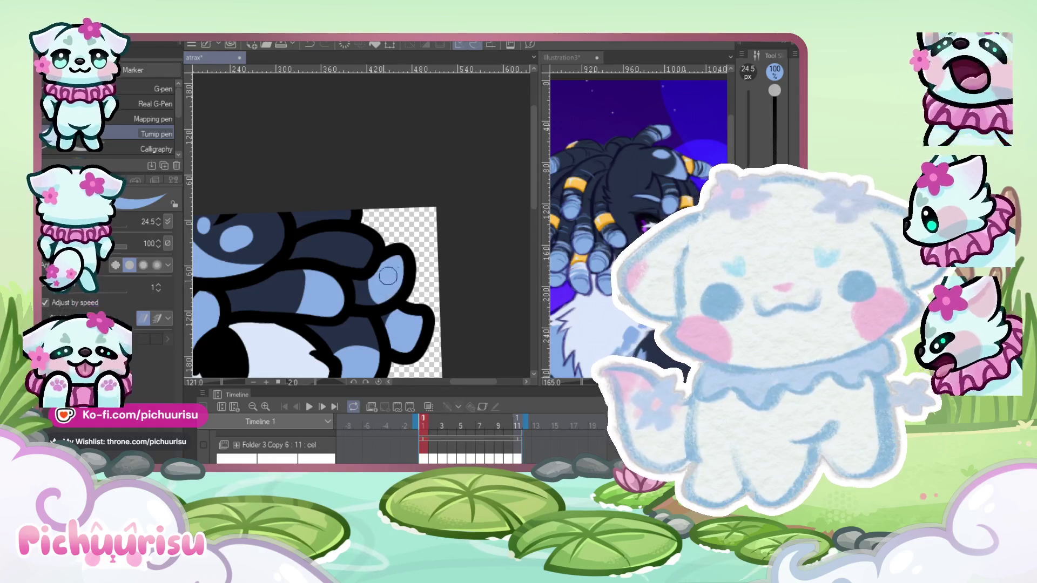
scroll(387, 276, "down", 2)
scroll(352, 231, "up", 1)
scroll(324, 297, "down", 2)
scroll(273, 357, "up", 2)
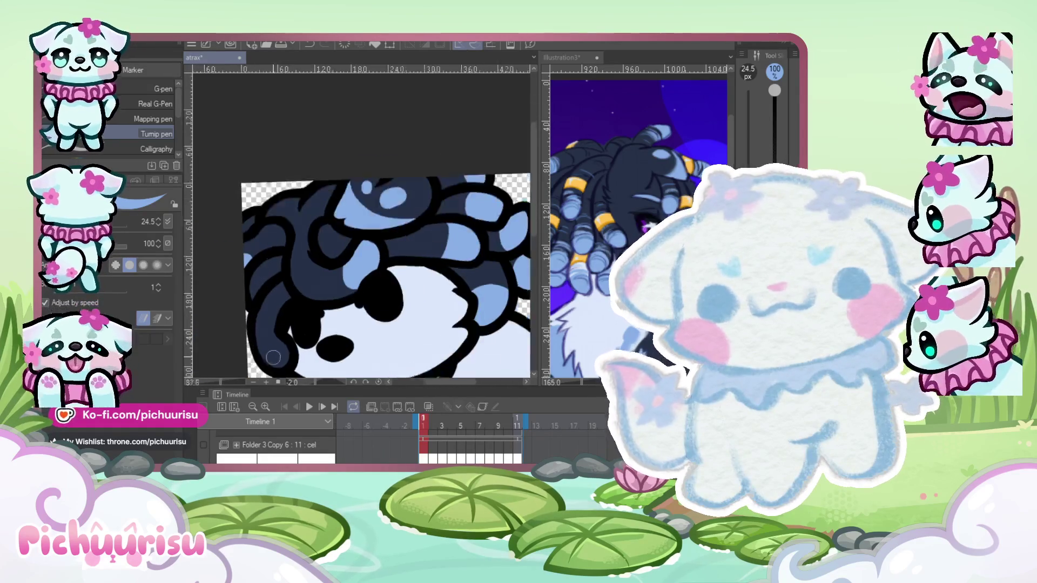
scroll(273, 357, "up", 3)
mouse_move(278, 346)
left_mouse_down()
mouse_move(268, 337)
mouse_move(297, 350)
left_mouse_up()
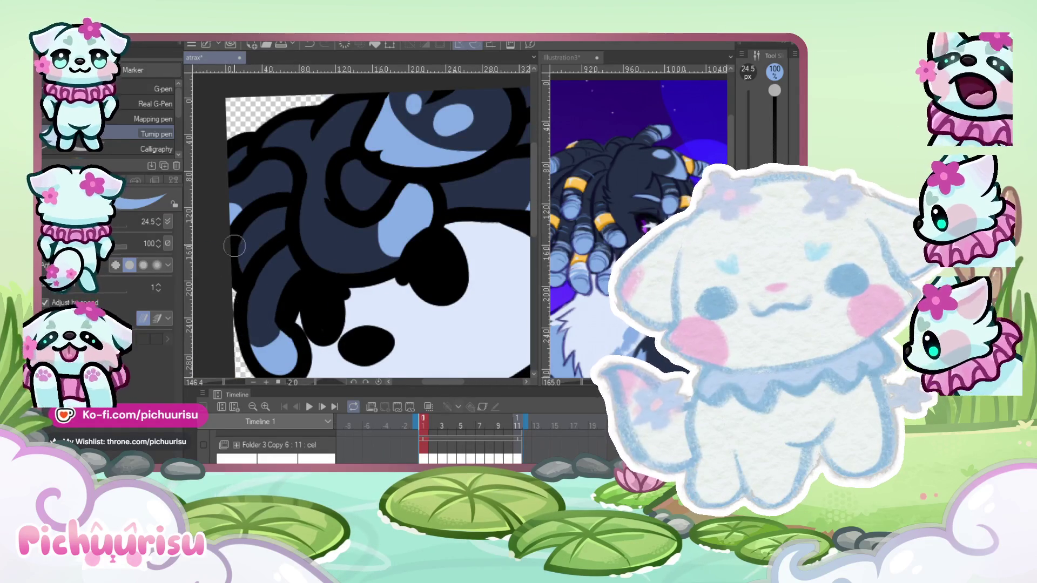
scroll(234, 246, "down", 3)
scroll(244, 224, "down", 2)
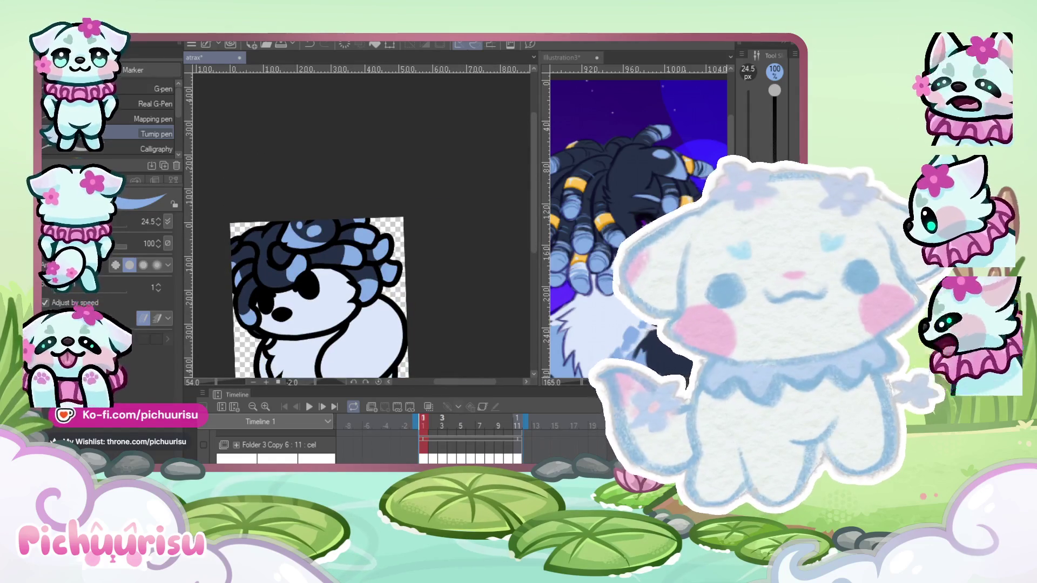
On the next frame, brush two light-blue highlight strokes into the dark navy curls.
key("period")
scroll(281, 274, "up", 3)
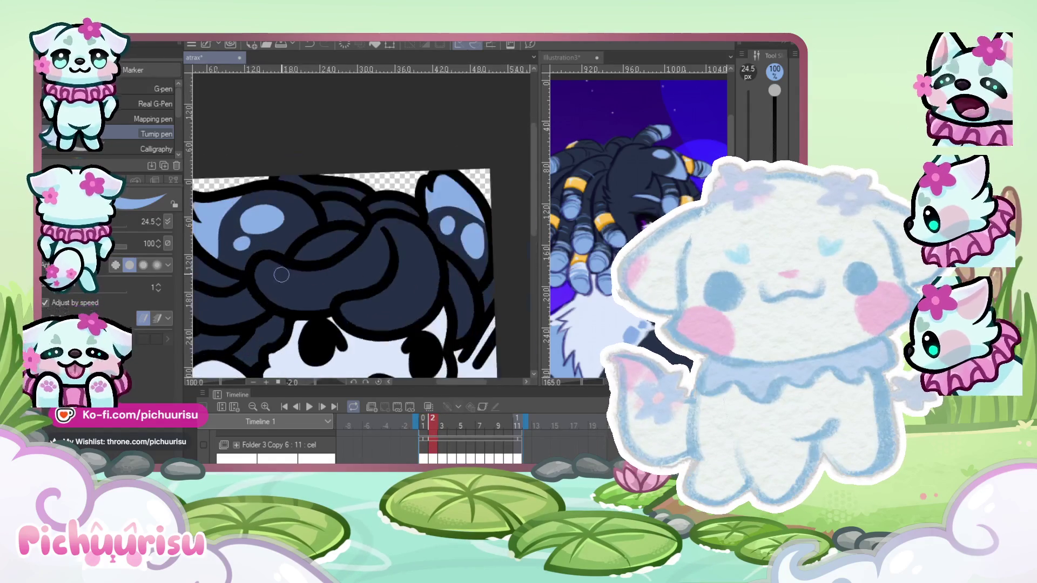
scroll(281, 274, "up", 2)
scroll(292, 277, "down", 3)
scroll(310, 280, "up", 2)
left_click_drag(310, 280, 275, 305)
left_click_drag(413, 296, 420, 308)
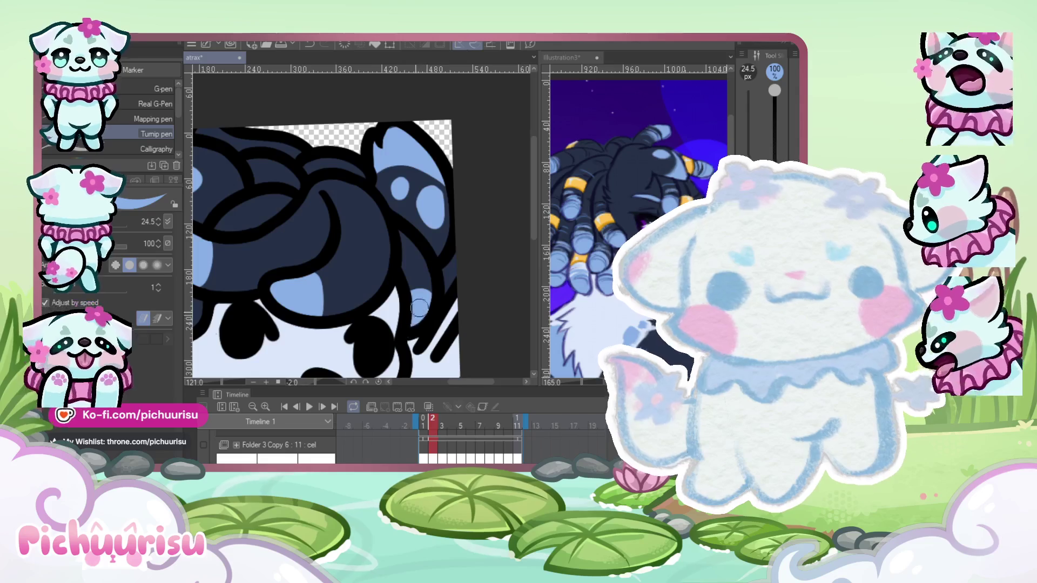
scroll(419, 307, "down", 3)
scroll(302, 219, "up", 3)
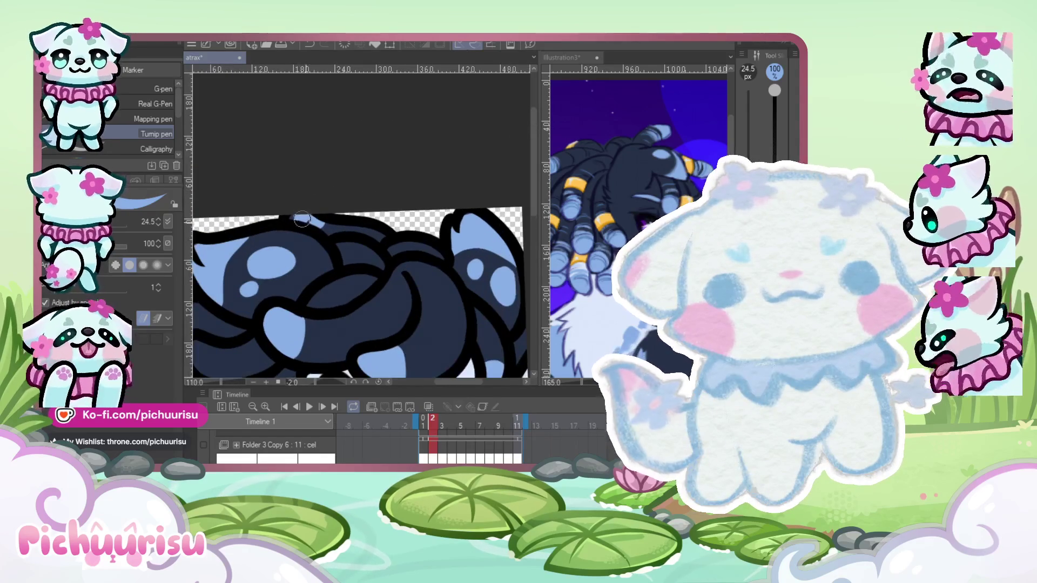
scroll(286, 259, "up", 3)
scroll(254, 292, "down", 1)
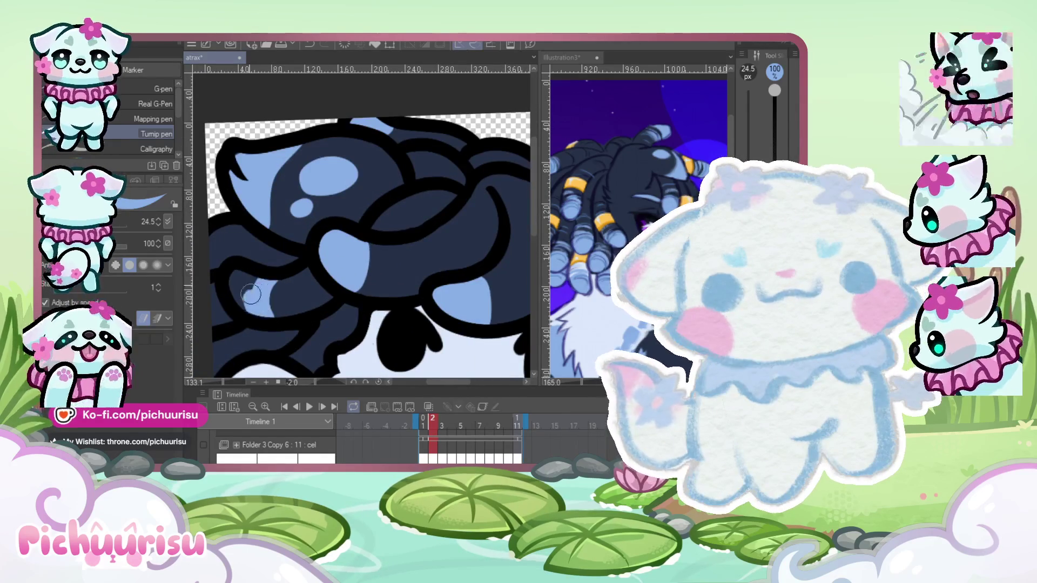
scroll(243, 299, "down", 3)
scroll(232, 305, "up", 3)
scroll(225, 311, "down", 3)
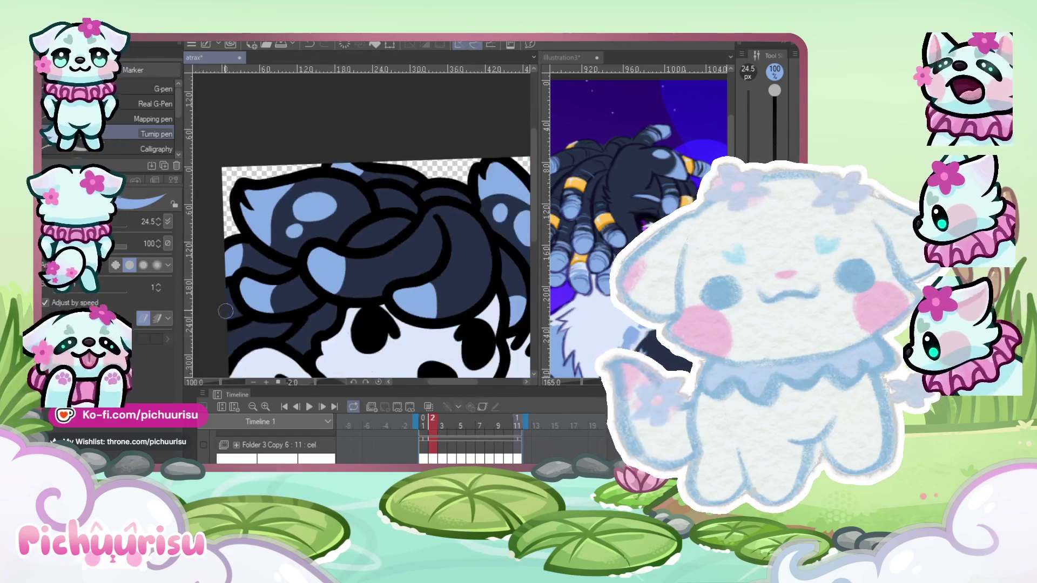
scroll(226, 311, "up", 2)
scroll(219, 292, "down", 2)
scroll(216, 274, "up", 1)
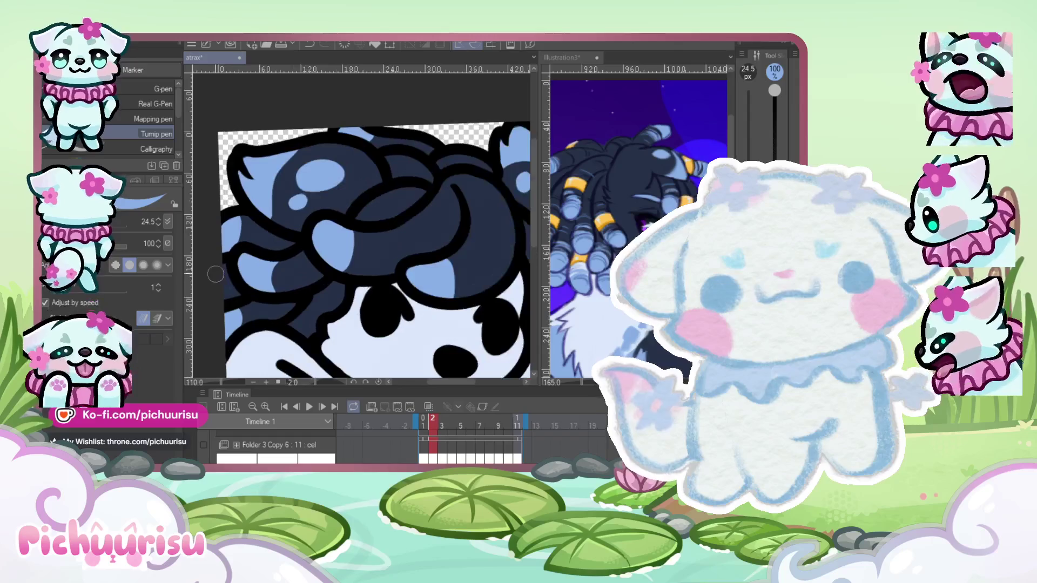
scroll(218, 262, "down", 4)
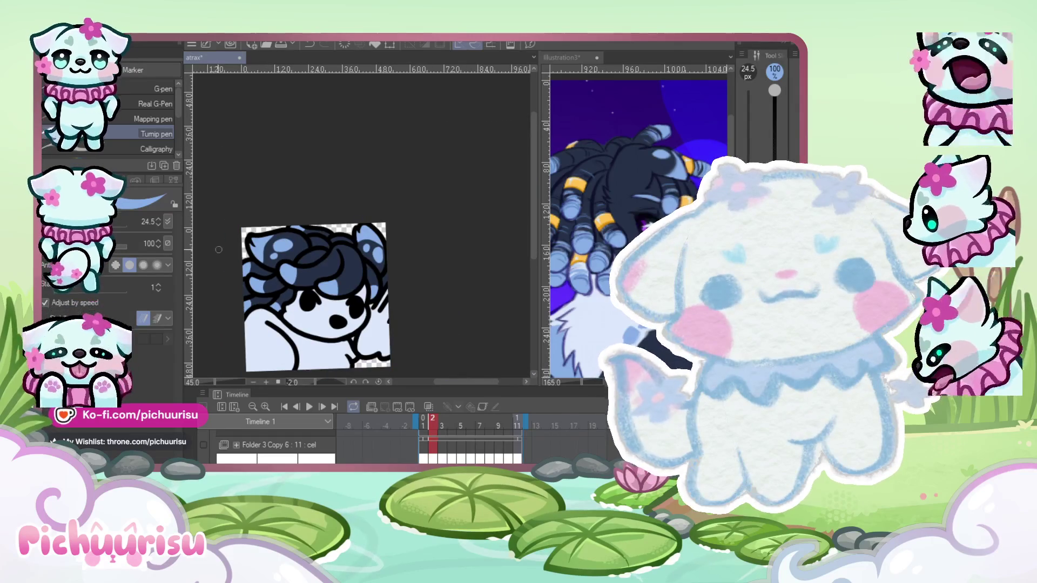
scroll(232, 295, "up", 4)
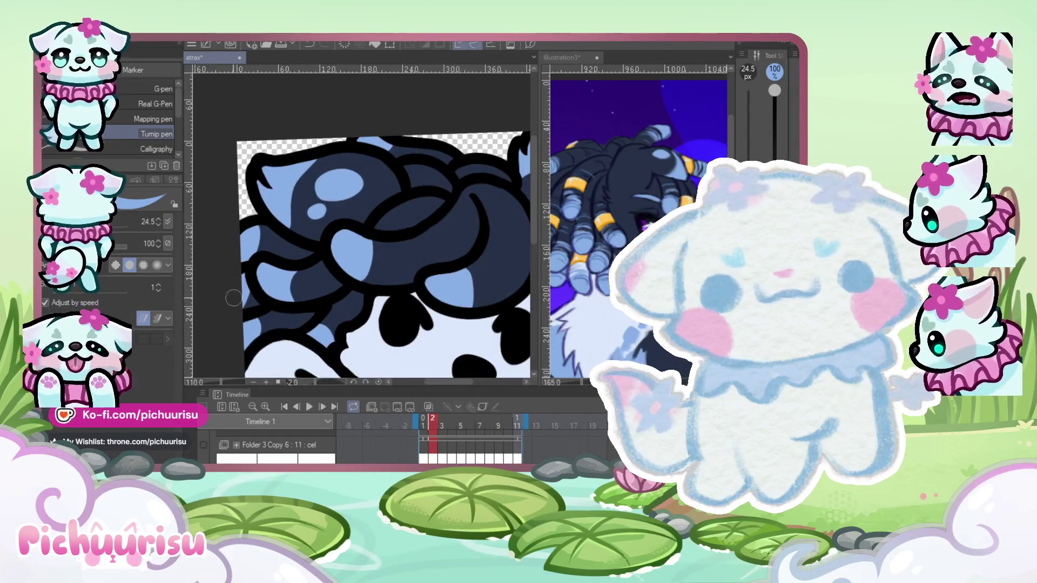
scroll(233, 298, "down", 2)
scroll(281, 266, "up", 5)
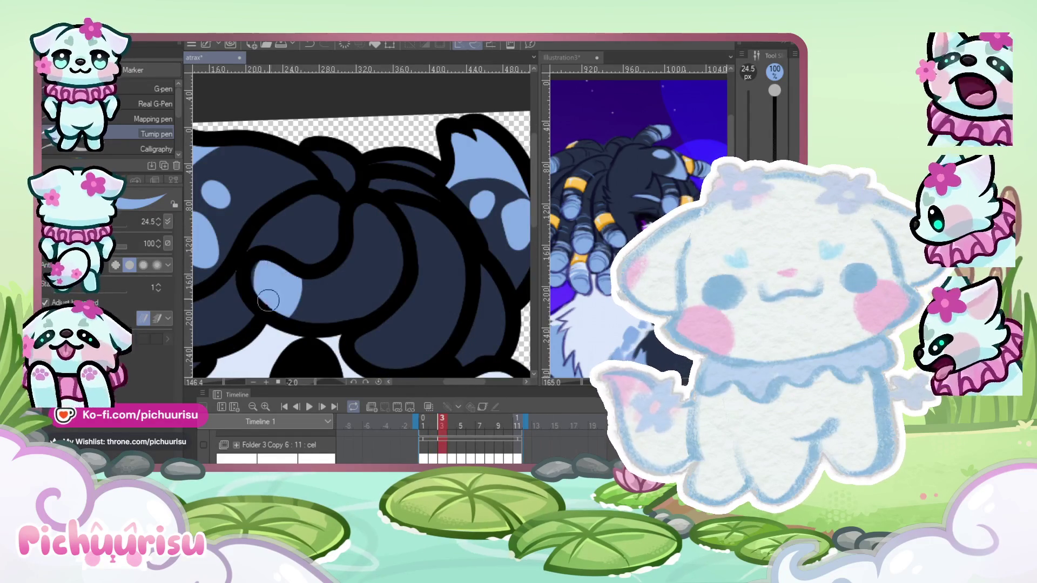
scroll(280, 267, "down", 1)
scroll(309, 297, "up", 1)
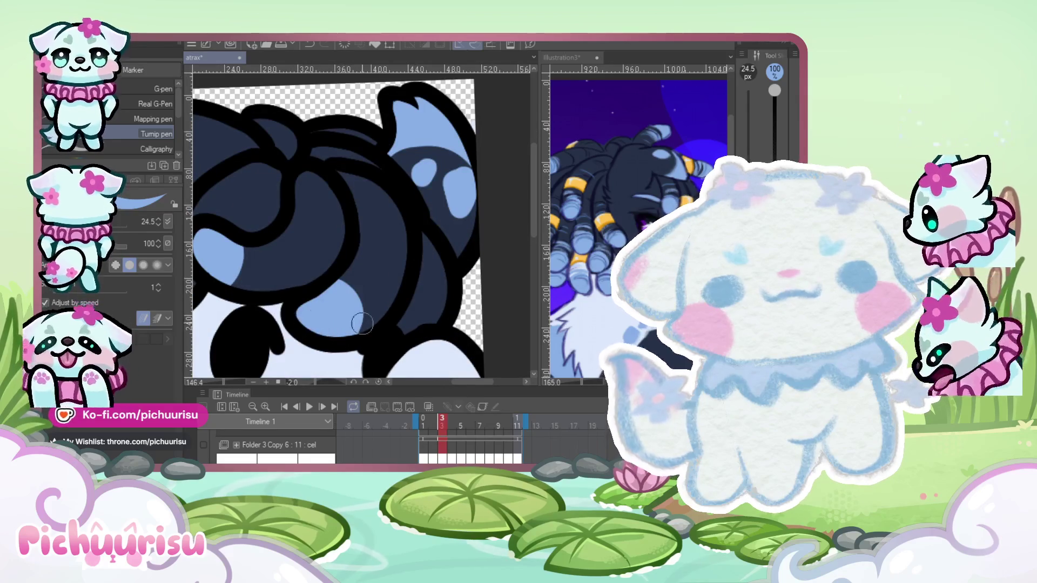
scroll(279, 283, "down", 2)
scroll(279, 282, "up", 2)
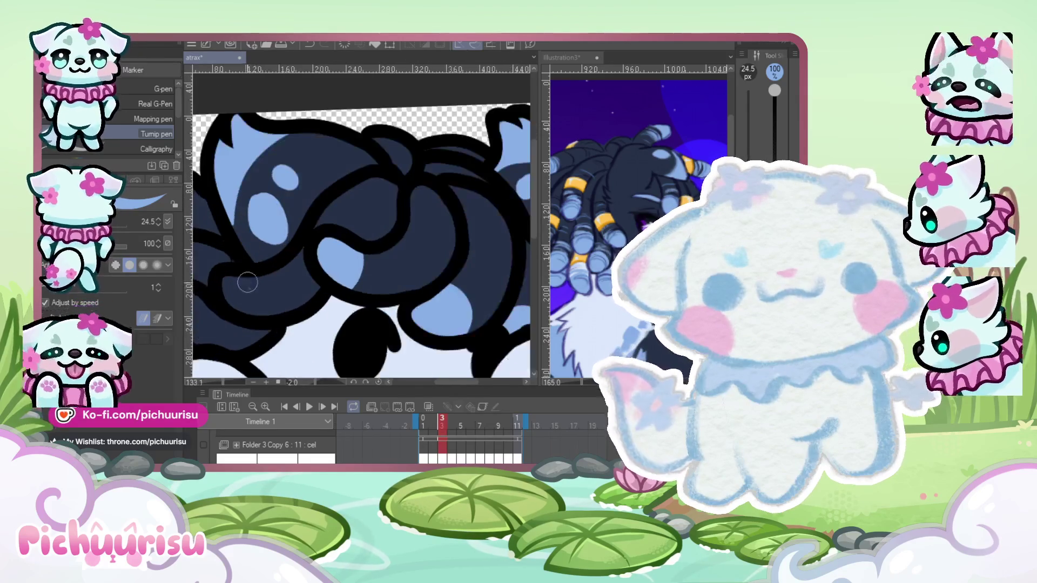
scroll(254, 275, "down", 1)
scroll(254, 275, "up", 1)
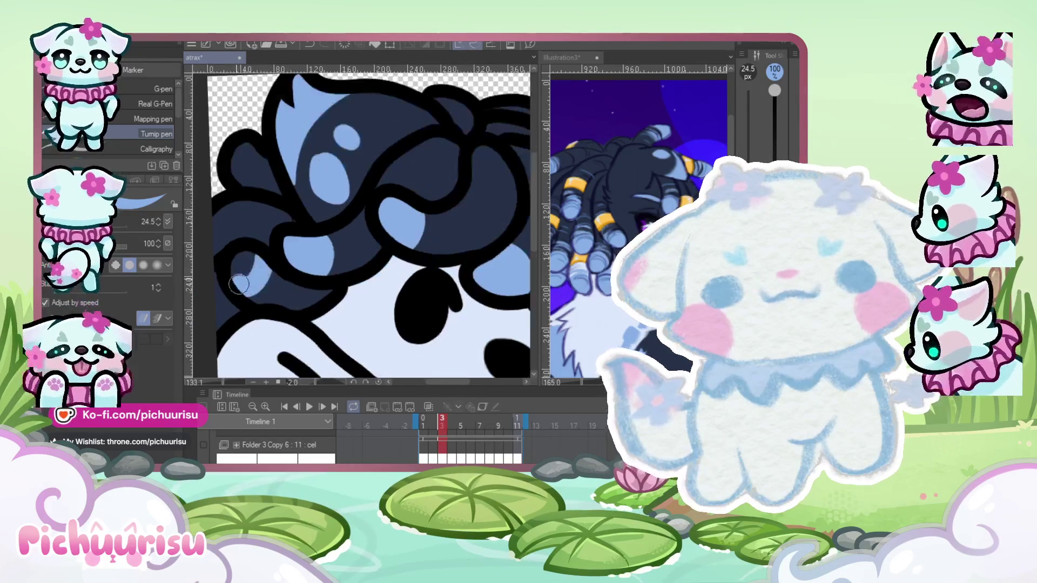
scroll(246, 286, "down", 2)
scroll(241, 298, "up", 2)
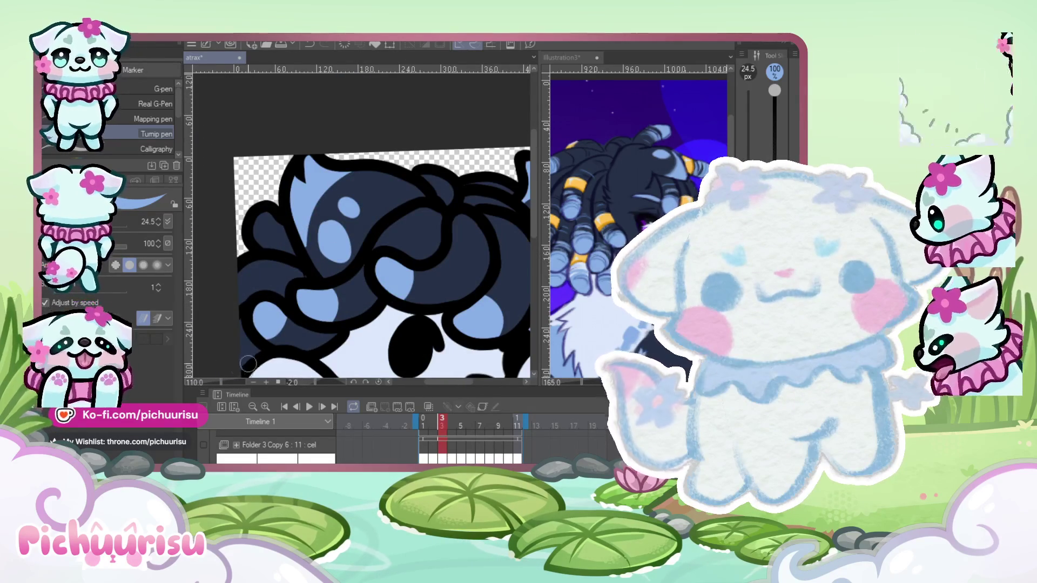
Compare the highlights against the previous frame, then advance to frame 4.
key("Left")
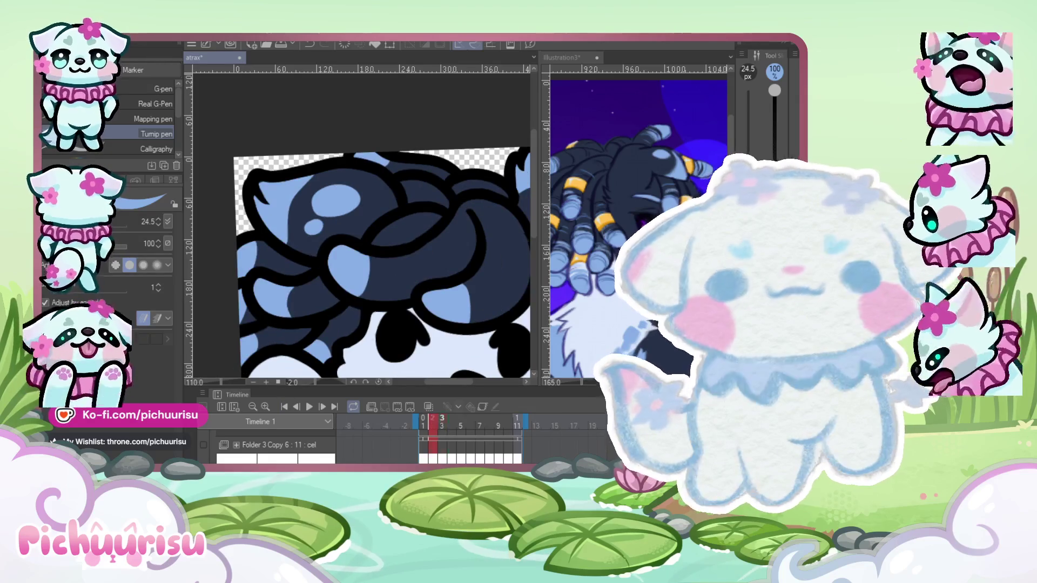
key("Right")
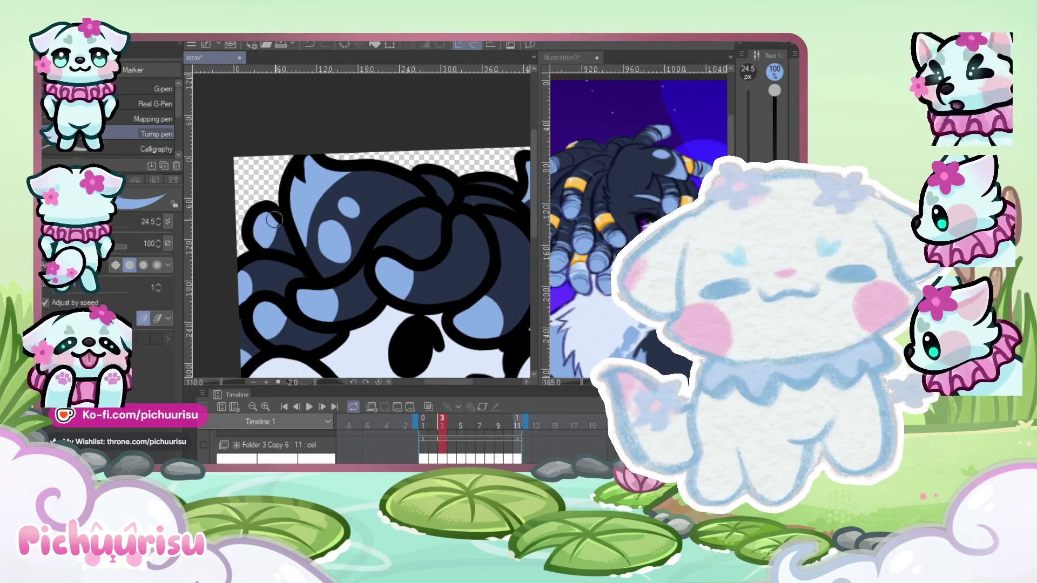
scroll(270, 221, "down", 3)
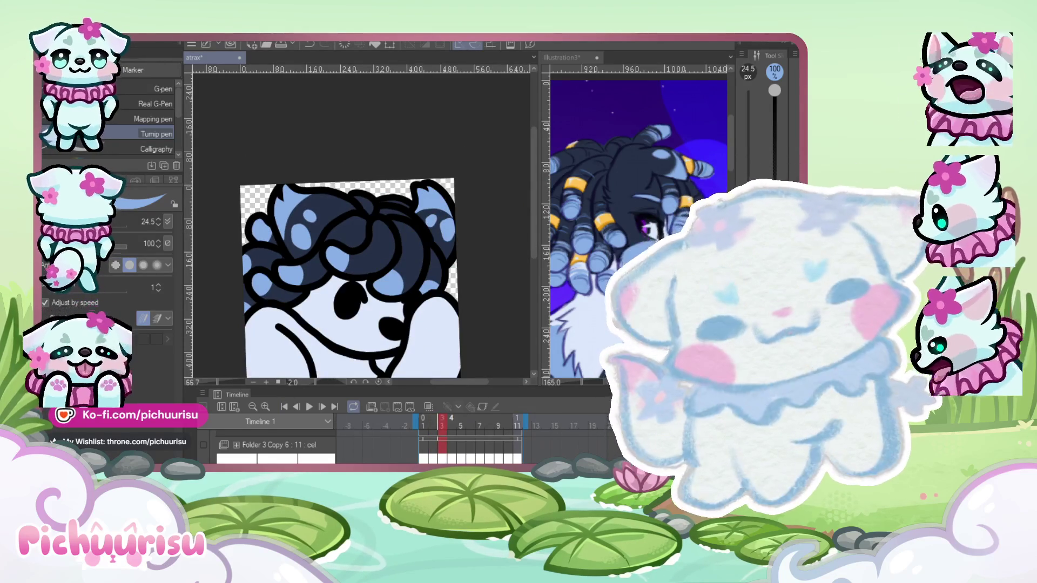
key("Right")
Eyedrop a colour from the line art on frame 4.
scroll(388, 220, "up", 3)
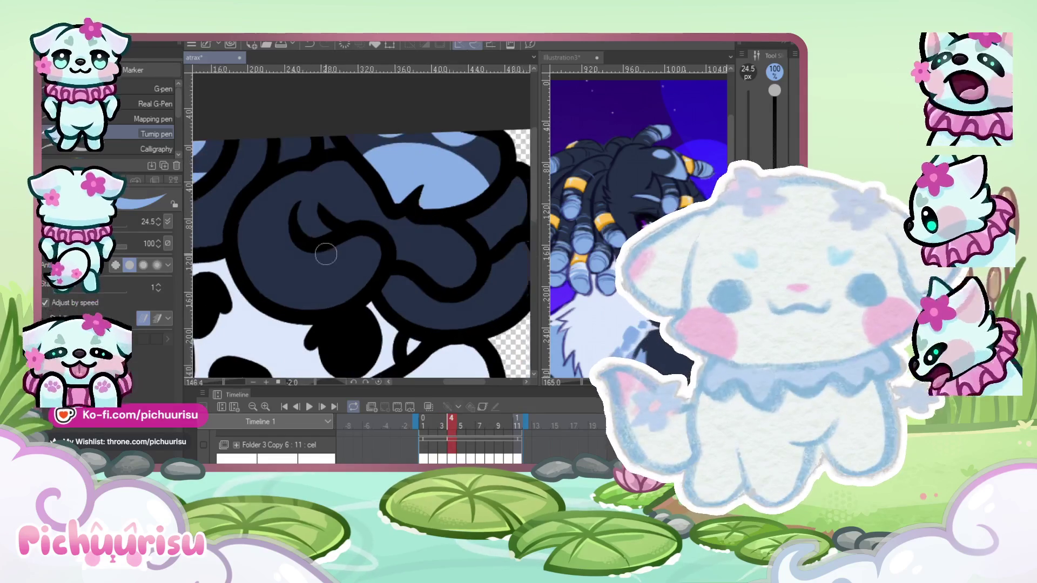
scroll(328, 275, "down", 1)
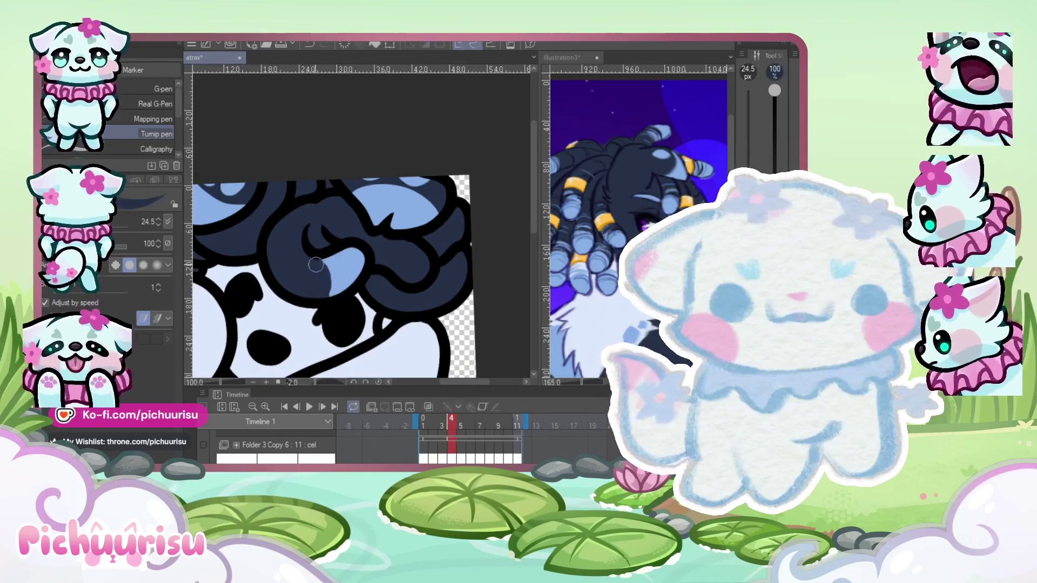
scroll(416, 263, "up", 2)
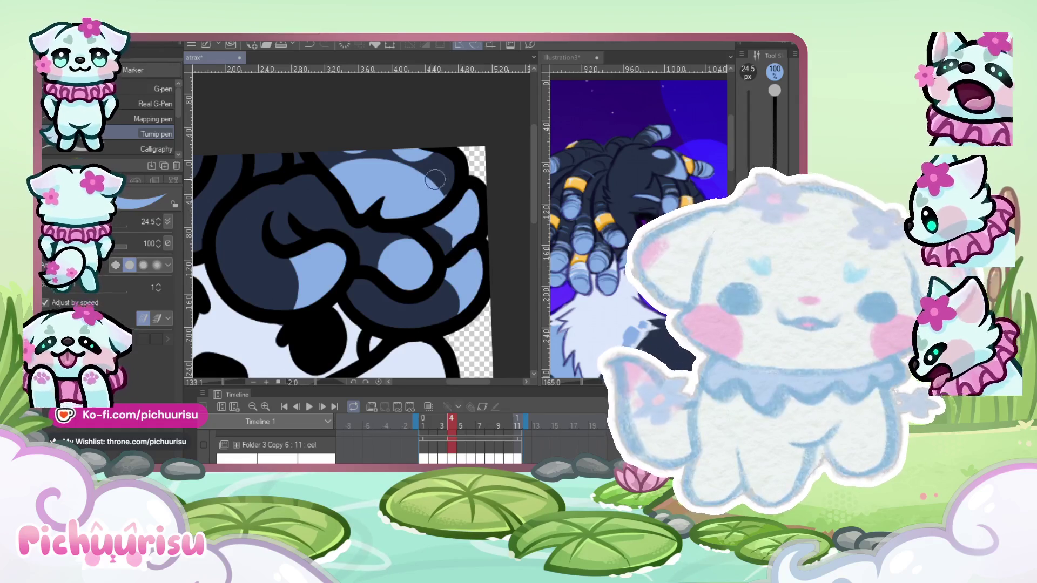
scroll(434, 179, "up", 2)
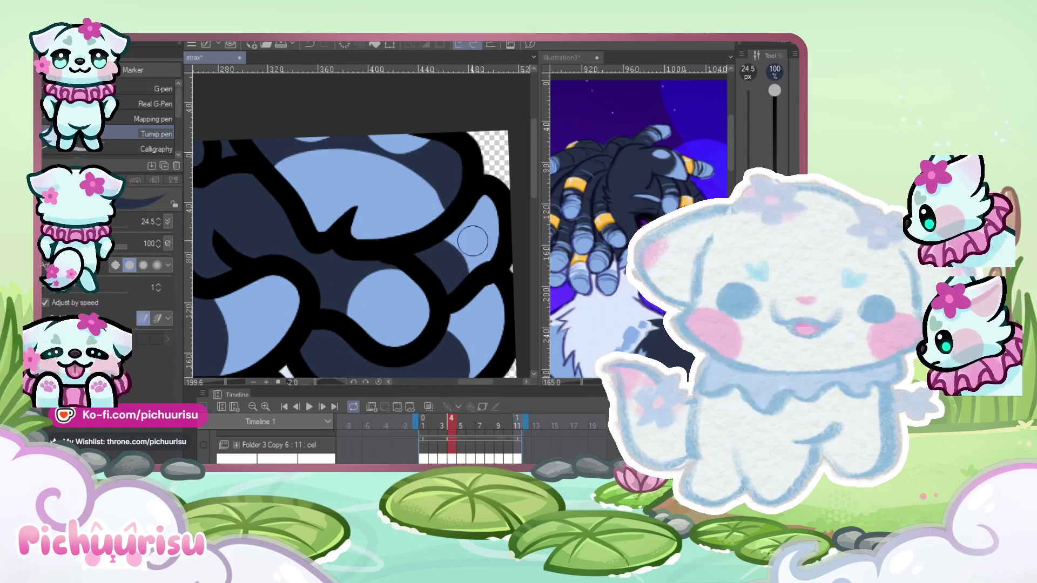
scroll(403, 266, "down", 4)
scroll(261, 246, "up", 2)
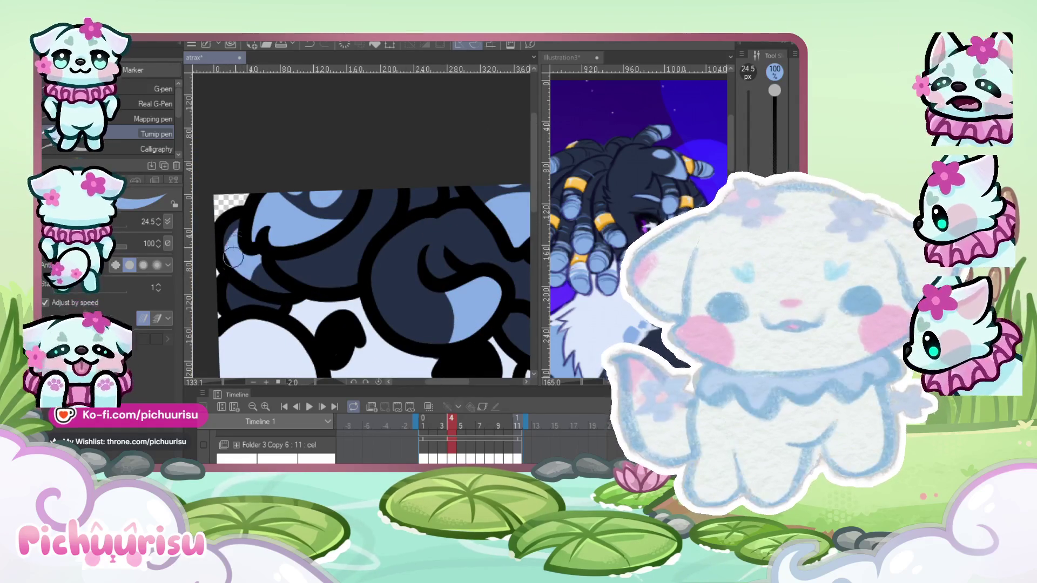
left_click(259, 283, "alt")
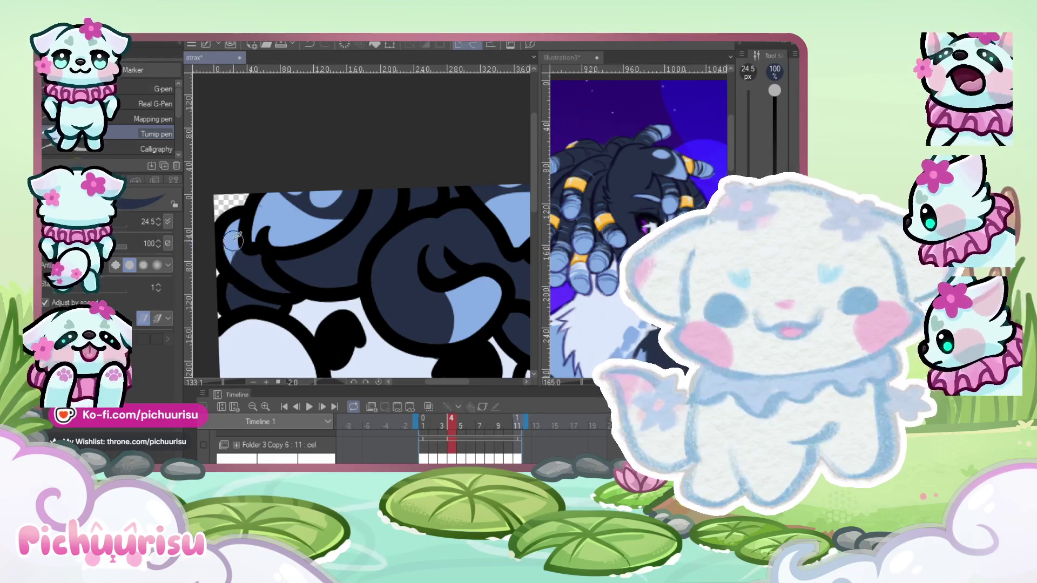
scroll(233, 309, "up", 1)
scroll(270, 270, "right", 2)
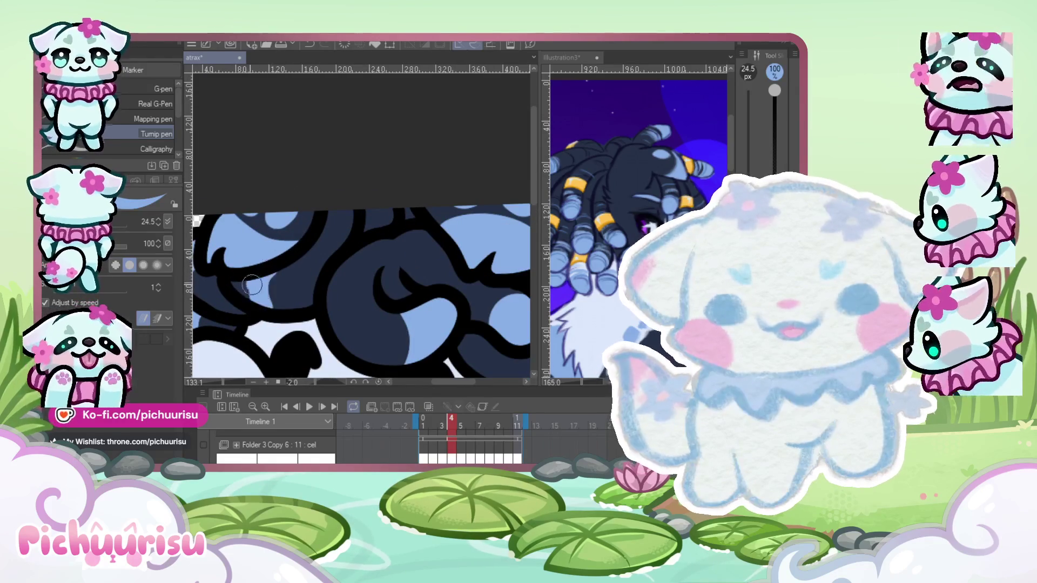
scroll(276, 218, "down", 3)
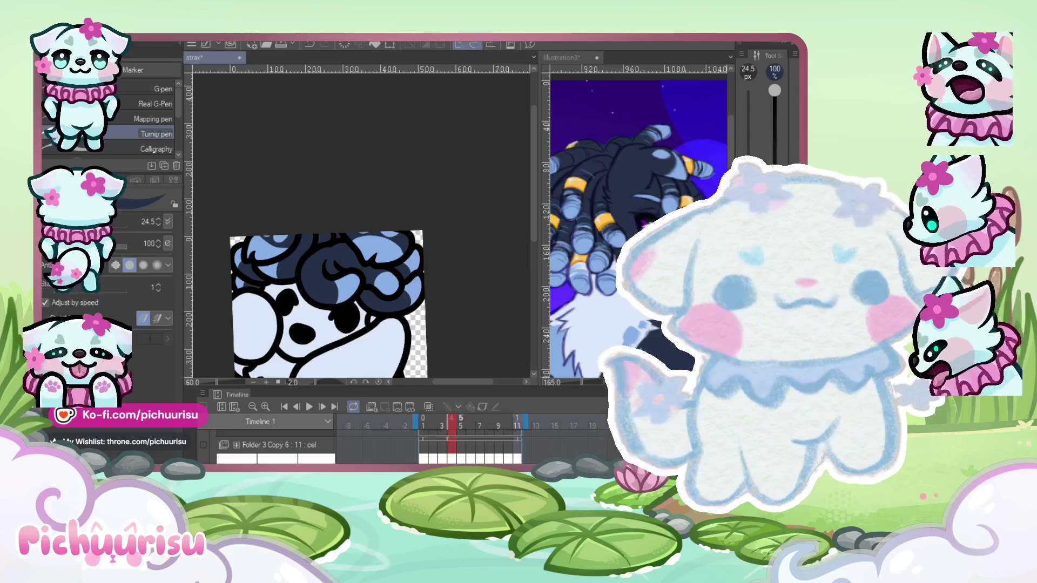
On frame 5, paint a light-blue highlight curve and fill two hair sections light blue.
left_click(460, 426)
scroll(371, 330, "up", 4)
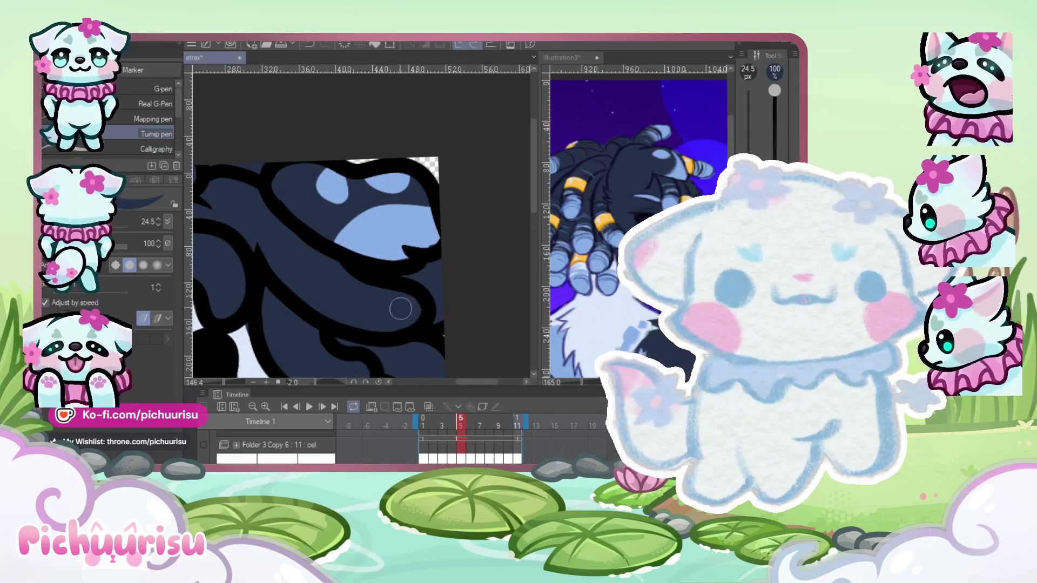
left_click_drag(390, 286, 360, 330)
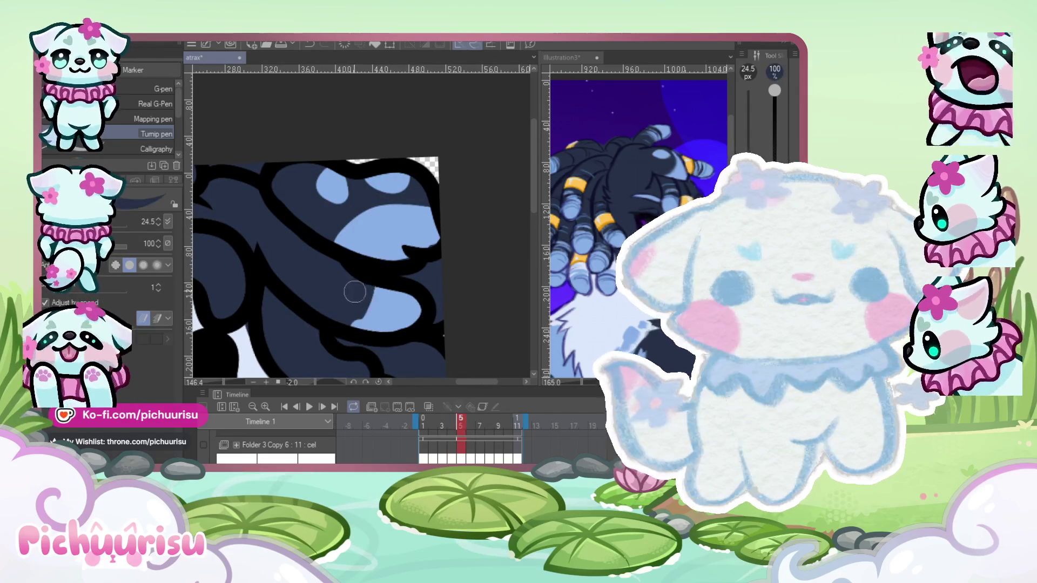
left_click(396, 298, "alt")
left_click_drag(360, 317, 361, 326)
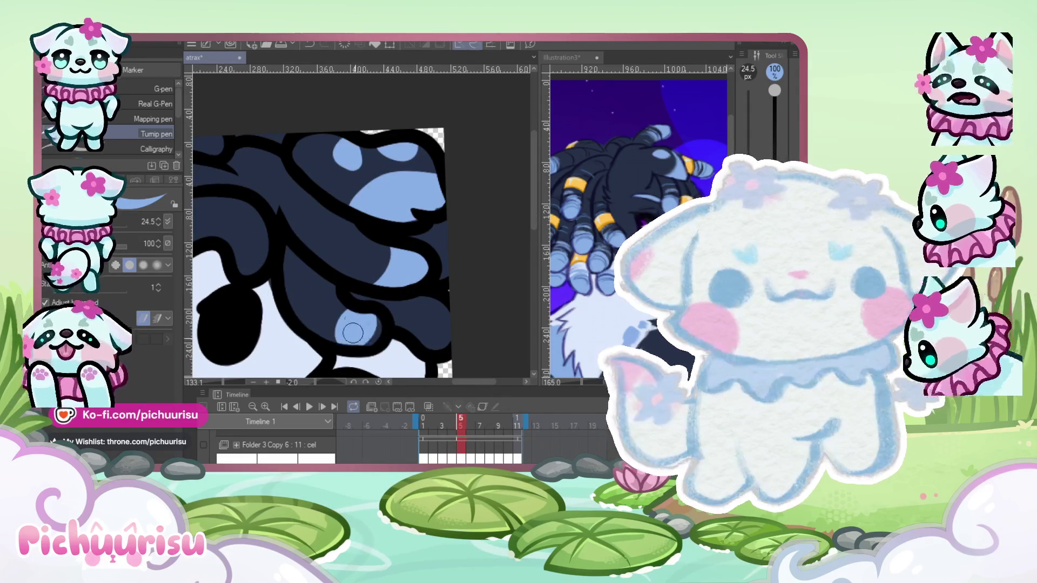
left_click(351, 349, "alt")
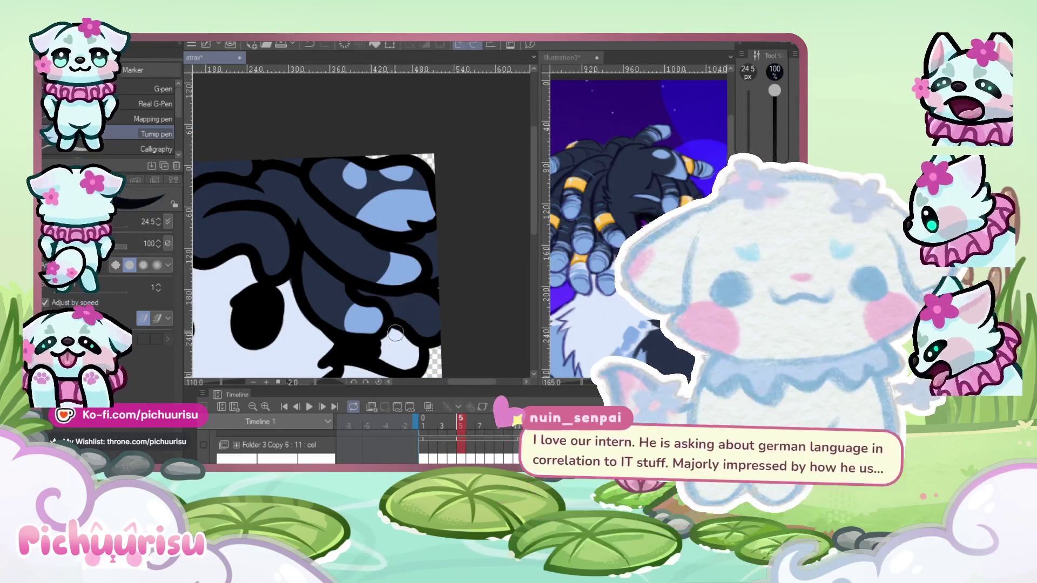
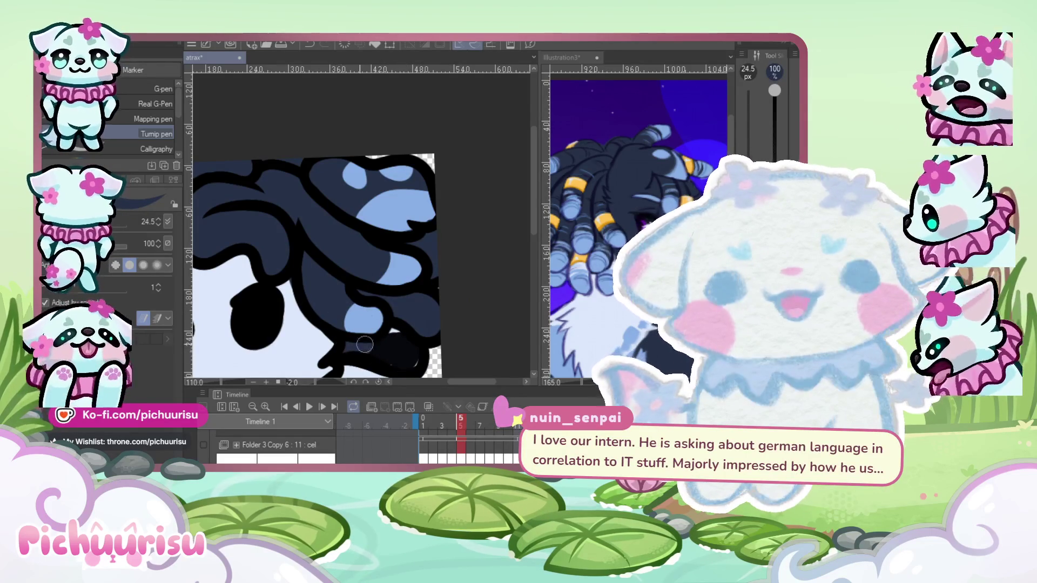
Paint a light-blue highlight patch on the dark curly hair of frame 5.
mouse_move(382, 355)
left_mouse_down()
mouse_move(418, 354)
mouse_move(426, 307)
left_mouse_up()
scroll(424, 305, "down", 3)
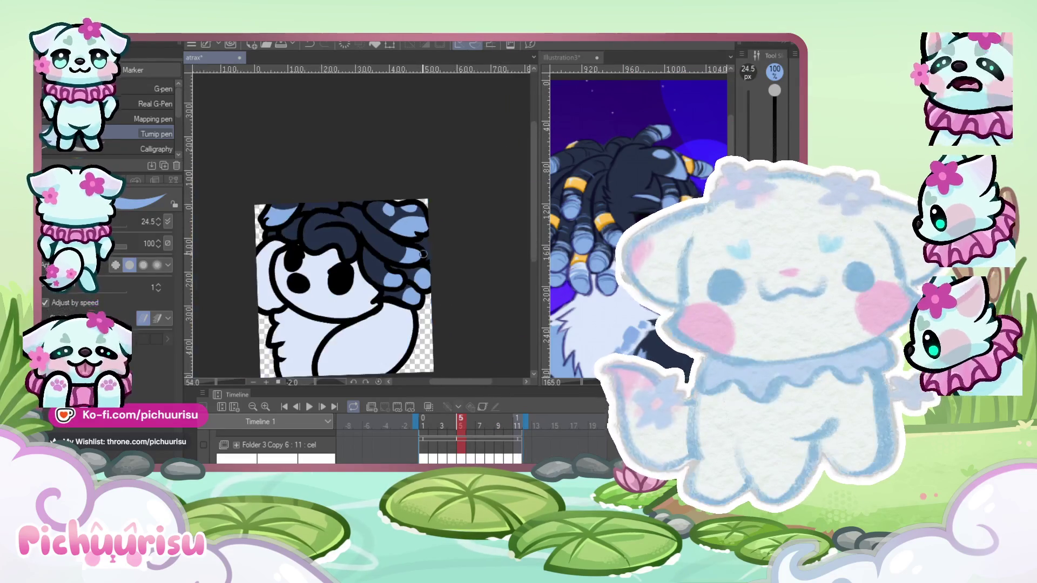
scroll(286, 216, "up", 5)
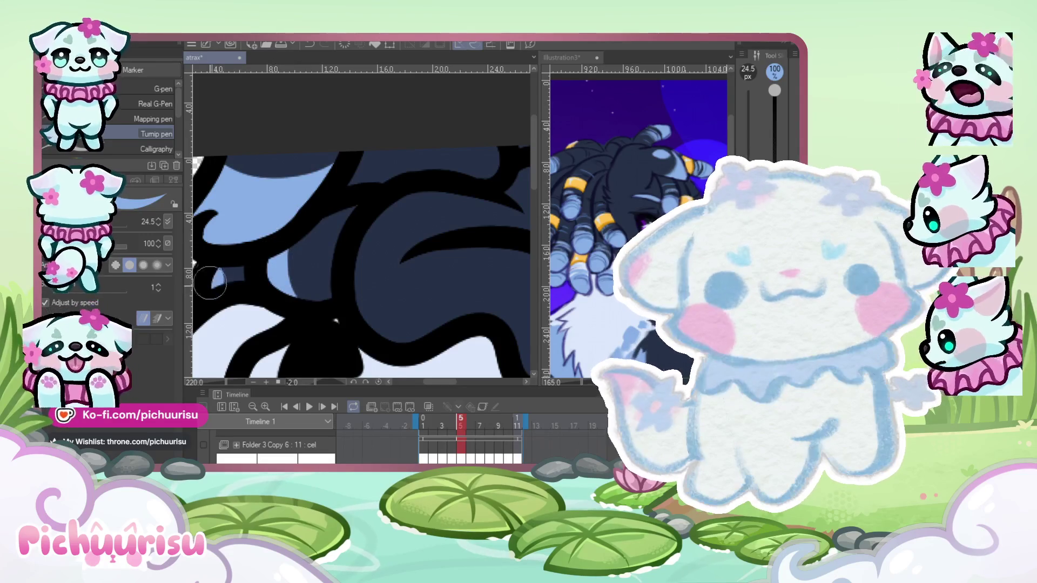
scroll(225, 290, "down", 4)
scroll(319, 305, "up", 3)
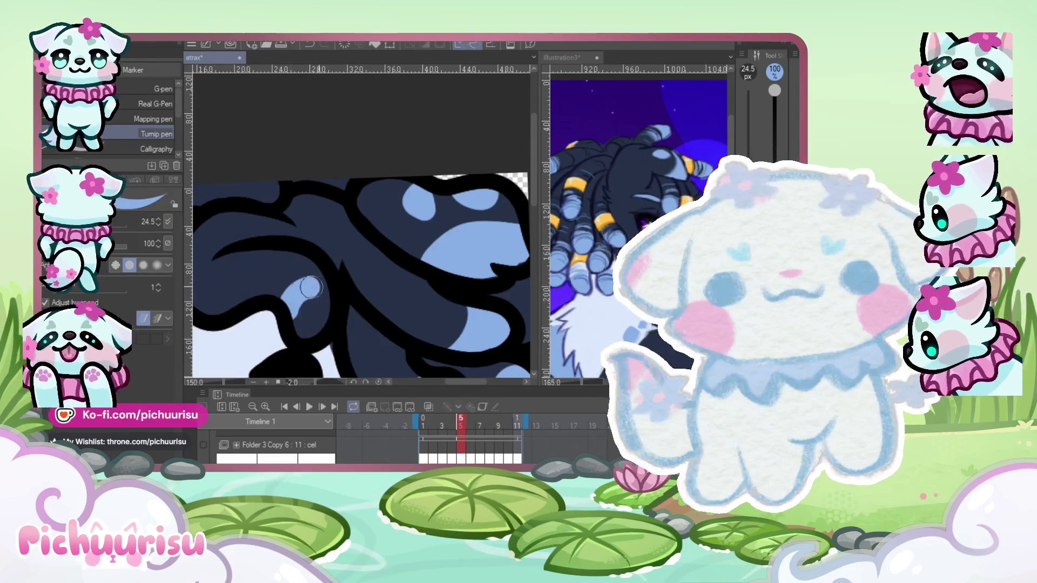
scroll(320, 305, "down", 3)
scroll(414, 251, "up", 3)
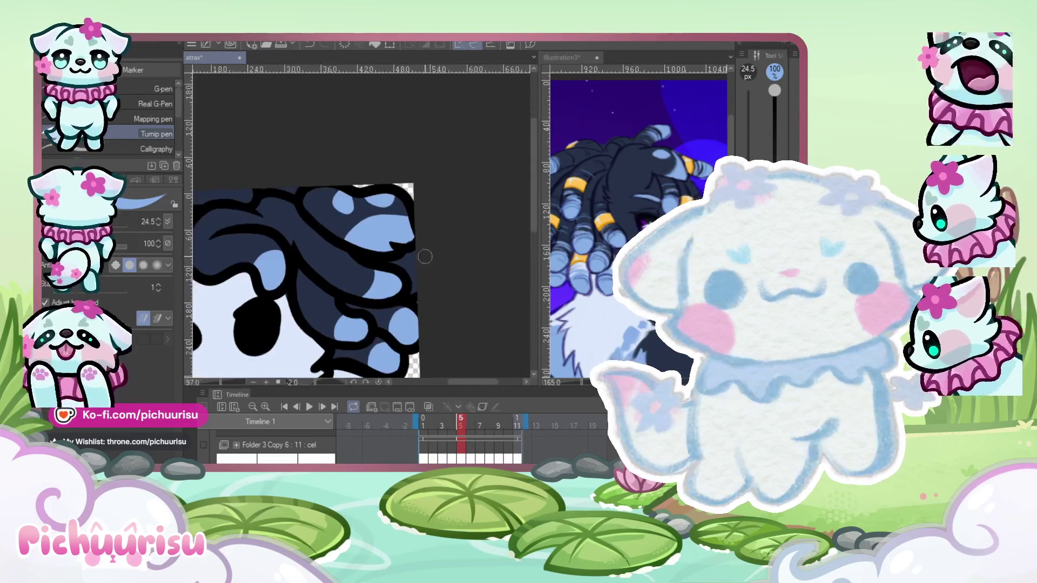
scroll(414, 252, "down", 3)
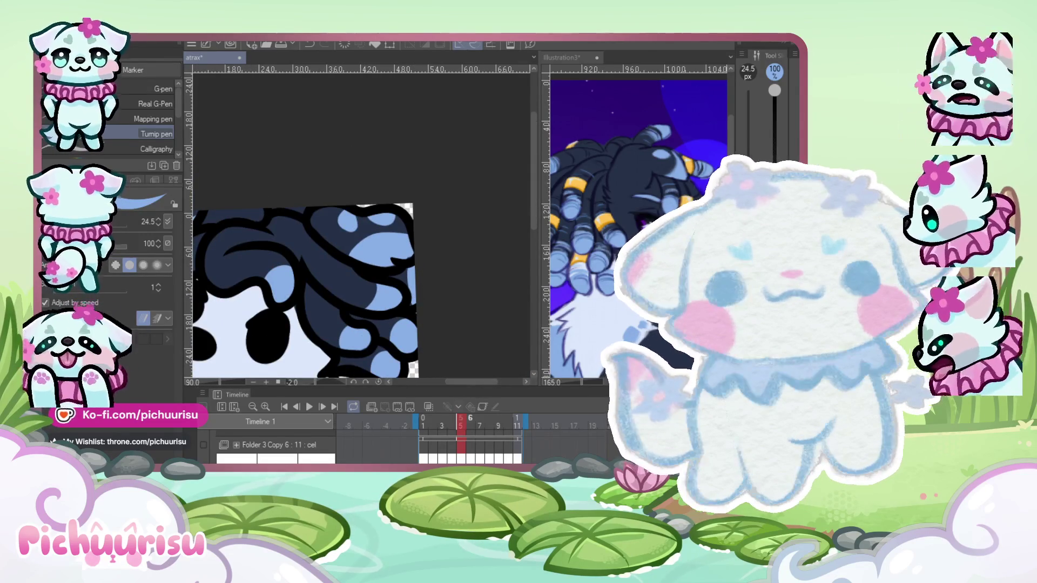
Advance to the next animation frame.
key("period")
scroll(378, 248, "up", 2)
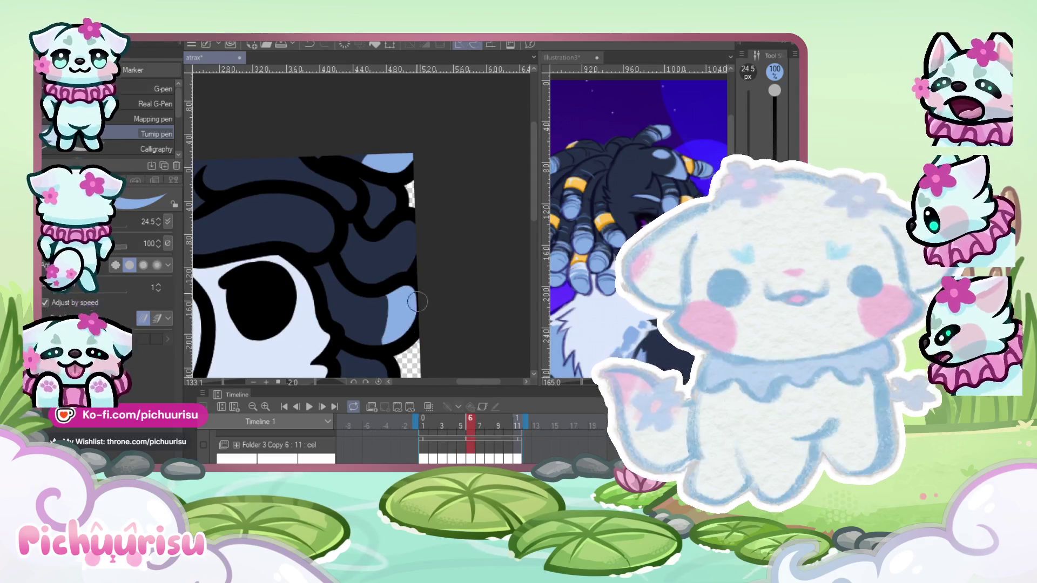
scroll(392, 271, "down", 2)
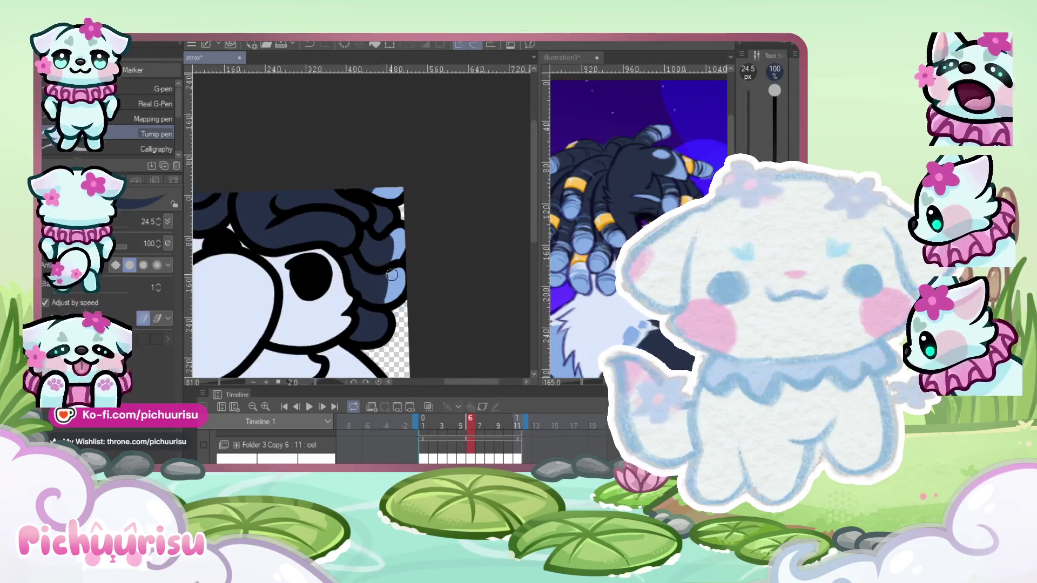
scroll(384, 244, "up", 4)
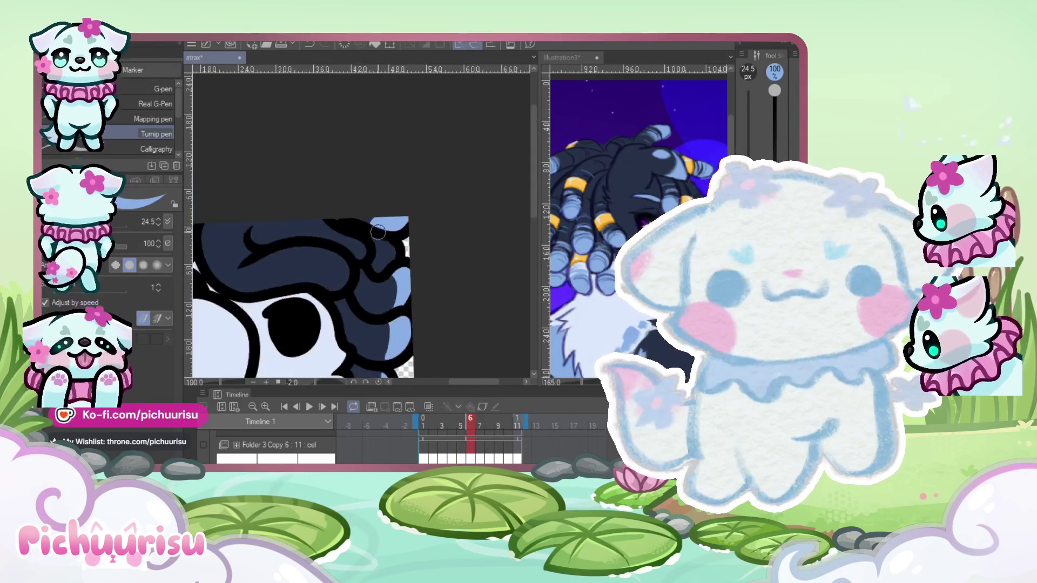
scroll(384, 245, "down", 2)
scroll(343, 238, "up", 3)
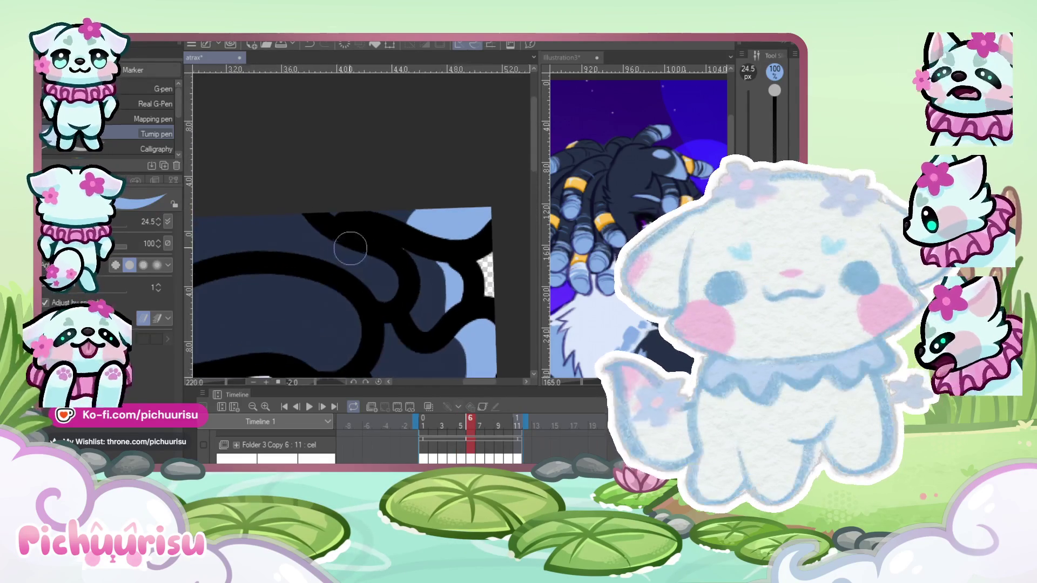
scroll(385, 295, "down", 3)
scroll(335, 270, "up", 2)
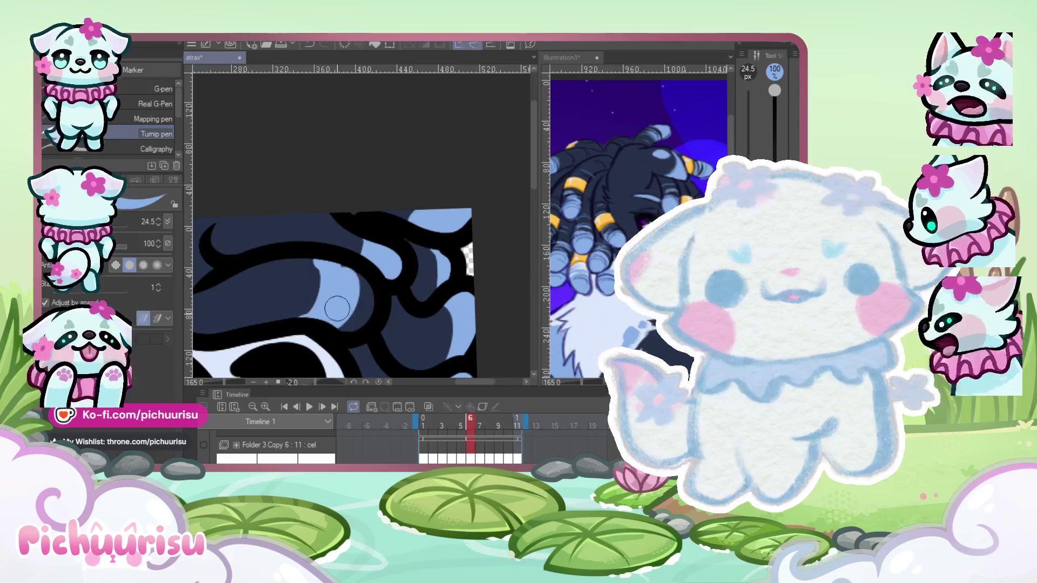
scroll(243, 252, "down", 5)
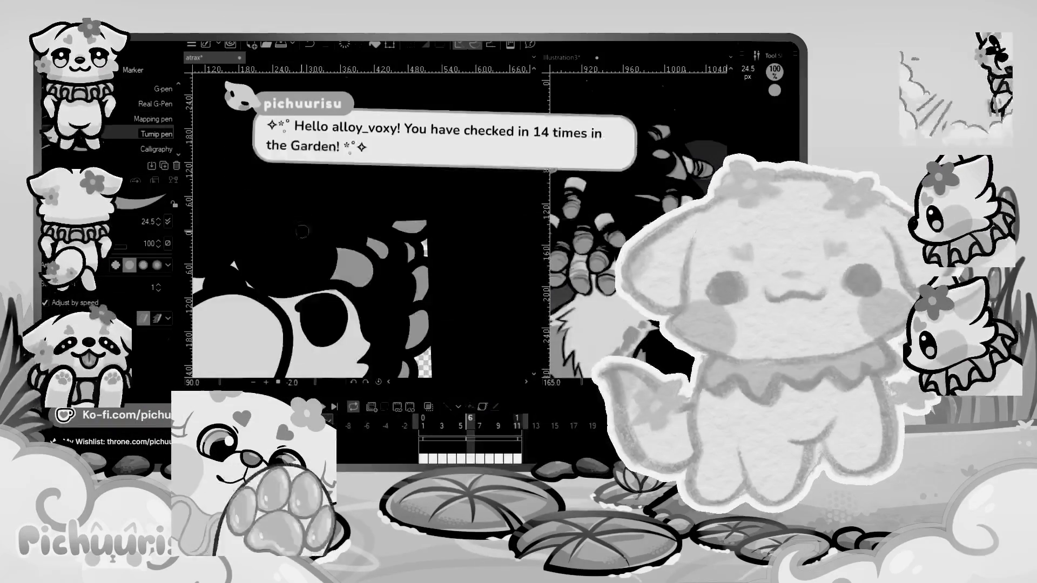
scroll(243, 252, "up", 4)
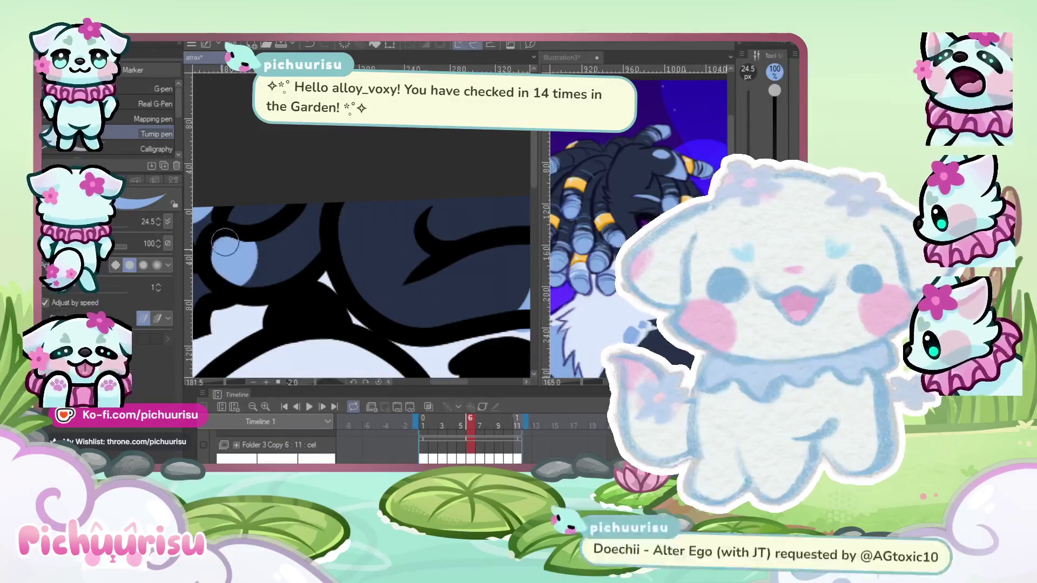
scroll(223, 271, "down", 2)
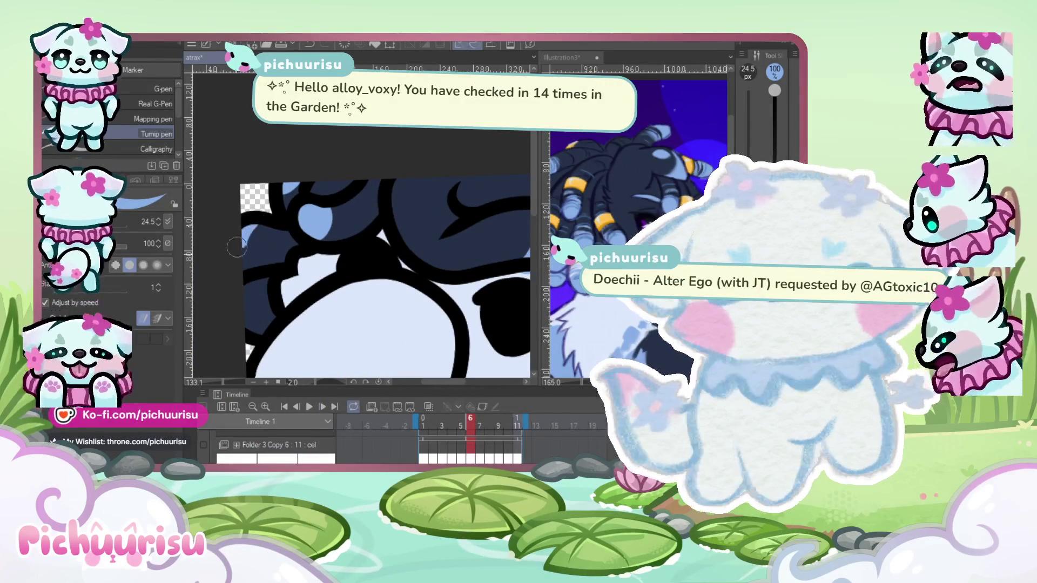
scroll(243, 278, "down", 3)
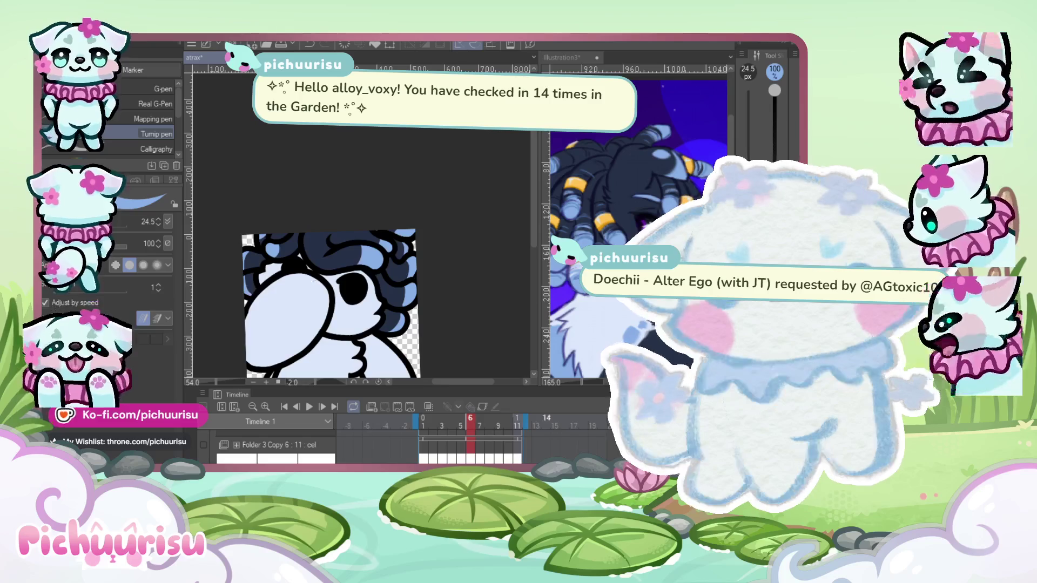
scroll(396, 275, "up", 4)
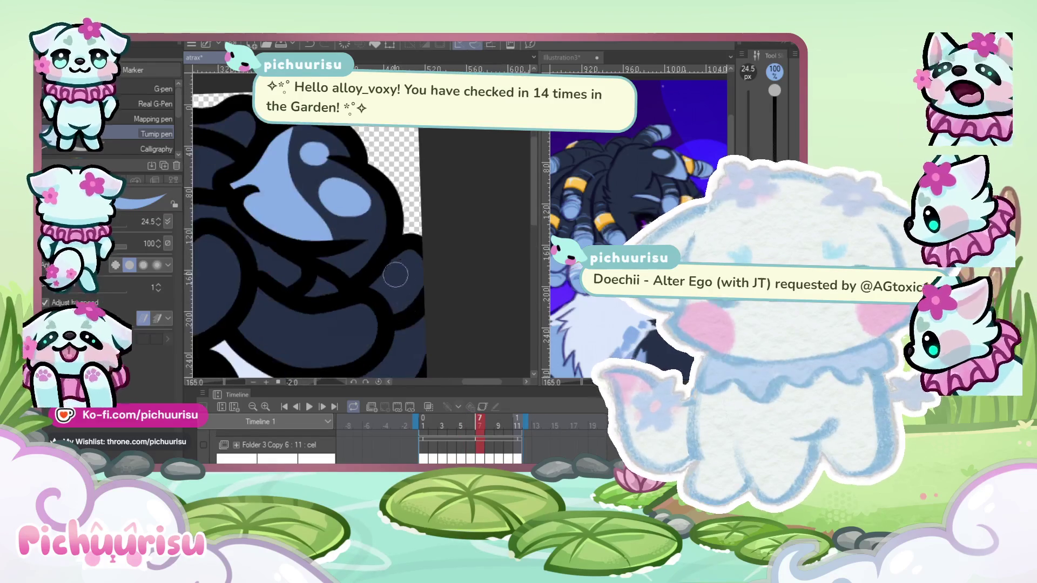
Step forward two frames, through frame 8, to frame 9.
scroll(413, 294, "down", 3)
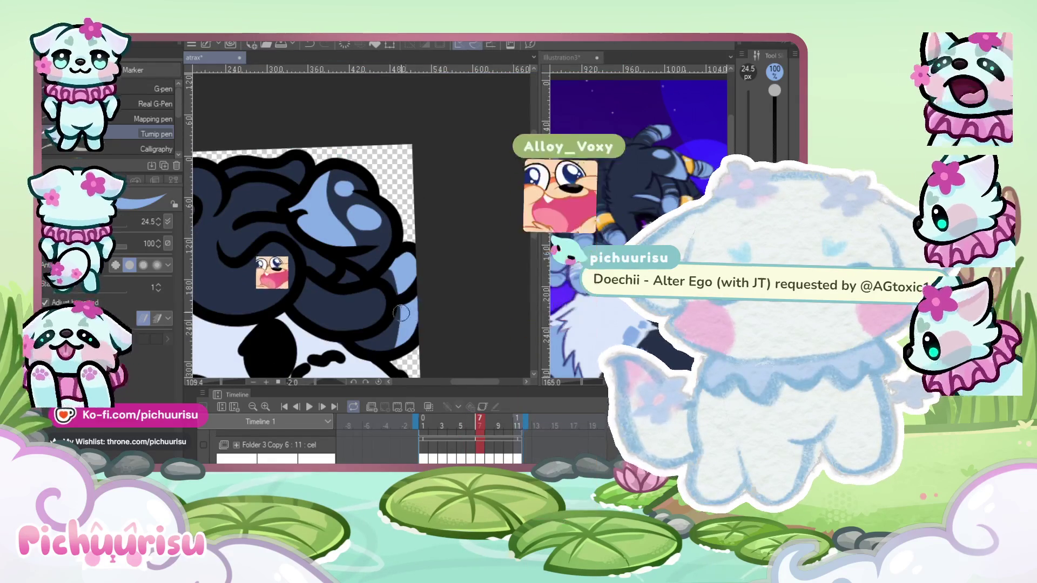
scroll(392, 267, "up", 2)
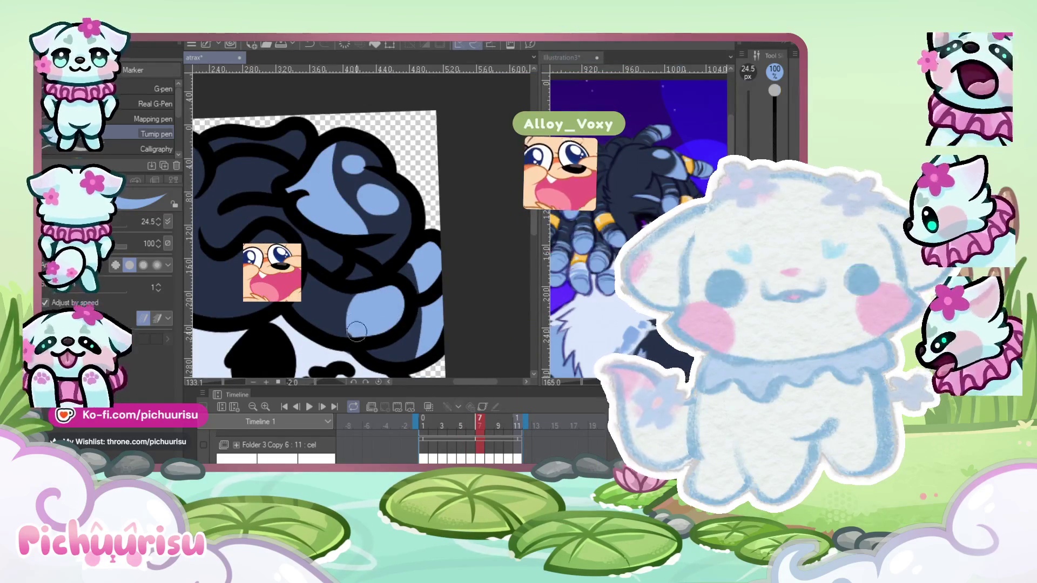
scroll(356, 330, "down", 2)
scroll(308, 245, "up", 2)
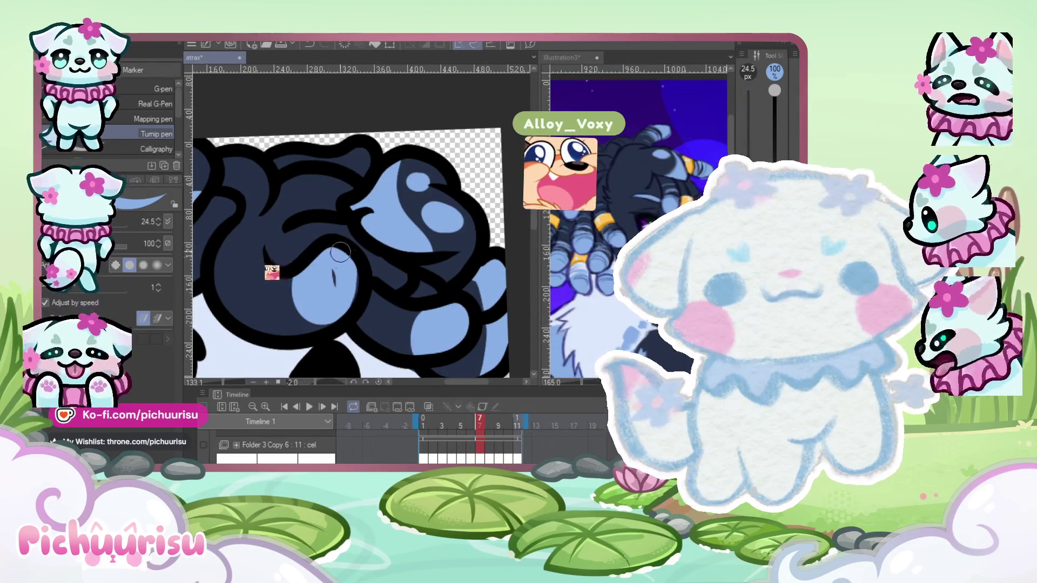
scroll(324, 260, "down", 3)
scroll(256, 296, "up", 3)
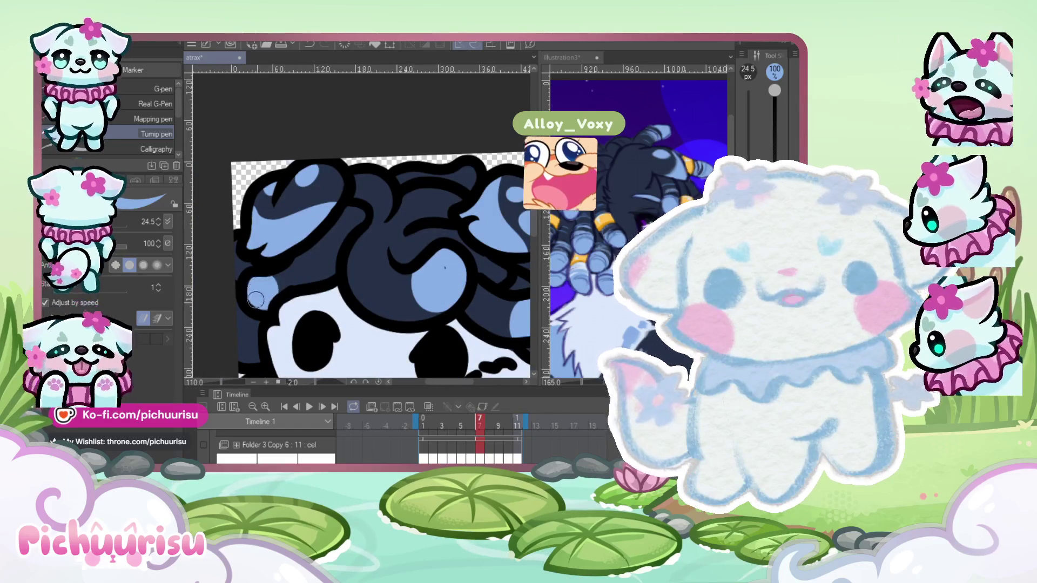
scroll(286, 291, "up", 3)
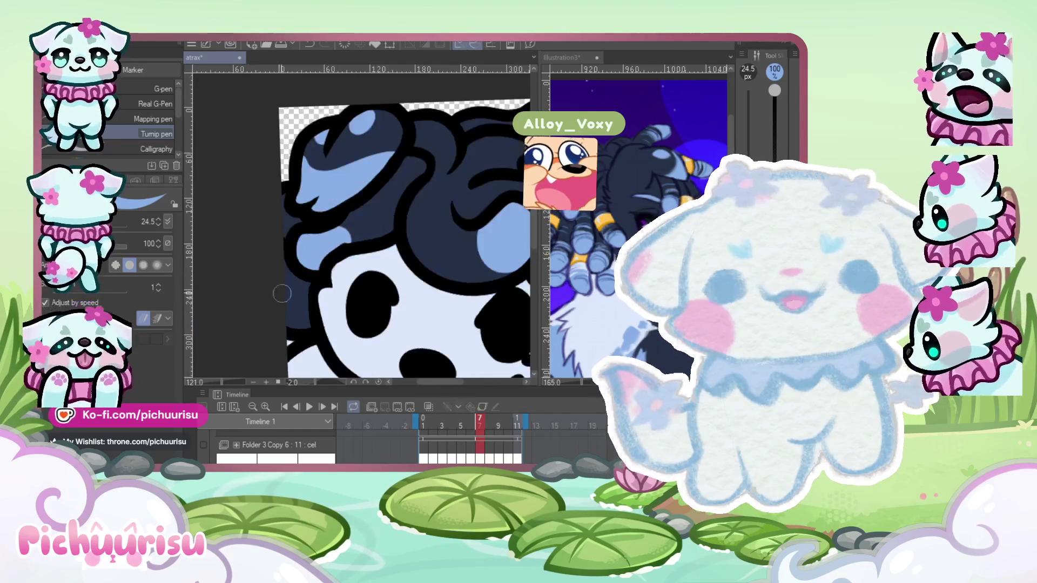
scroll(324, 227, "down", 4)
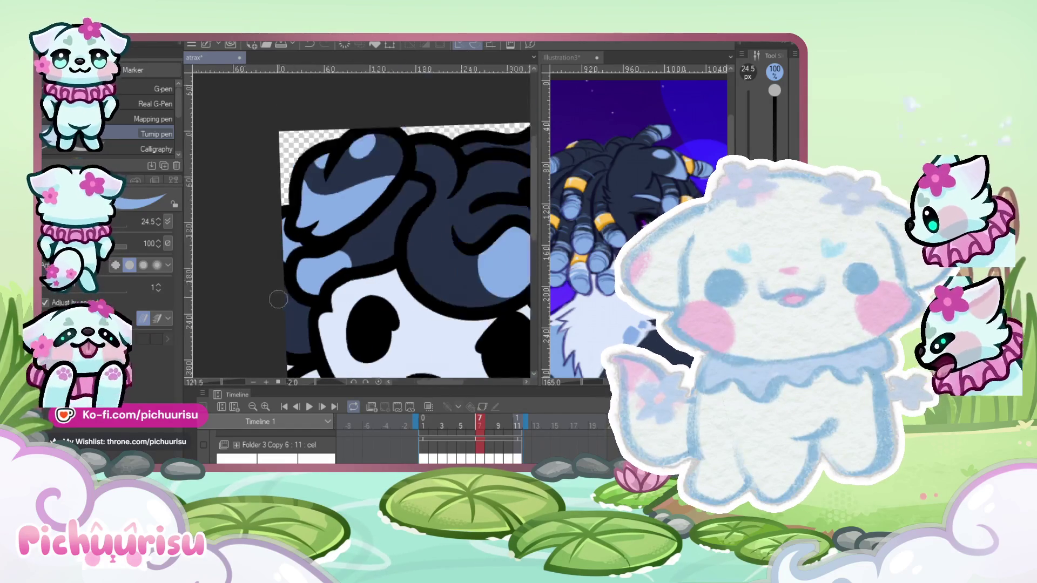
scroll(414, 205, "up", 5)
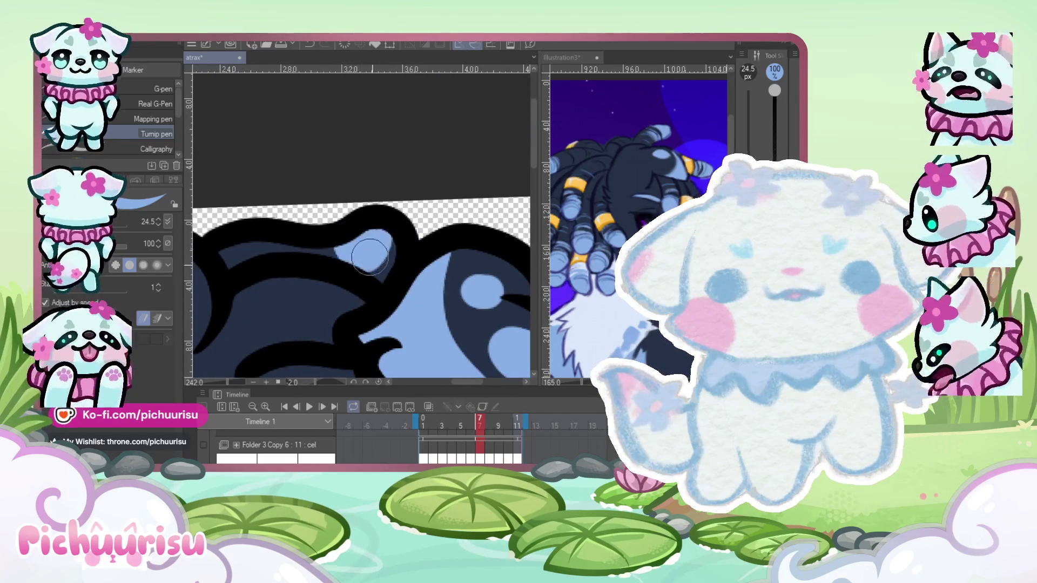
scroll(350, 258, "down", 5)
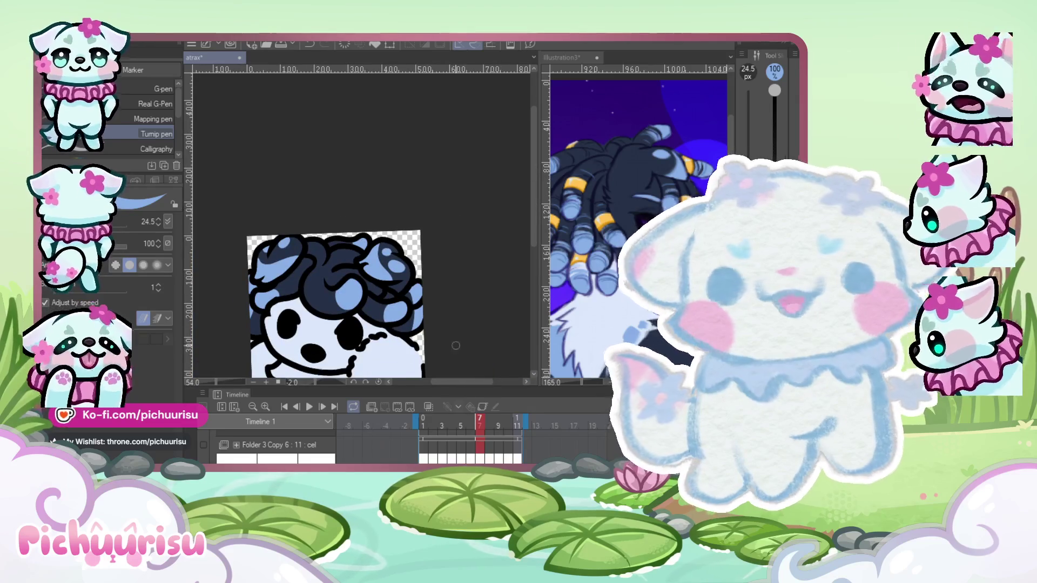
key("Right")
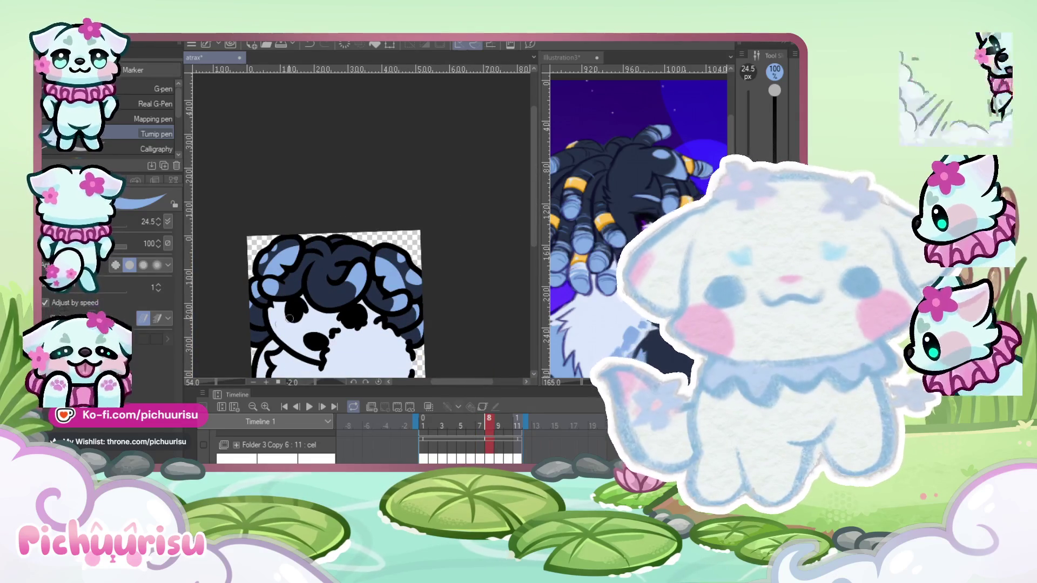
scroll(320, 233, "up", 2)
key("Right")
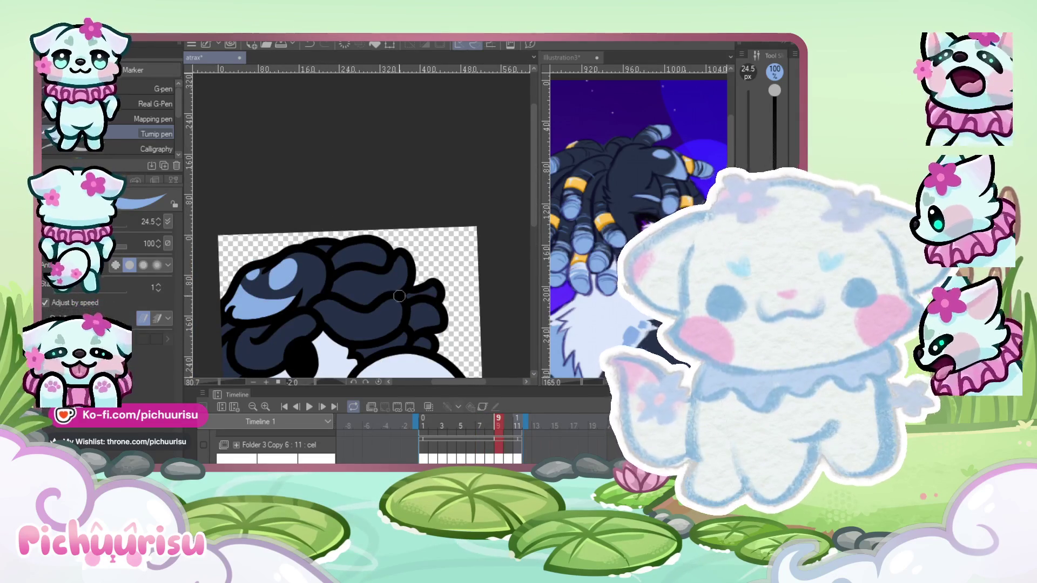
Paint a light-blue highlight strand on frame 9's dark curly hair.
scroll(399, 296, "up", 2)
scroll(308, 312, "down", 2)
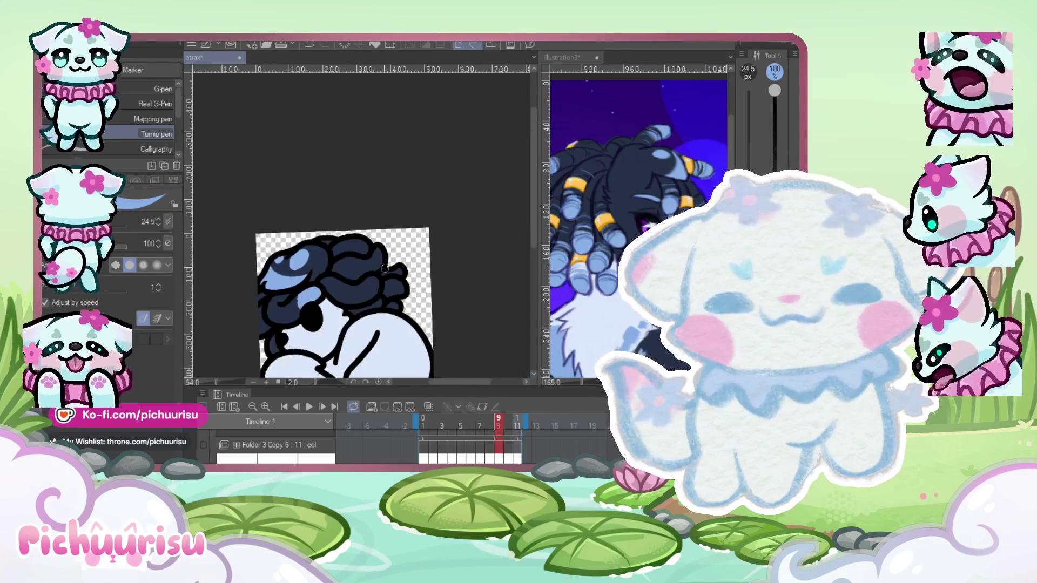
scroll(336, 299, "up", 3)
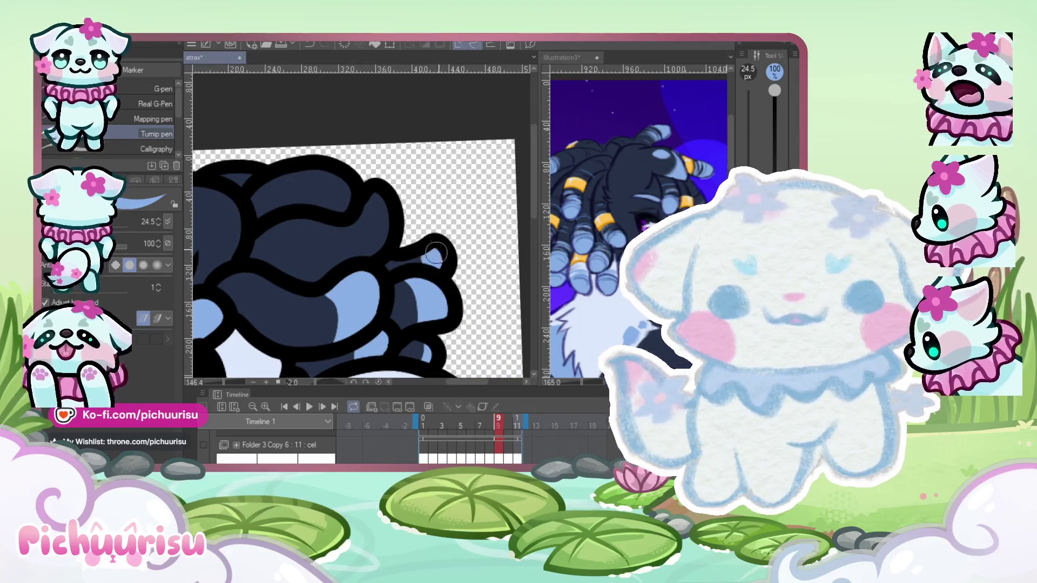
scroll(436, 253, "down", 2)
scroll(370, 294, "up", 3)
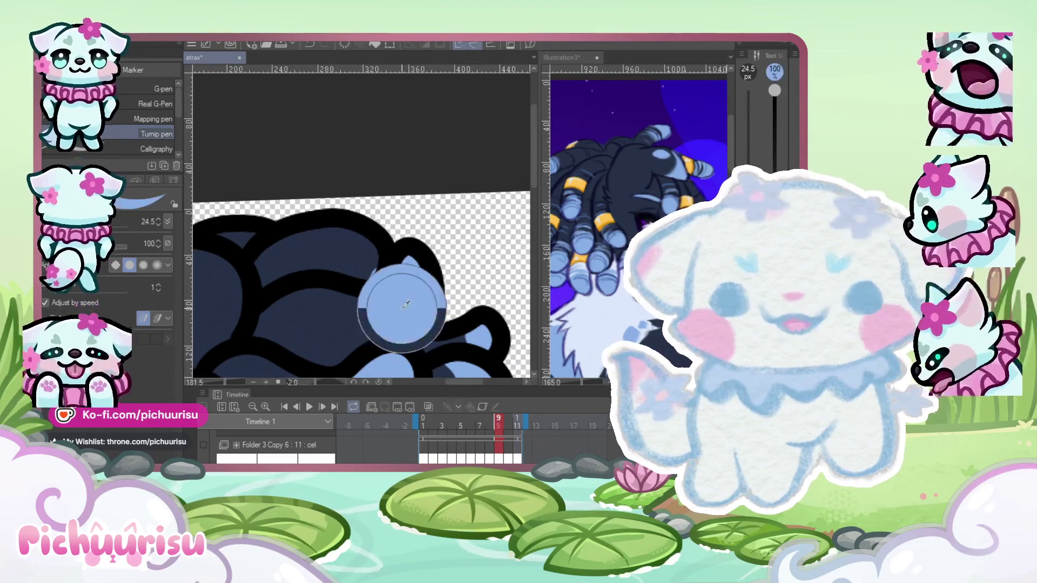
left_click_drag(348, 273, 361, 264)
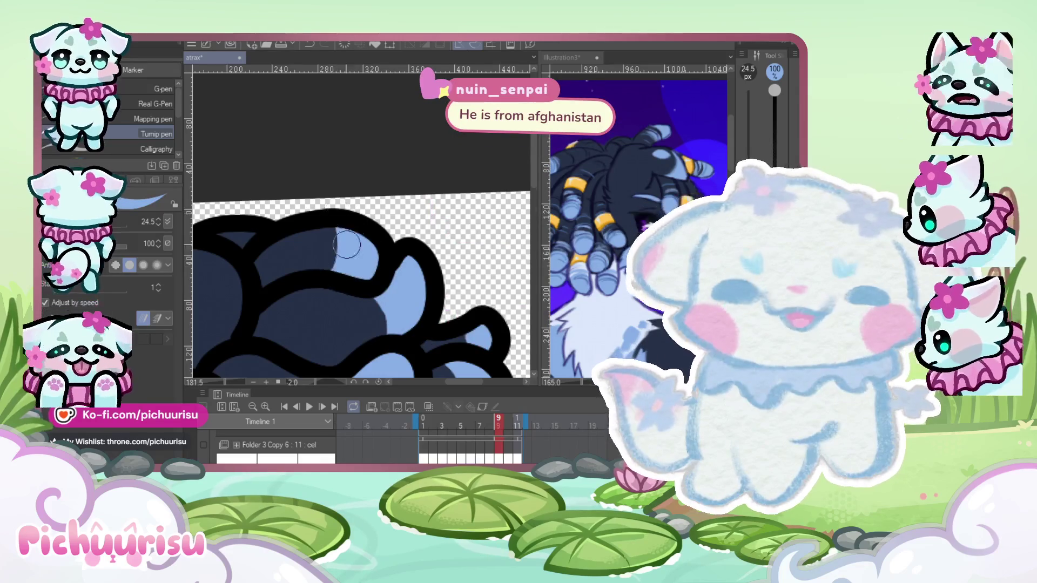
scroll(346, 245, "down", 4)
scroll(284, 339, "up", 3)
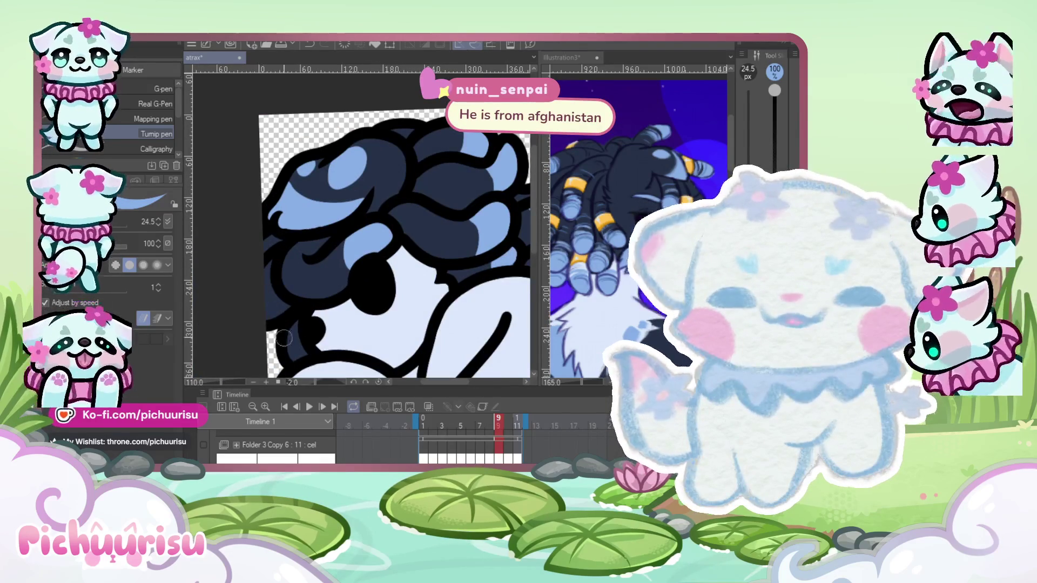
scroll(255, 279, "down", 3)
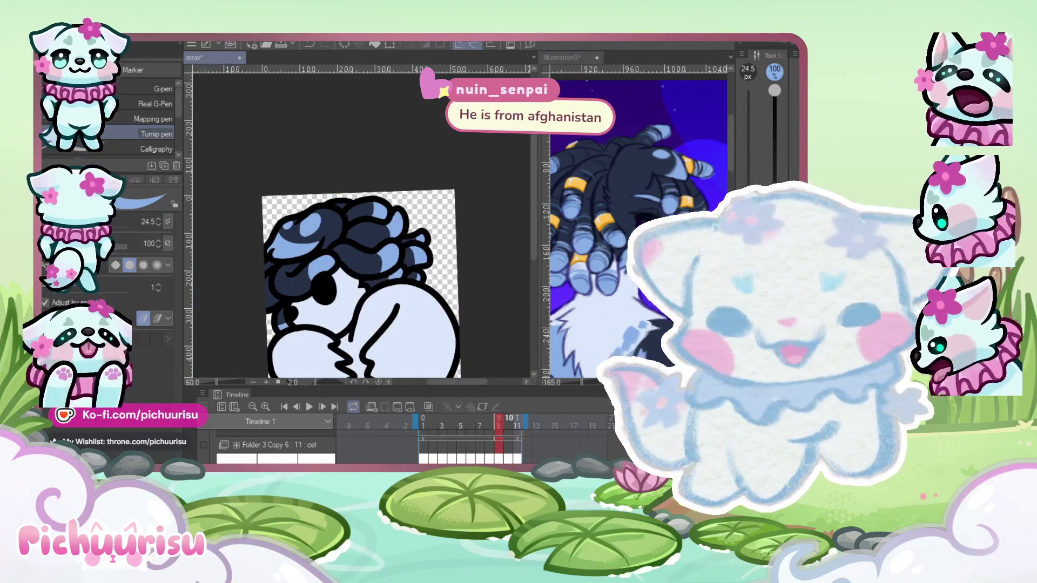
Sample the dark navy colour from the hair on frame 10.
scroll(361, 217, "up", 5)
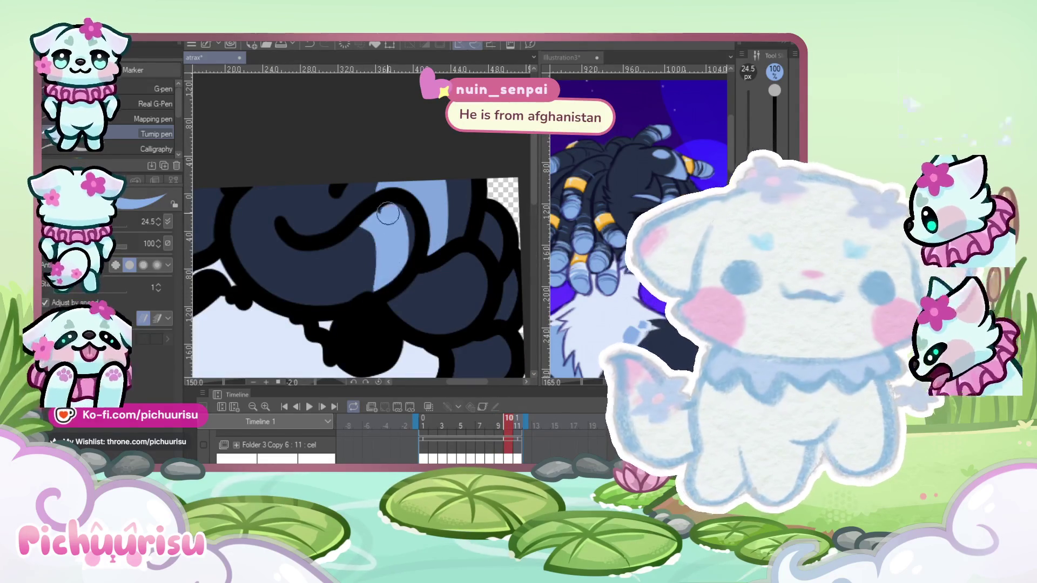
scroll(374, 241, "down", 3)
scroll(408, 248, "up", 2)
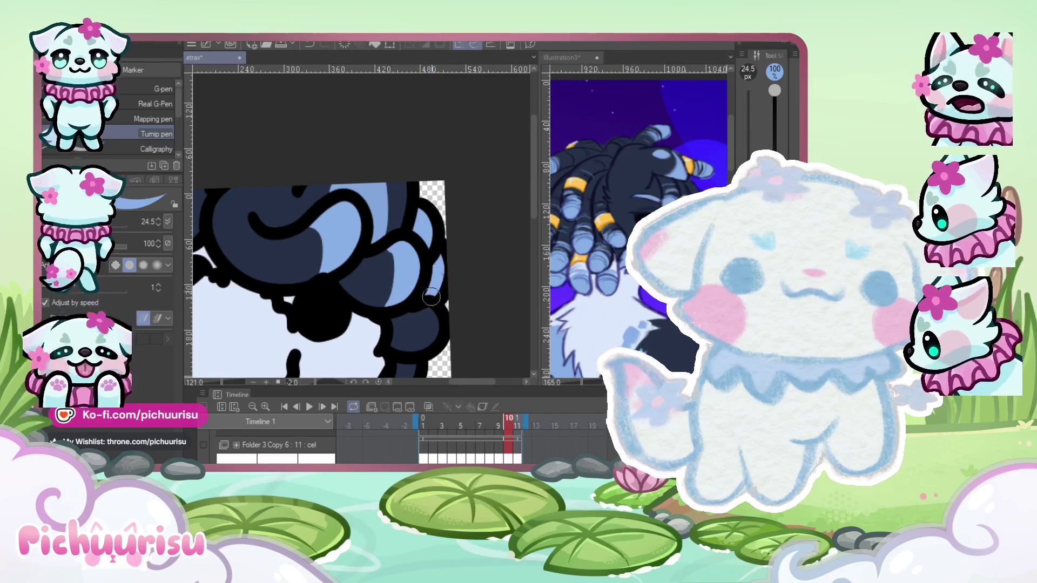
scroll(416, 220, "up", 2)
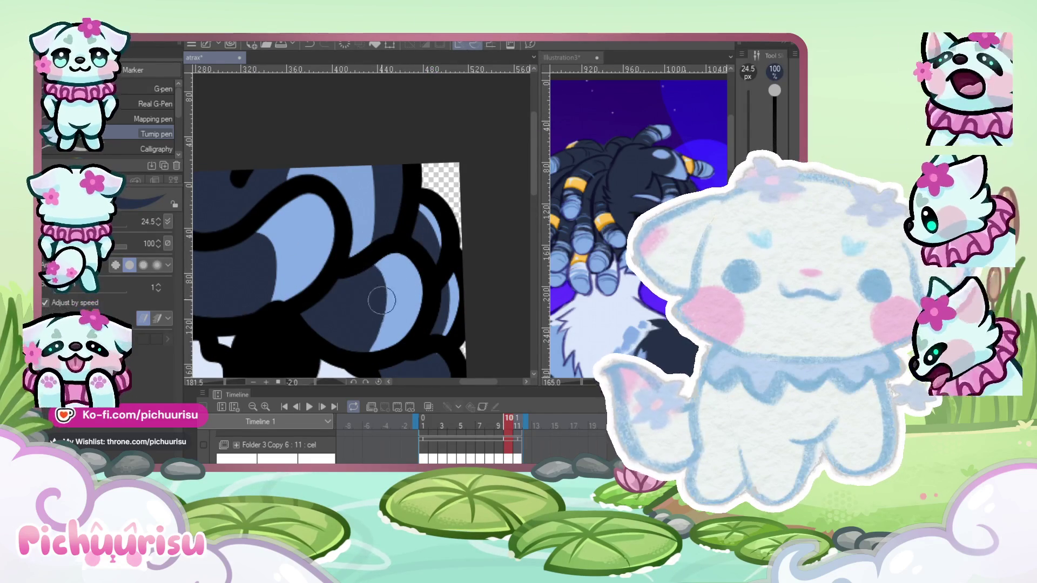
scroll(375, 263, "down", 3)
scroll(409, 279, "up", 1)
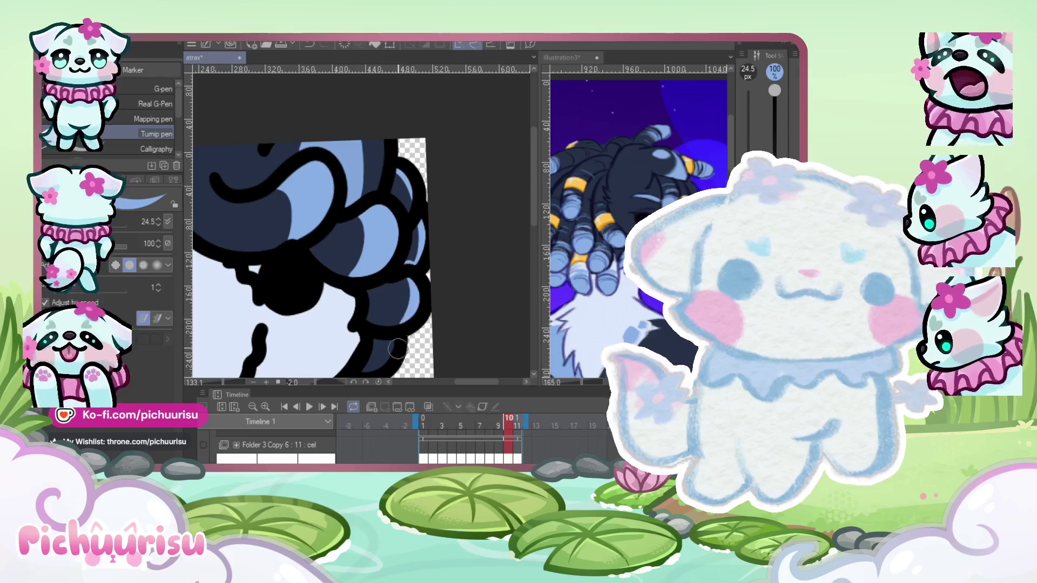
scroll(400, 312, "up", 2)
left_click(416, 234, "alt")
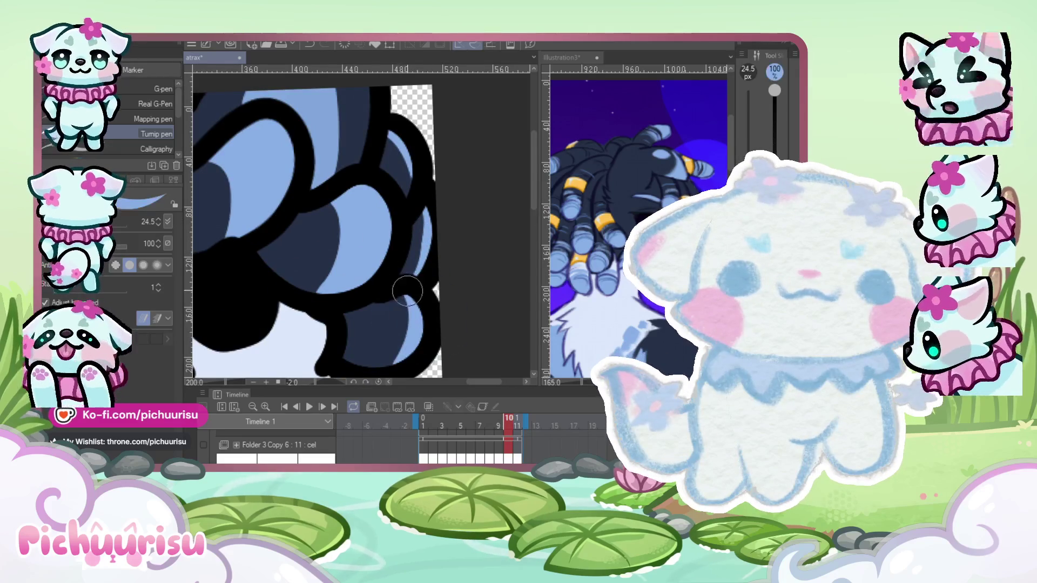
scroll(407, 291, "down", 4)
scroll(301, 220, "up", 3)
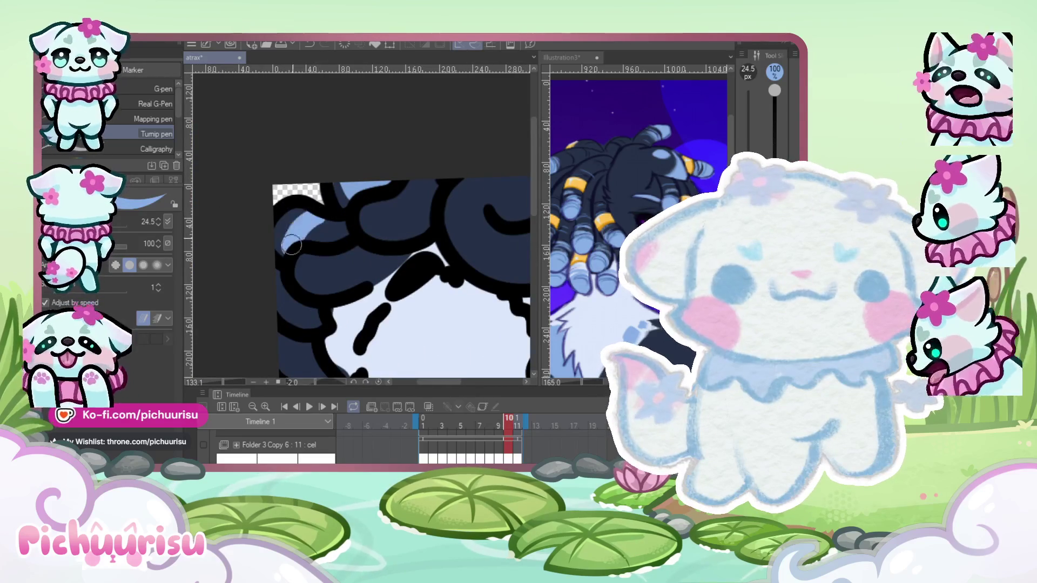
scroll(280, 253, "down", 2)
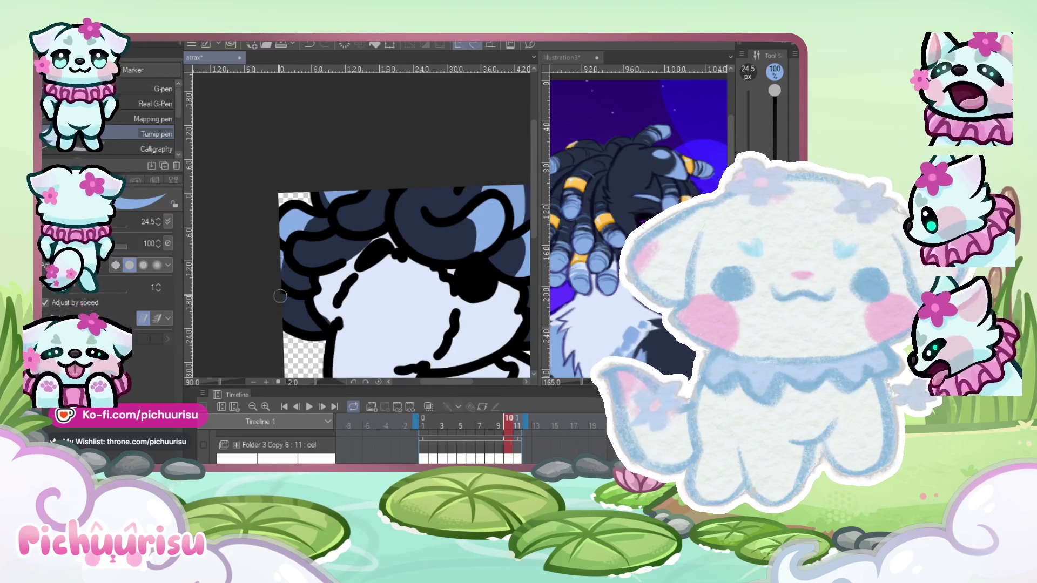
scroll(296, 257, "up", 2)
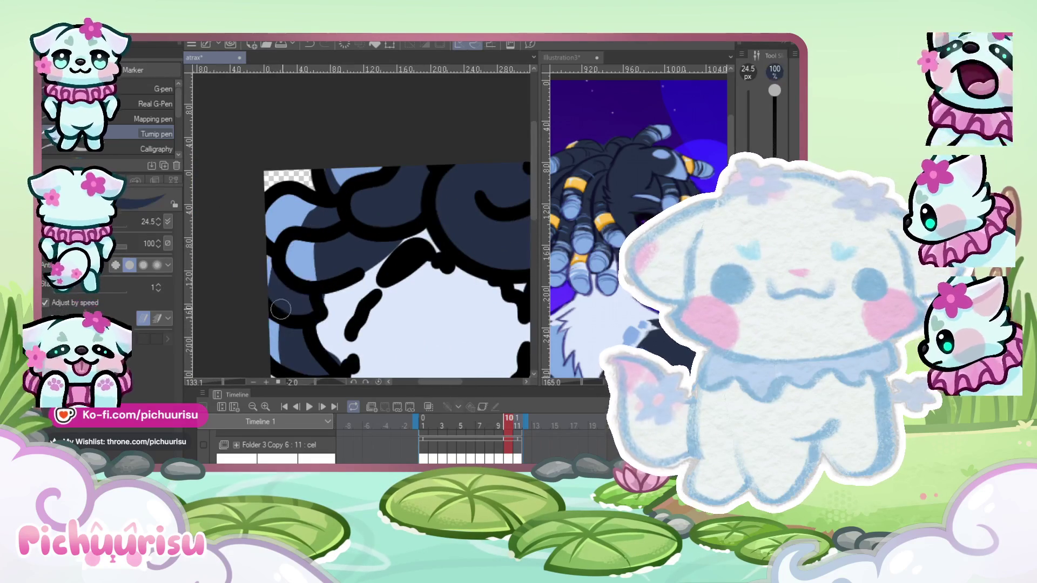
scroll(292, 257, "down", 2)
scroll(316, 256, "up", 2)
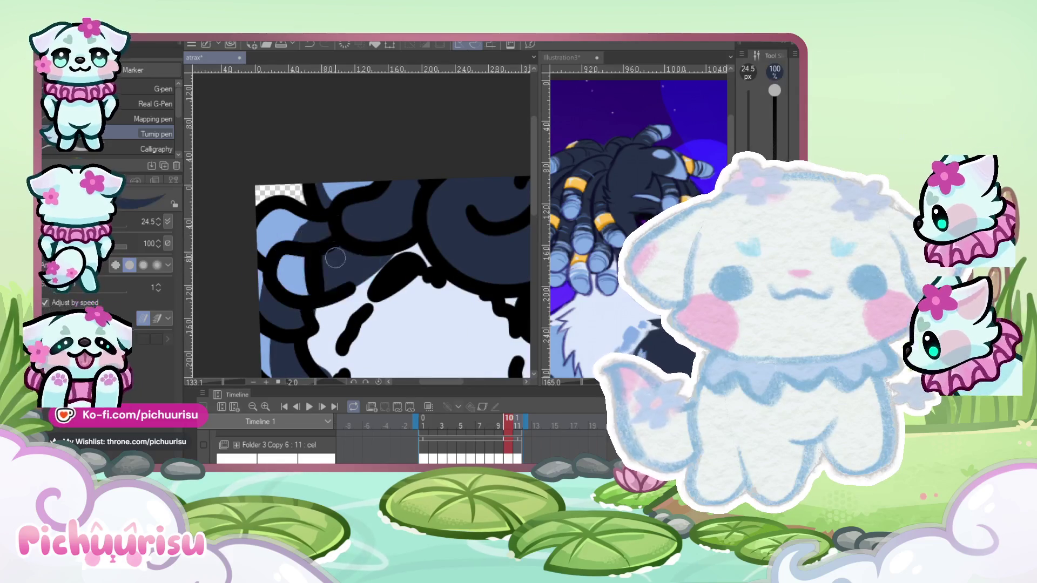
scroll(308, 218, "down", 2)
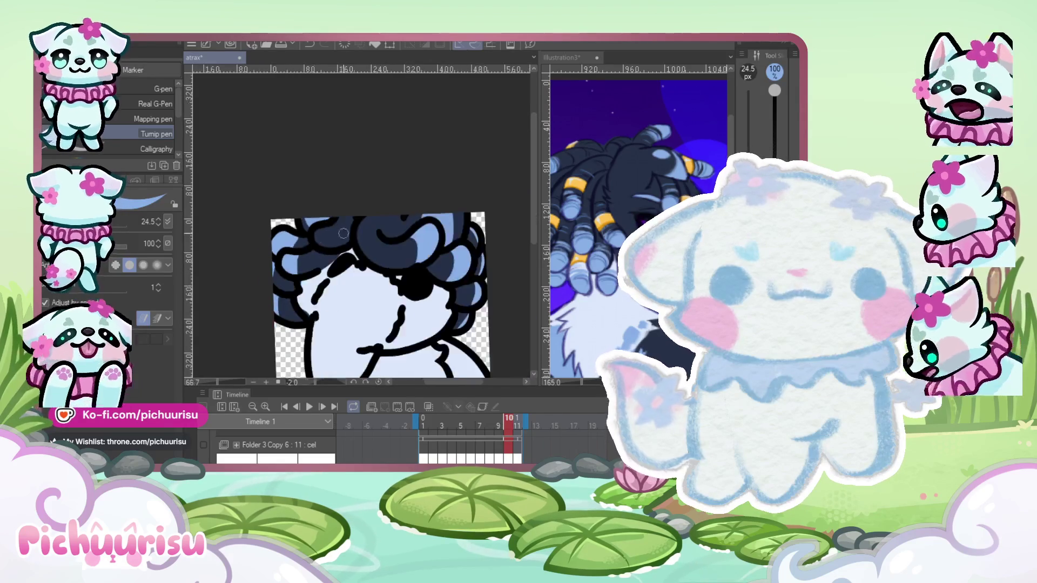
scroll(324, 214, "up", 3)
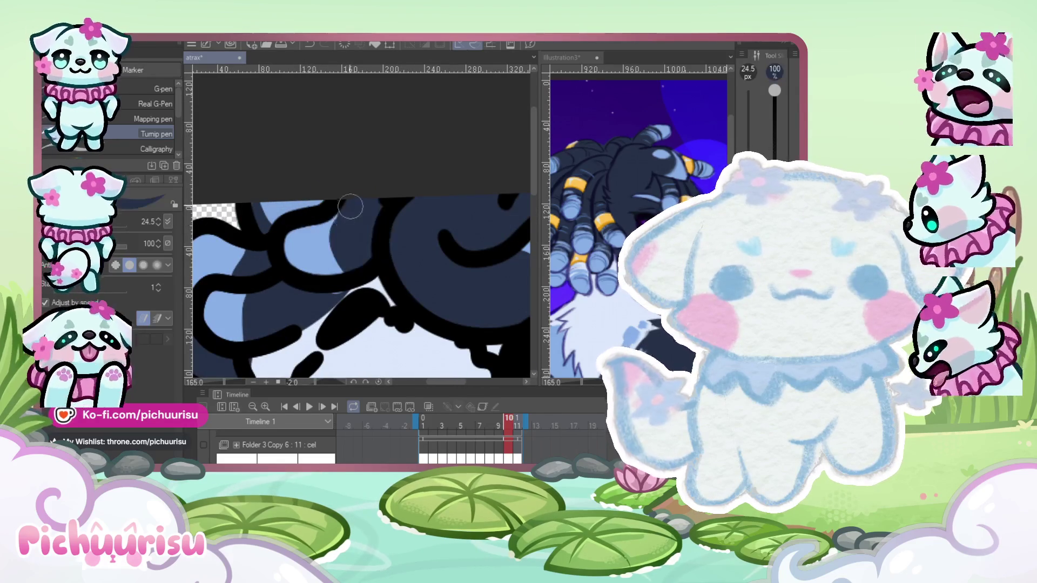
scroll(332, 210, "up", 1)
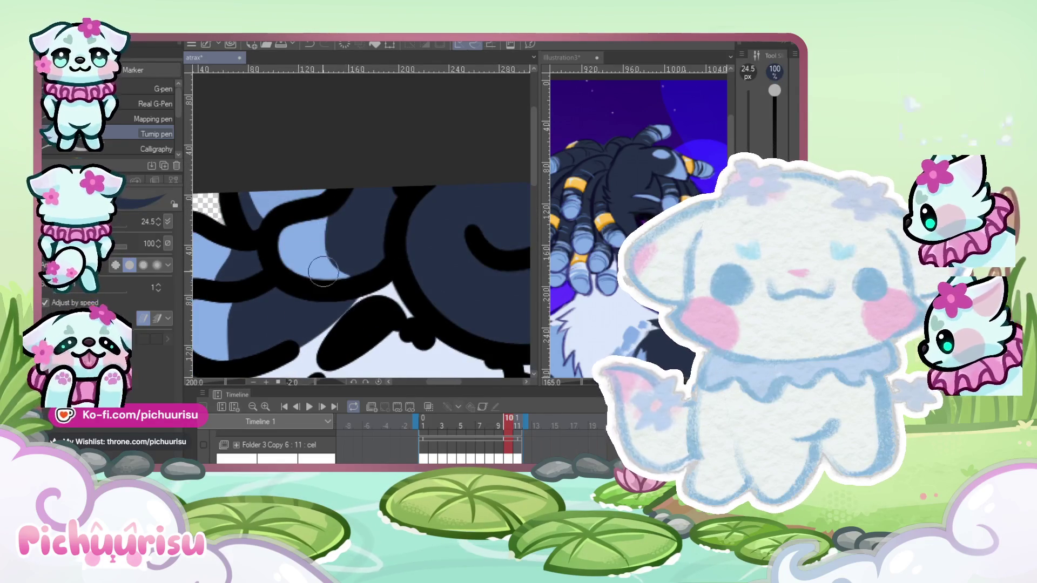
scroll(332, 211, "down", 1)
scroll(318, 265, "down", 3)
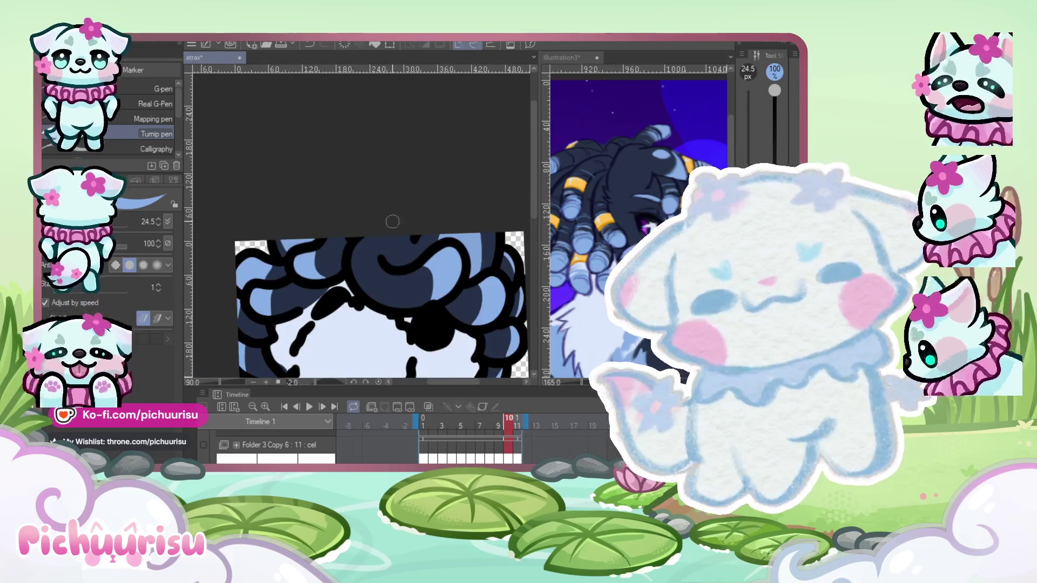
scroll(393, 221, "down", 2)
scroll(361, 225, "up", 8)
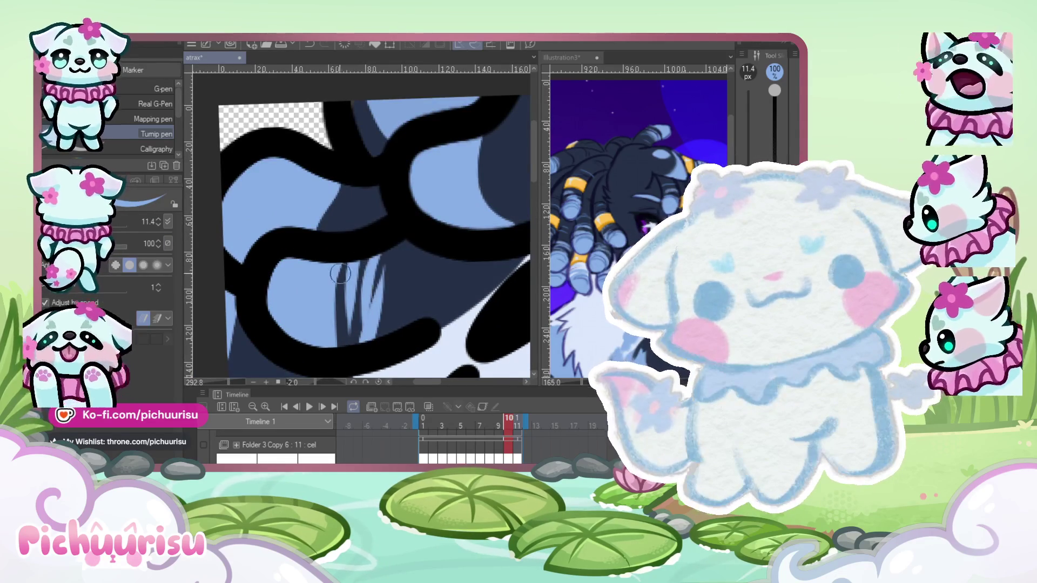
scroll(340, 273, "down", 2)
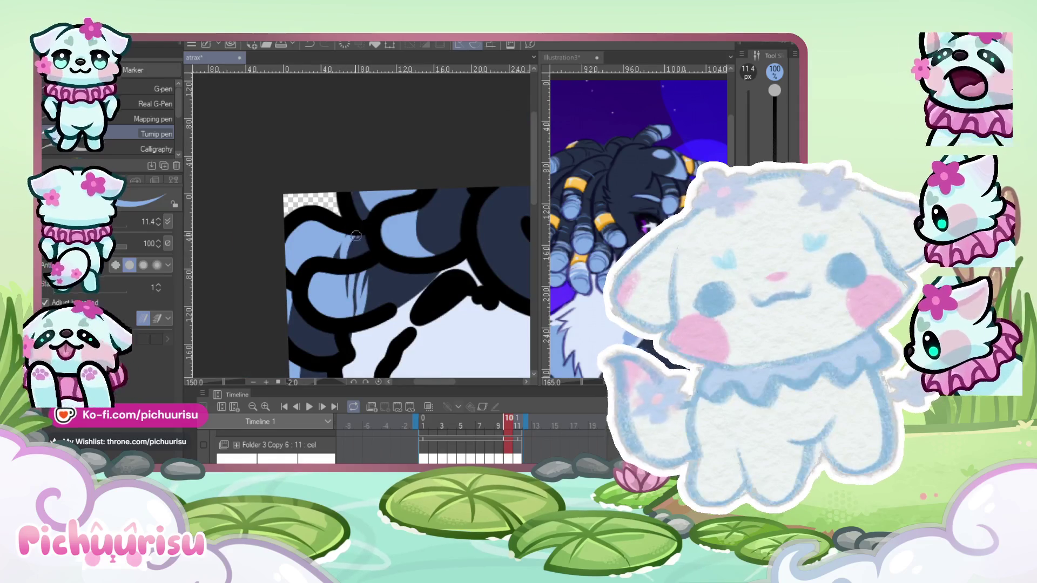
scroll(319, 273, "down", 2)
scroll(380, 307, "up", 2)
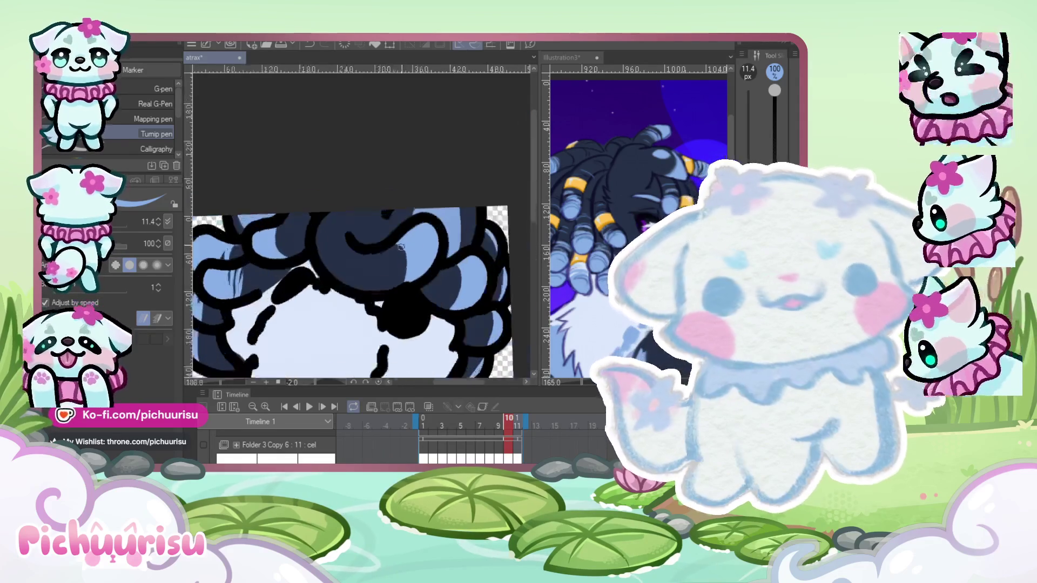
Paint light-blue highlight strands across the left, right-side and lower curls of frame 10.
mouse_move(380, 307)
left_mouse_down()
mouse_move(373, 254)
mouse_move(360, 256)
left_mouse_up()
left_click_drag(400, 306, 407, 261)
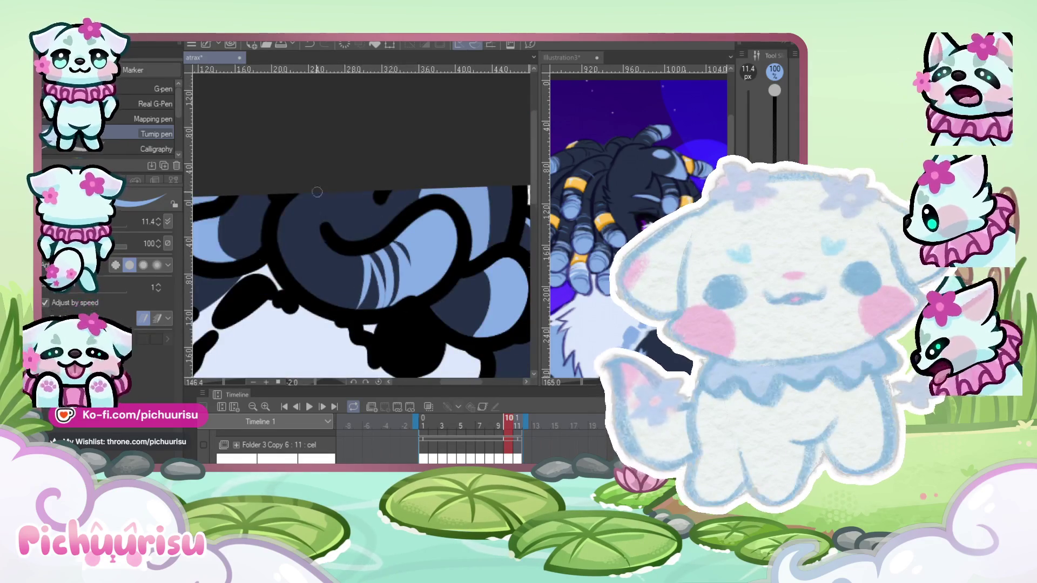
left_click_drag(336, 265, 327, 302)
mouse_move(254, 264)
left_mouse_down()
mouse_move(240, 212)
mouse_move(216, 227)
mouse_move(231, 237)
left_mouse_up()
scroll(254, 201, "down", 3)
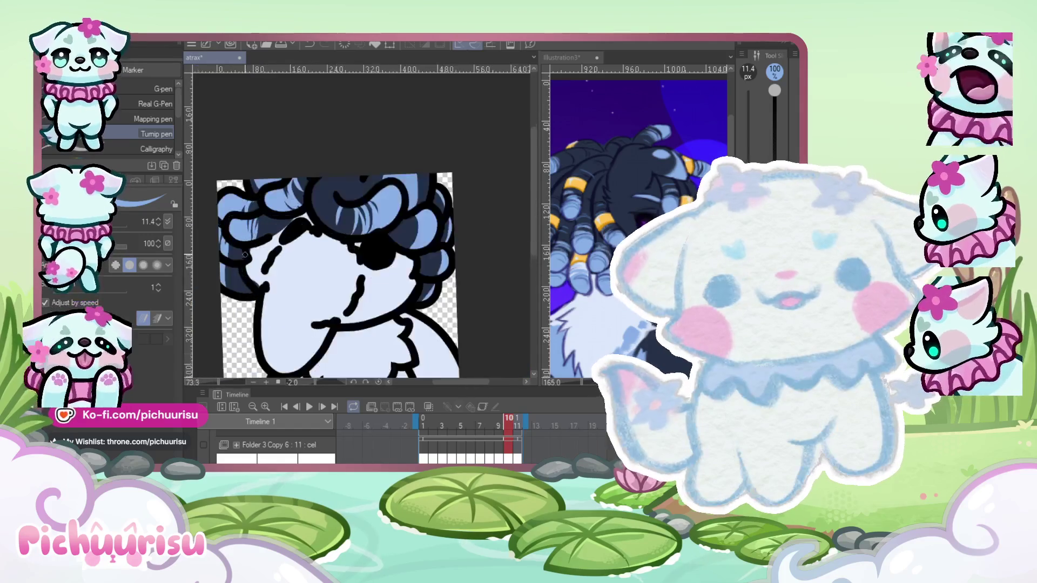
mouse_move(226, 300)
left_mouse_down()
mouse_move(217, 279)
mouse_move(229, 230)
left_mouse_up()
scroll(238, 224, "up", 5)
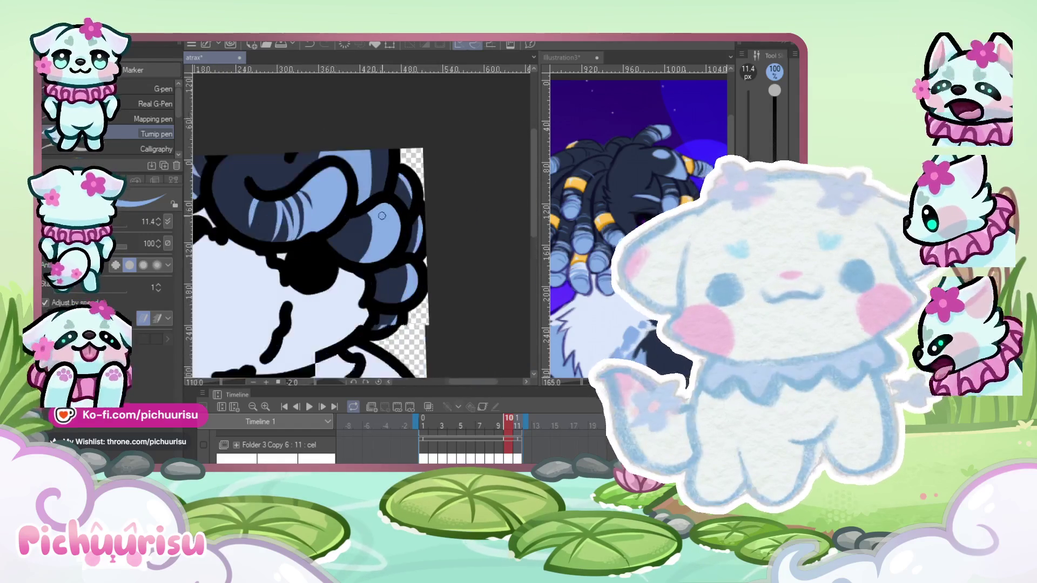
left_click_drag(370, 238, 354, 211)
mouse_move(346, 300)
left_mouse_down()
mouse_move(316, 251)
mouse_move(332, 202)
mouse_move(310, 262)
left_mouse_up()
scroll(343, 241, "down", 5)
scroll(343, 241, "up", 5)
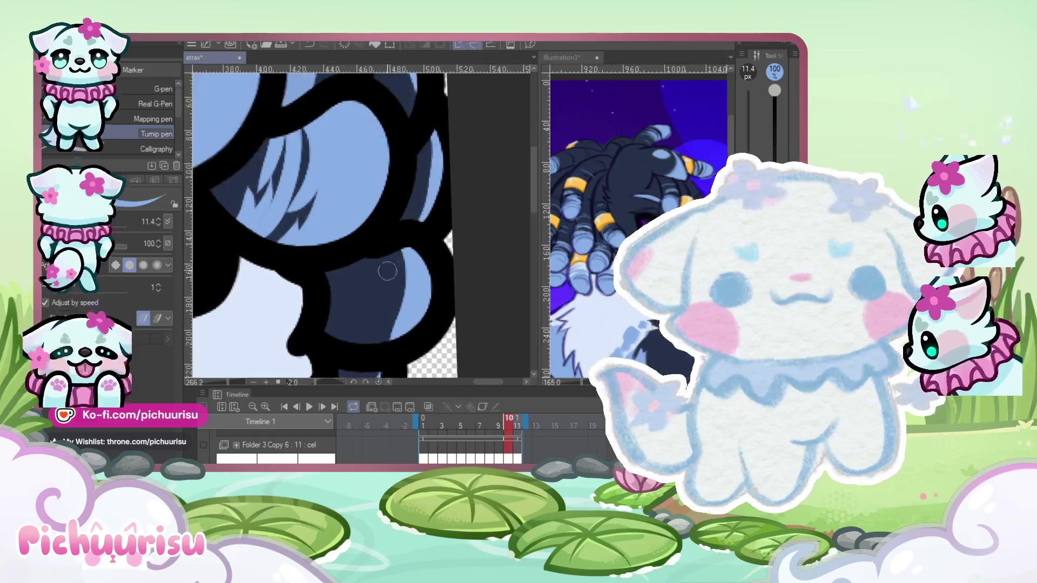
left_click_drag(381, 306, 344, 350)
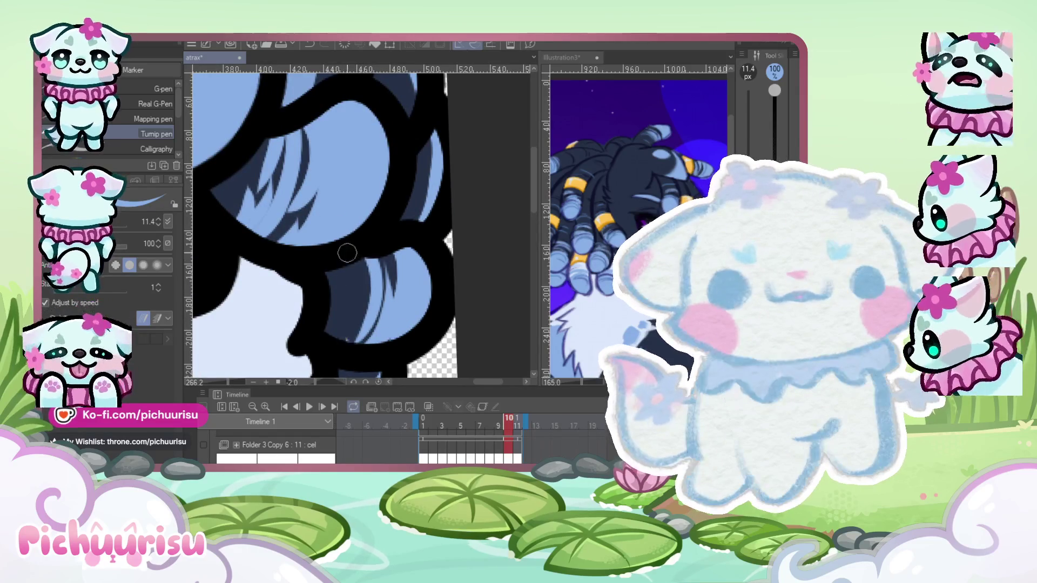
Try a light-blue strand at the hair's left edge, then undo it.
scroll(343, 340, "down", 3)
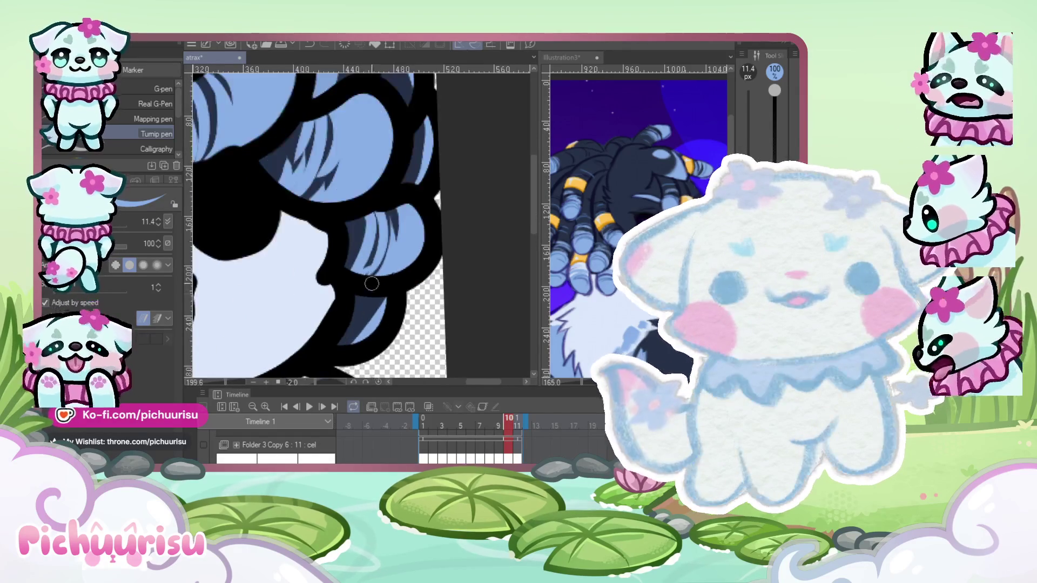
scroll(372, 283, "down", 5)
scroll(356, 232, "up", 2)
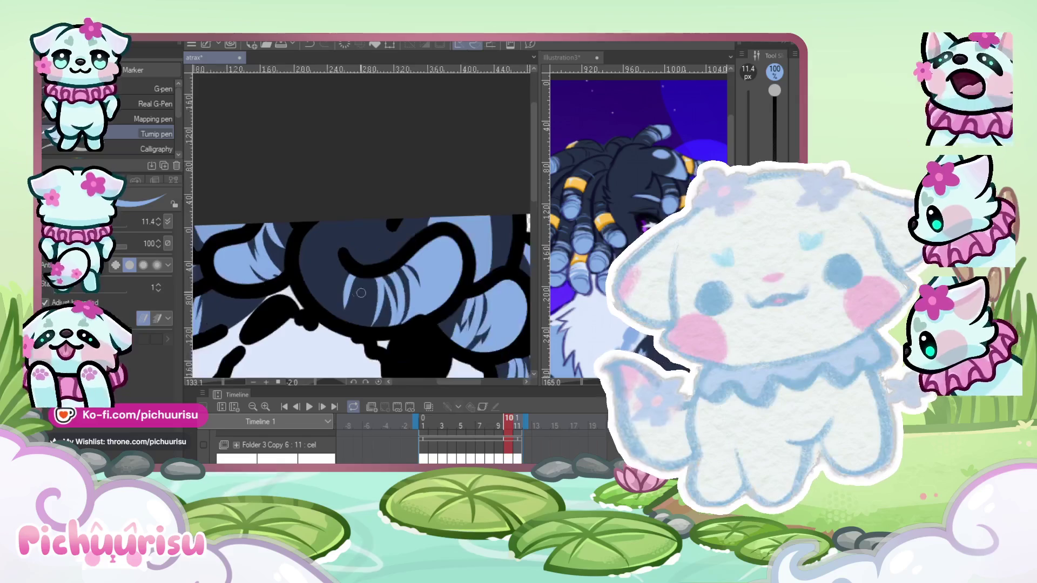
scroll(360, 292, "up", 3)
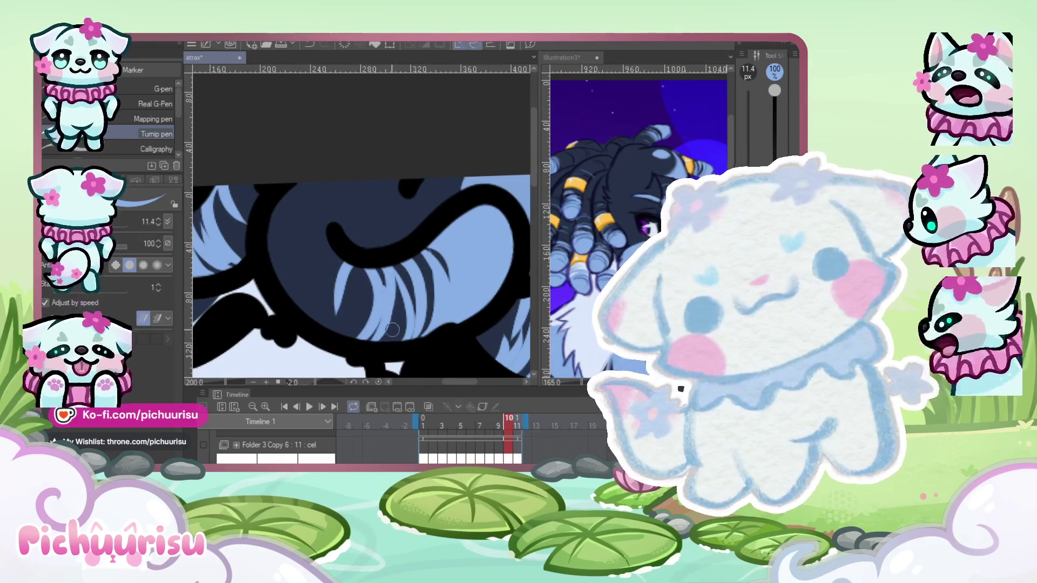
scroll(393, 329, "up", 2)
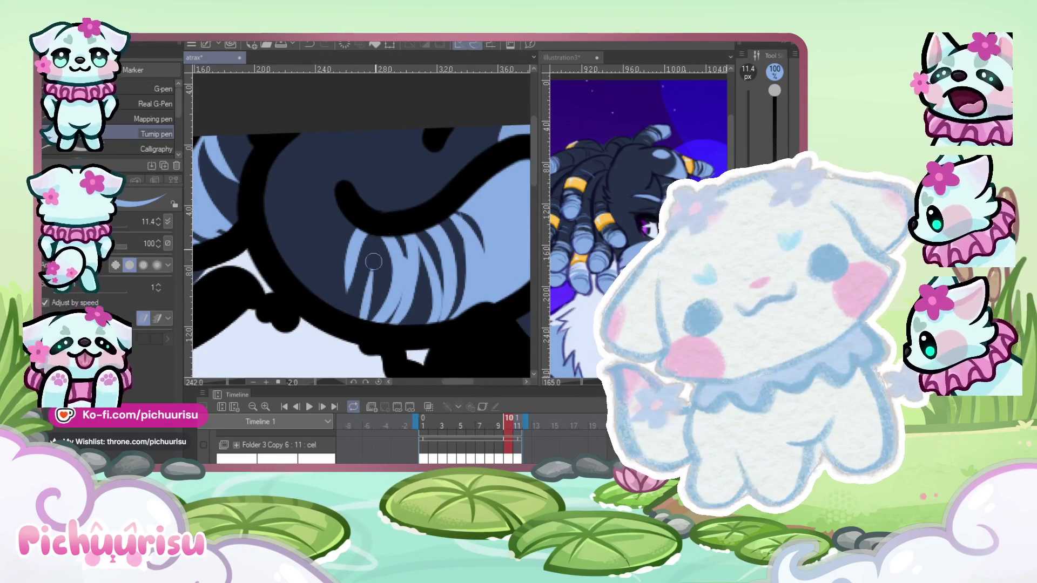
left_click_drag(354, 227, 328, 304)
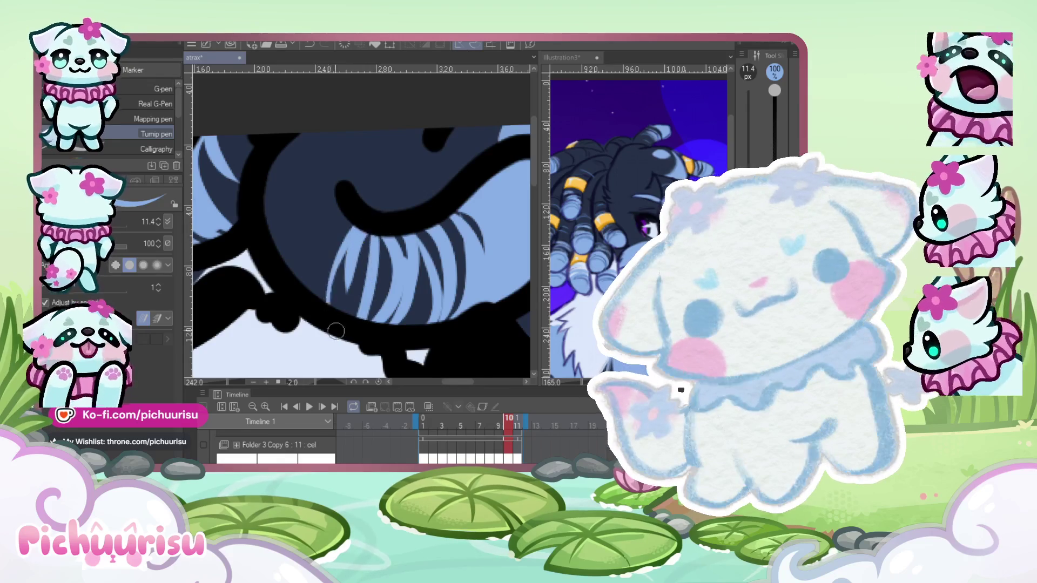
scroll(335, 331, "down", 8)
scroll(358, 269, "up", 6)
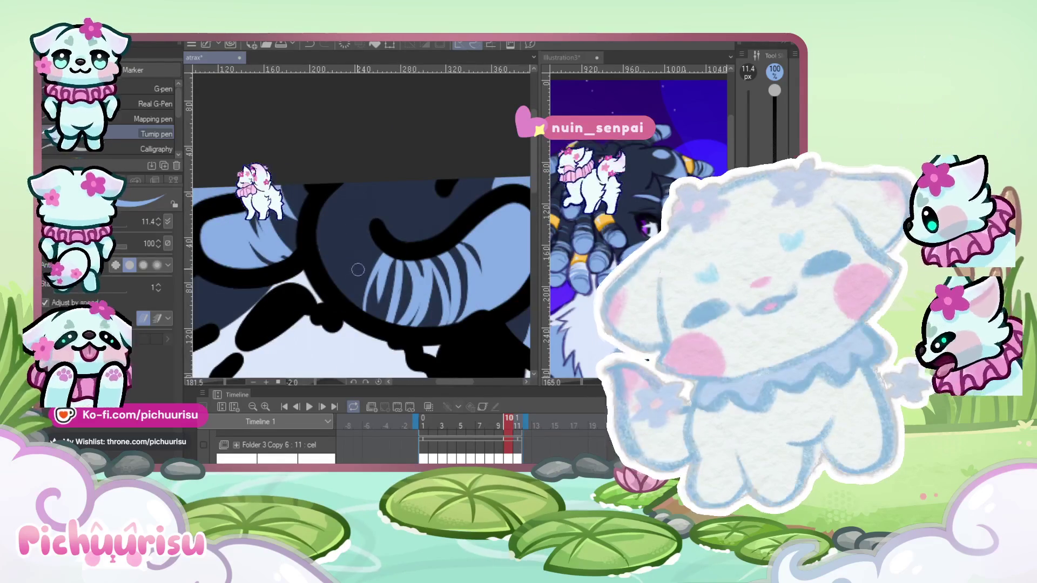
key("ctrl+z")
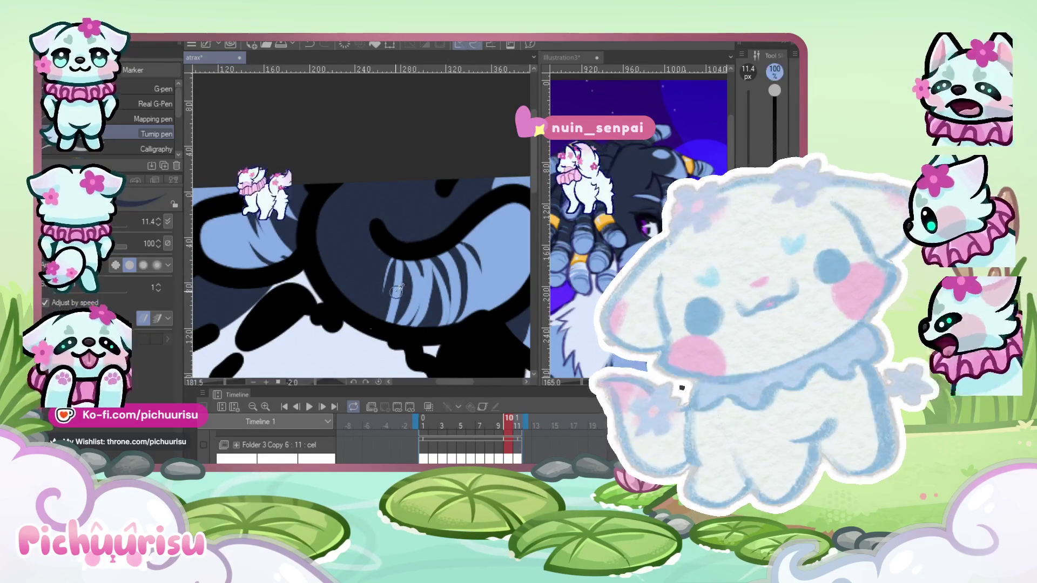
Switch to frame 11 in the Timeline.
scroll(397, 291, "down", 4)
scroll(278, 280, "up", 2)
scroll(324, 286, "down", 3)
scroll(382, 296, "up", 2)
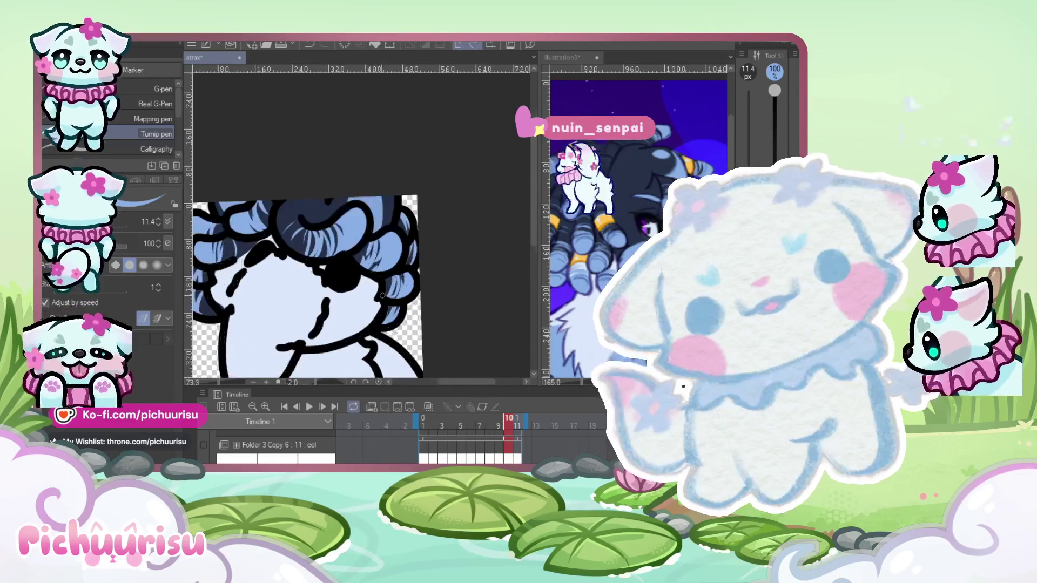
scroll(382, 295, "down", 1)
scroll(296, 250, "up", 2)
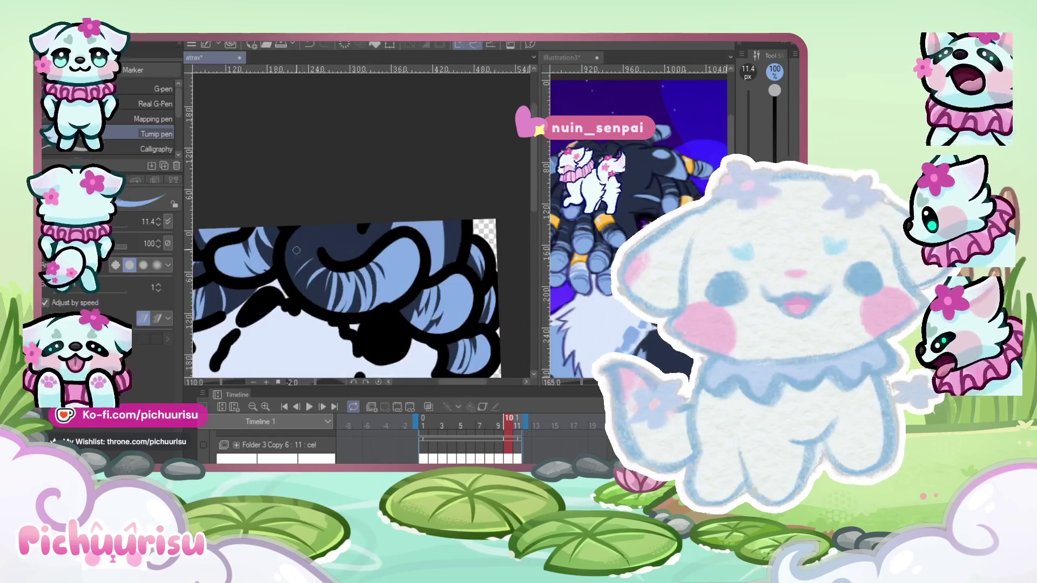
scroll(412, 232, "down", 5)
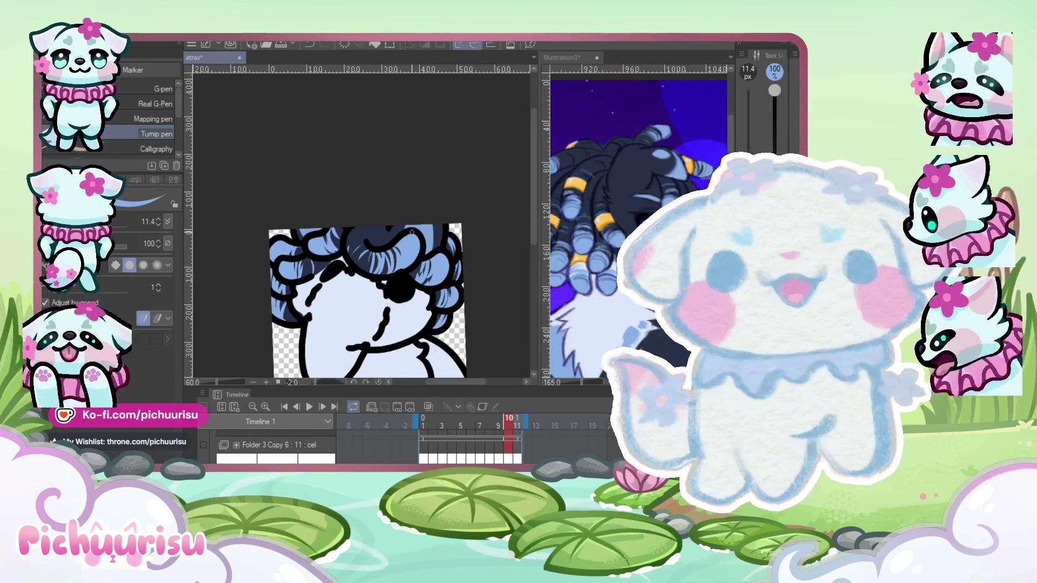
left_click(517, 425)
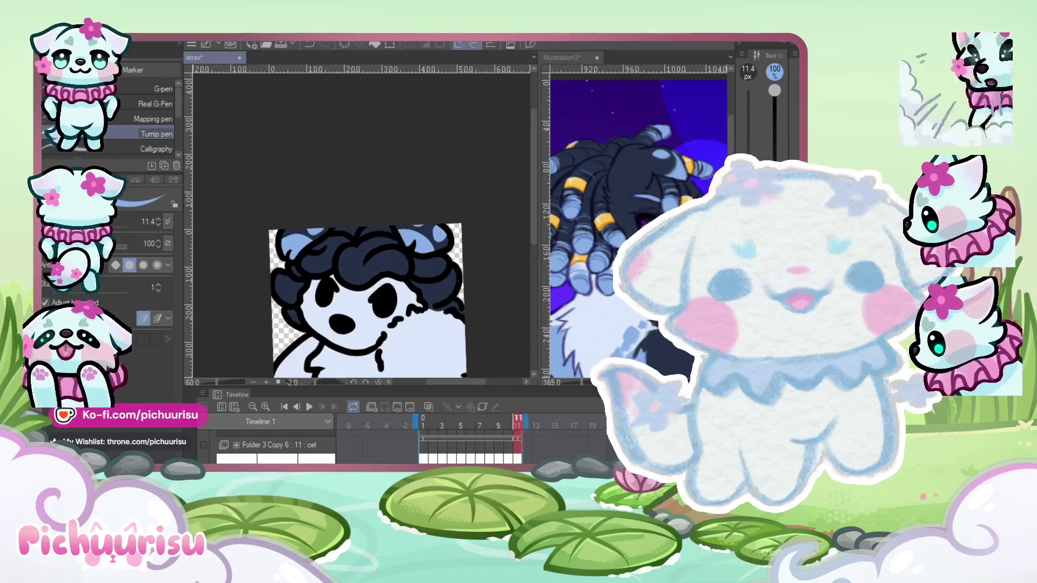
Undo the stray navy stroke over frame 11's hair, restoring the light-blue stripes.
scroll(384, 328, "up", 5)
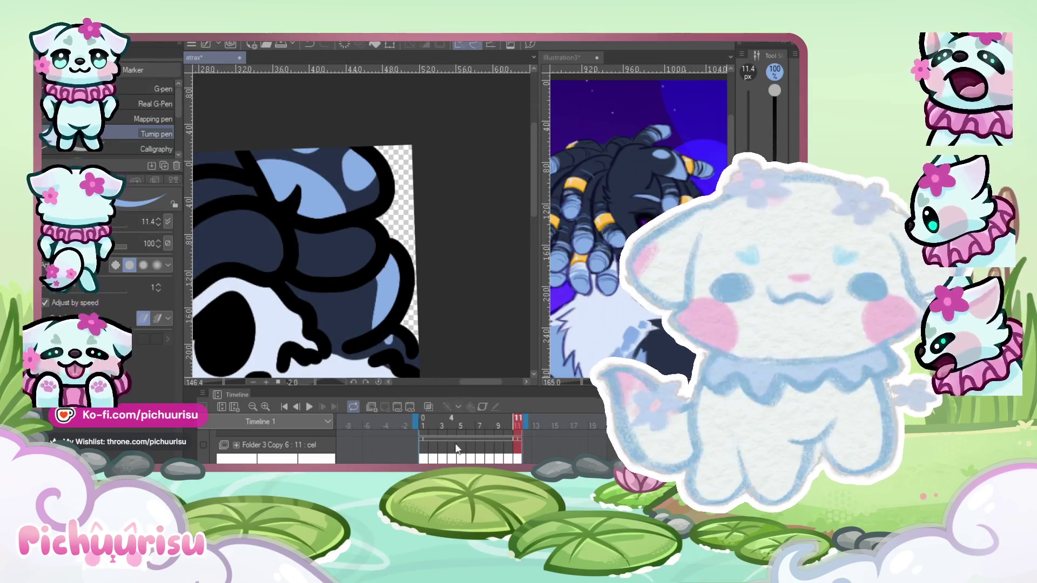
scroll(456, 448, "down", 2)
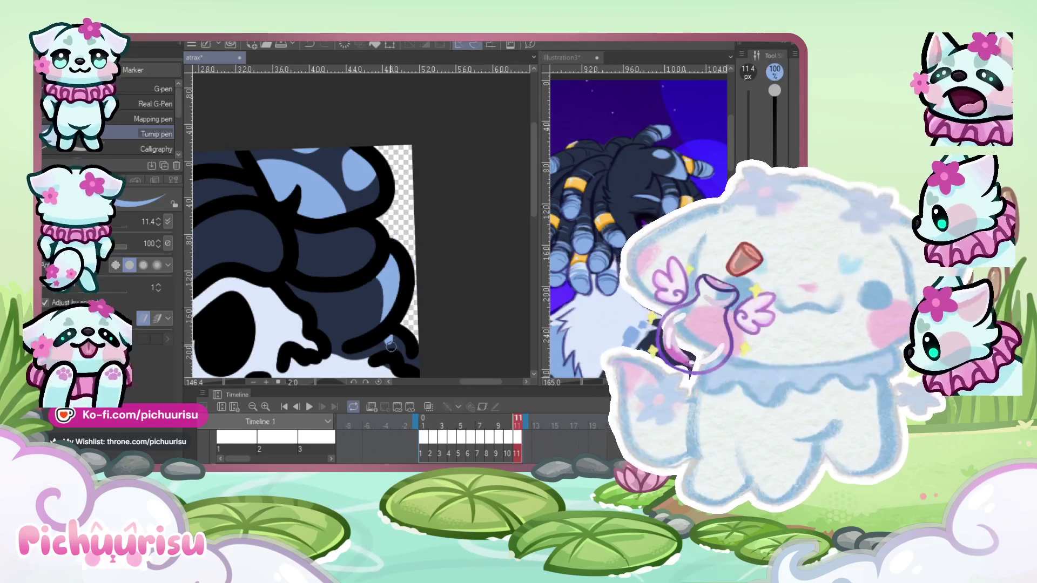
scroll(423, 359, "up", 2)
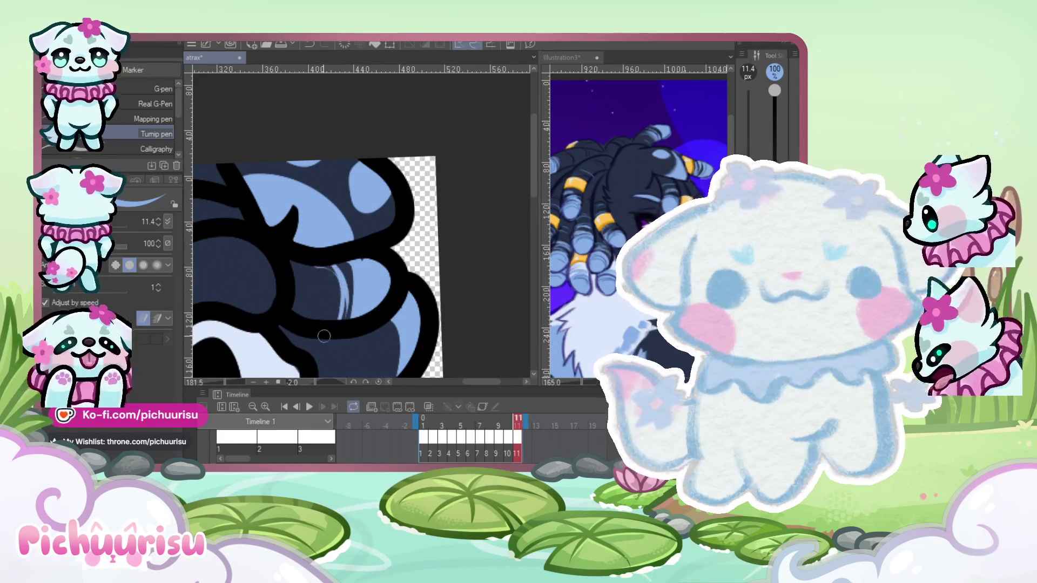
scroll(309, 331, "up", 2)
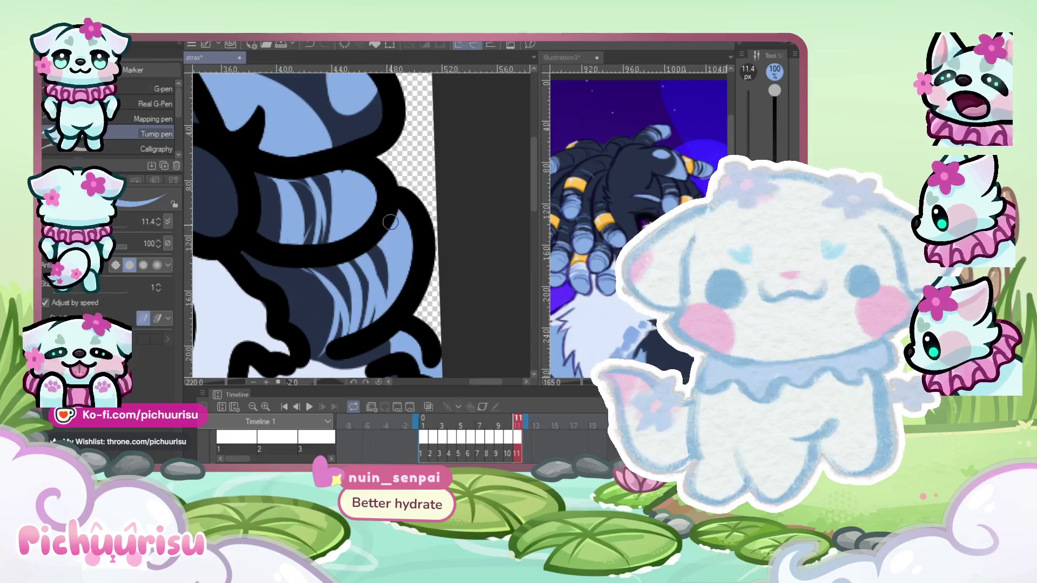
scroll(390, 222, "down", 2)
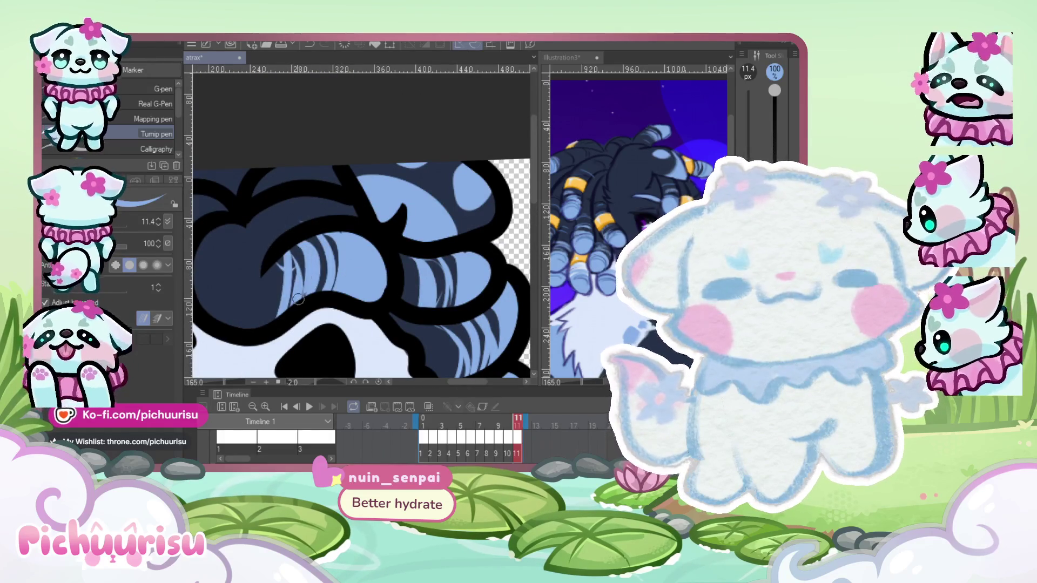
scroll(299, 299, "down", 1)
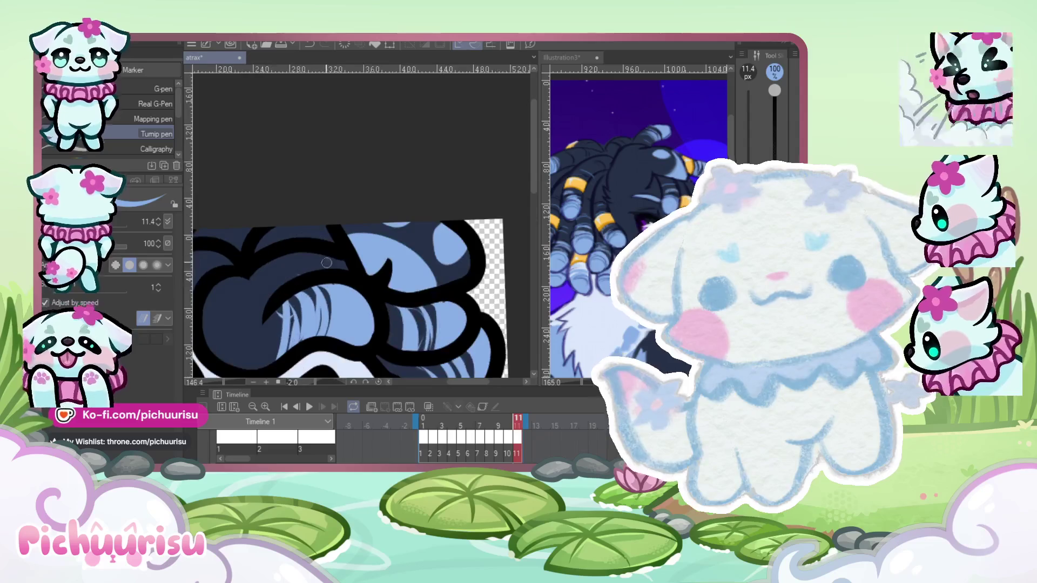
scroll(354, 307, "down", 1)
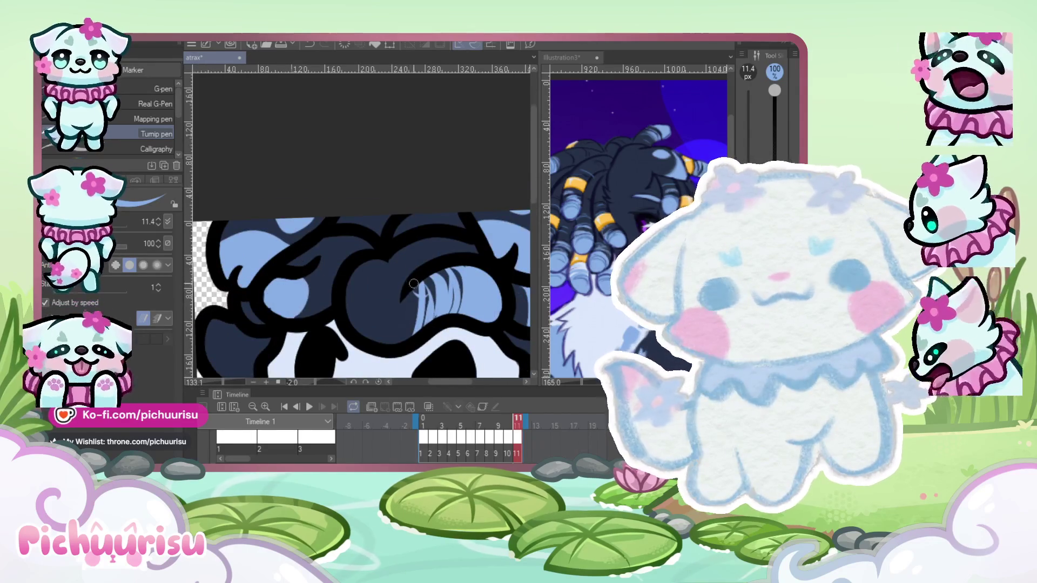
scroll(414, 284, "up", 3)
mouse_move(411, 276)
left_mouse_down()
mouse_move(421, 346)
mouse_move(438, 281)
mouse_move(449, 334)
mouse_move(444, 305)
left_mouse_up()
key("ctrl+z")
key("ctrl+y")
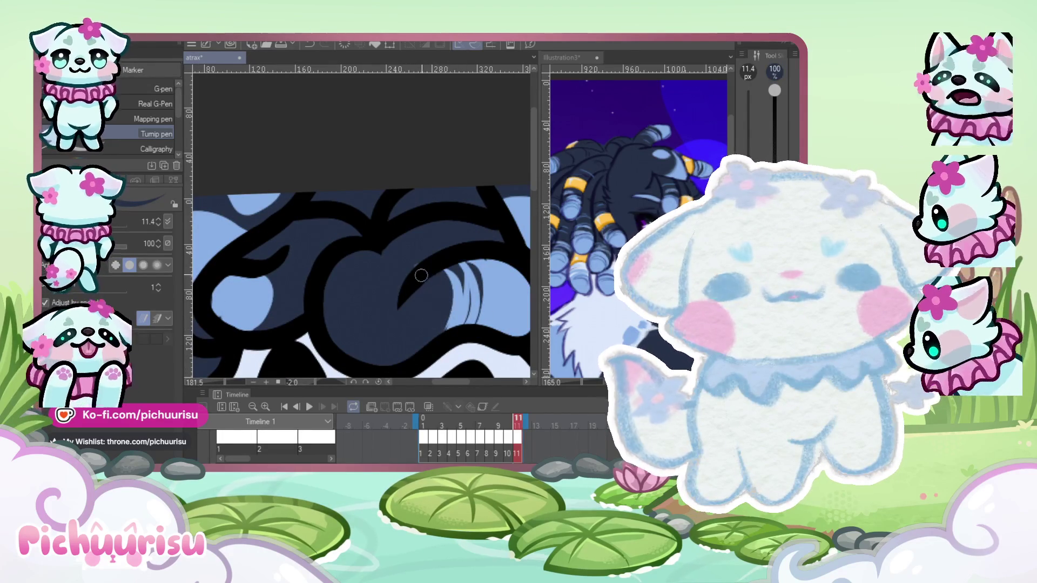
key("ctrl+z")
key("ctrl+y")
key("ctrl+z")
key("ctrl+z")
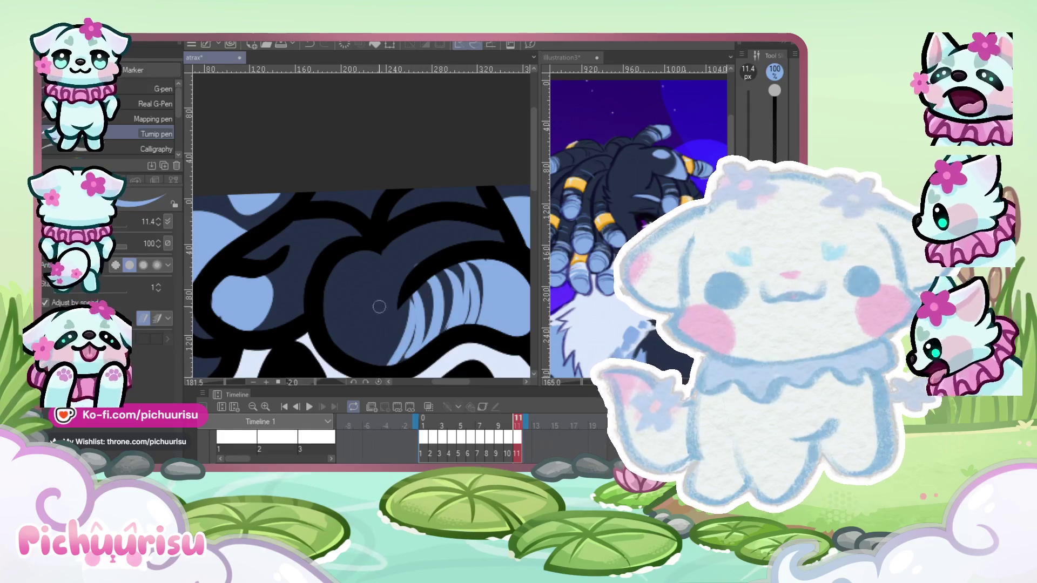
Recentre the view on the character's head and step back to frame 9.
scroll(379, 307, "down", 2)
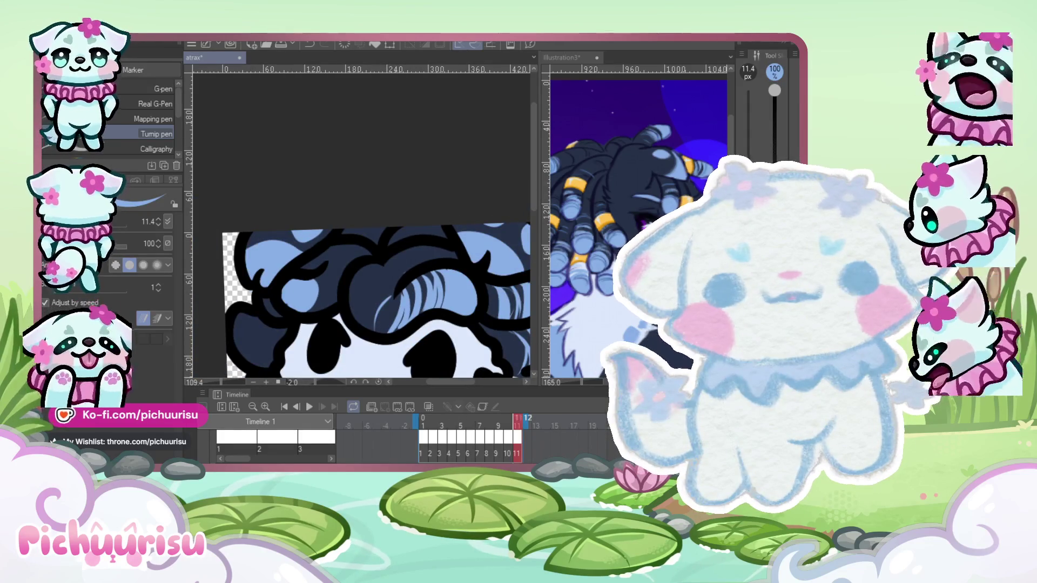
scroll(360, 304, "up", 1)
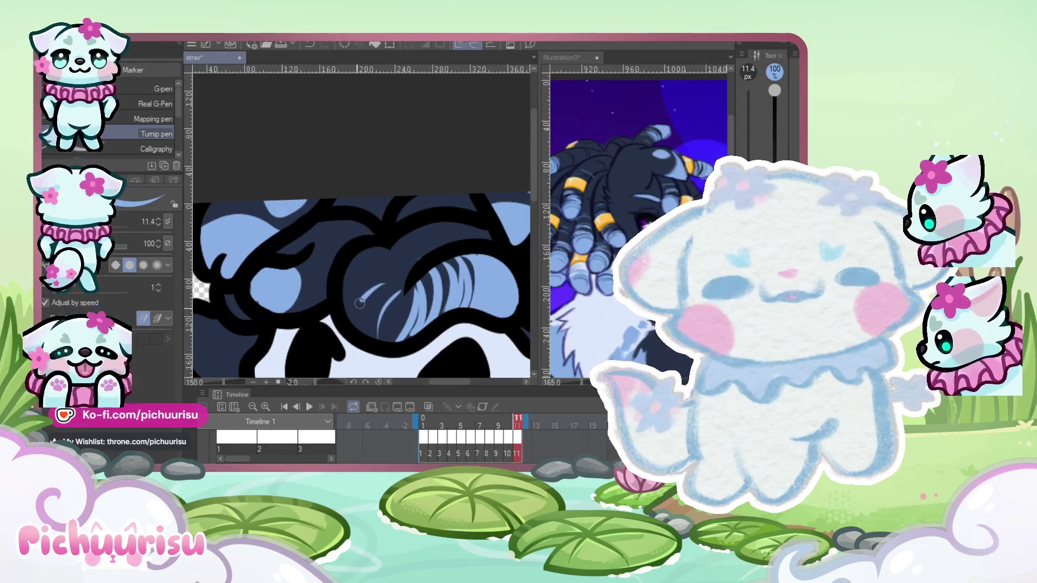
scroll(321, 264, "up", 1)
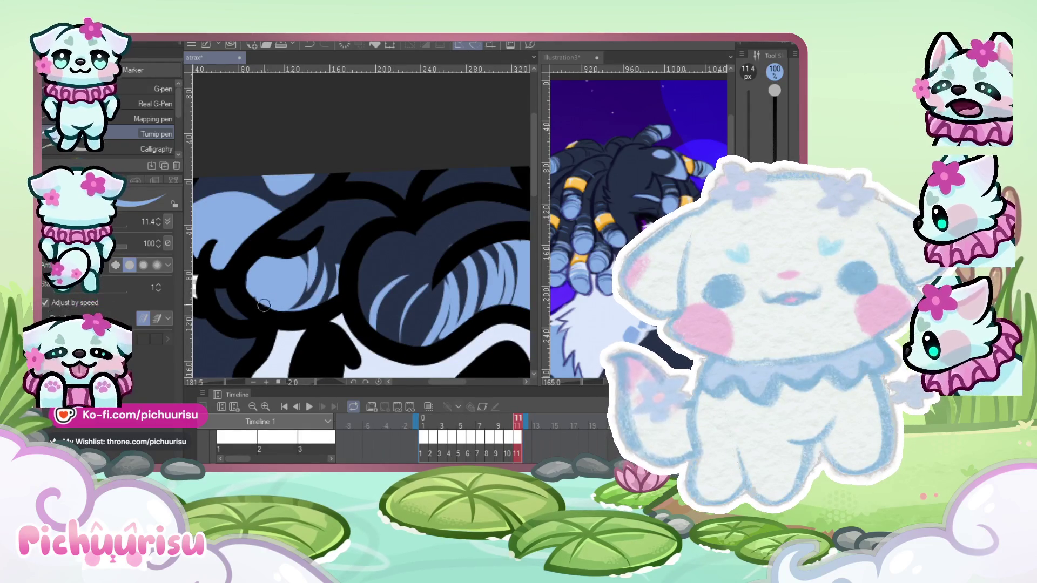
scroll(270, 292, "down", 3)
scroll(302, 240, "up", 2)
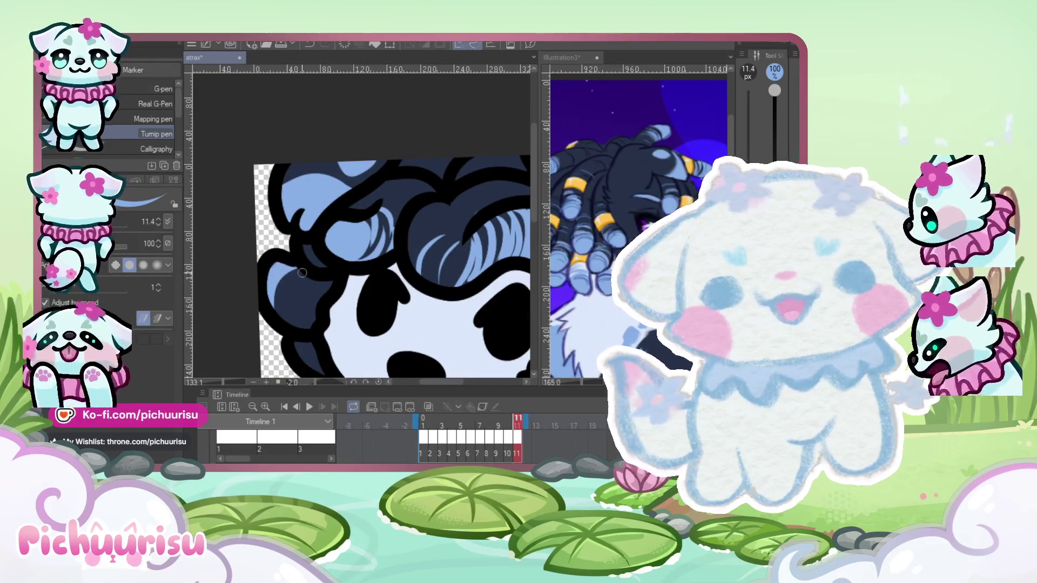
left_click_drag(294, 330, 301, 316)
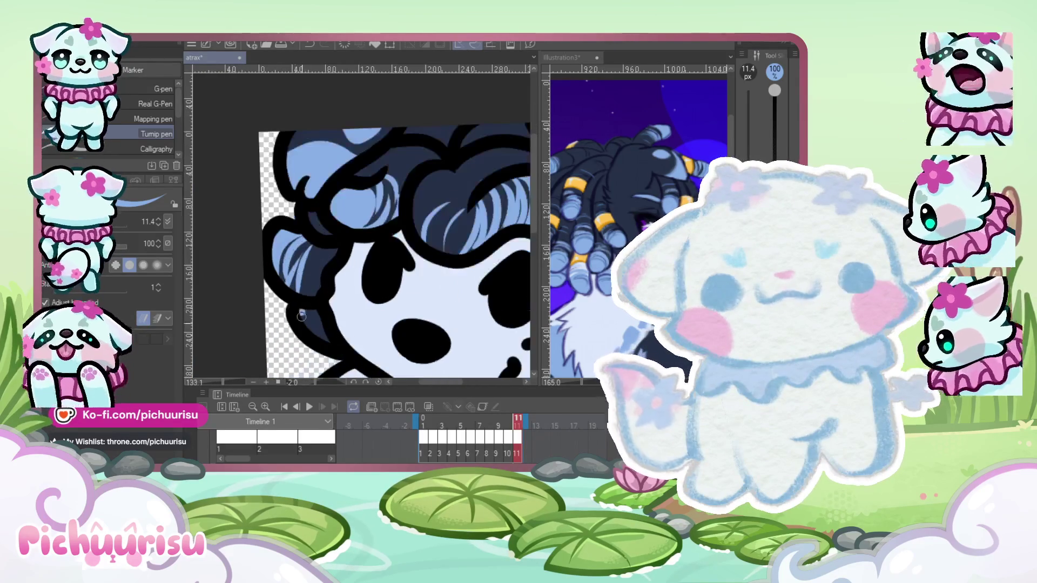
scroll(296, 218, "down", 3)
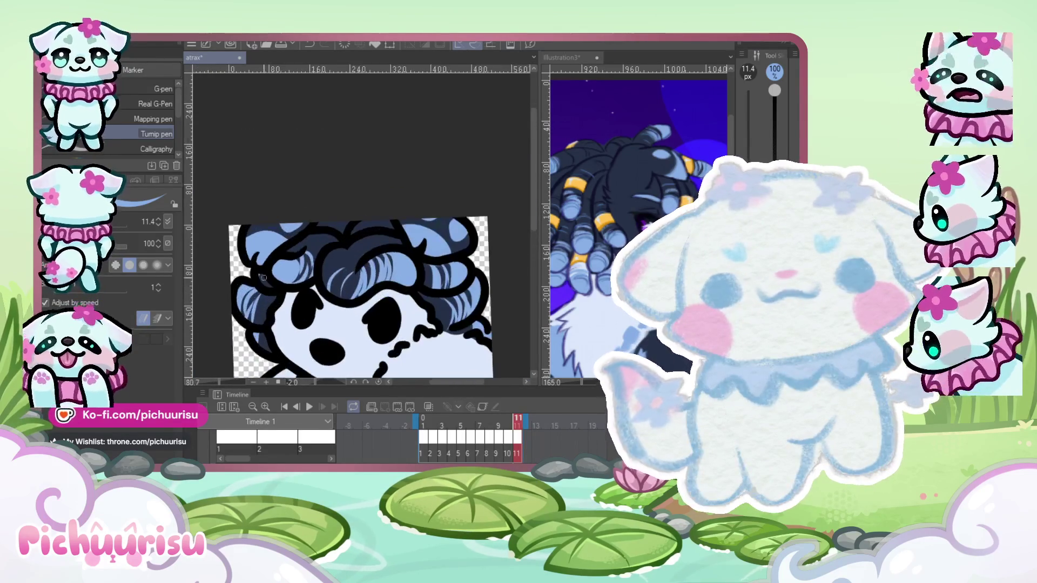
scroll(293, 221, "down", 3)
key("Left")
key("Left")
Draw a thin light-blue strand into frame 9's curls.
scroll(328, 331, "up", 5)
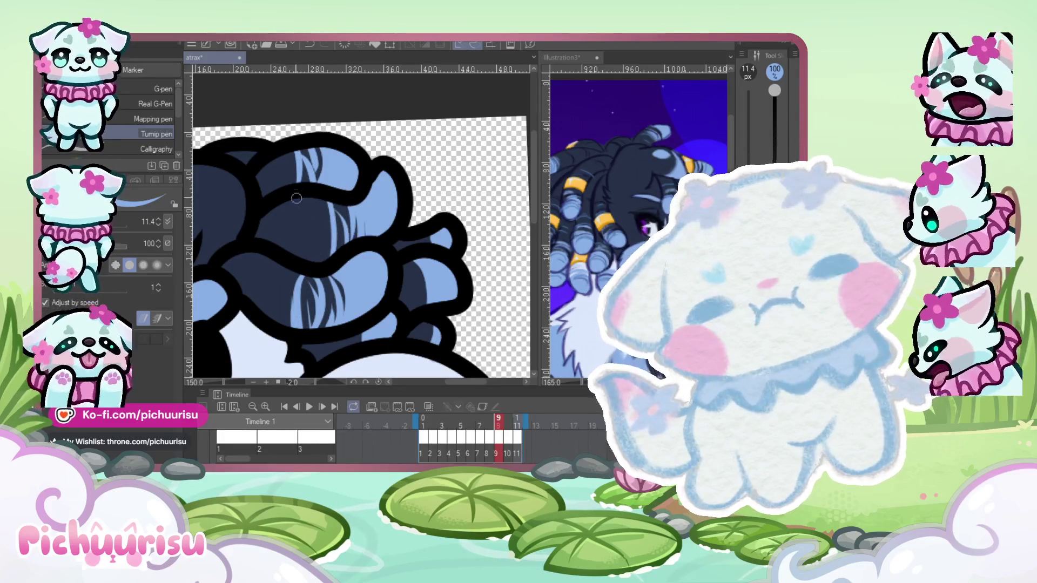
scroll(313, 283, "up", 3)
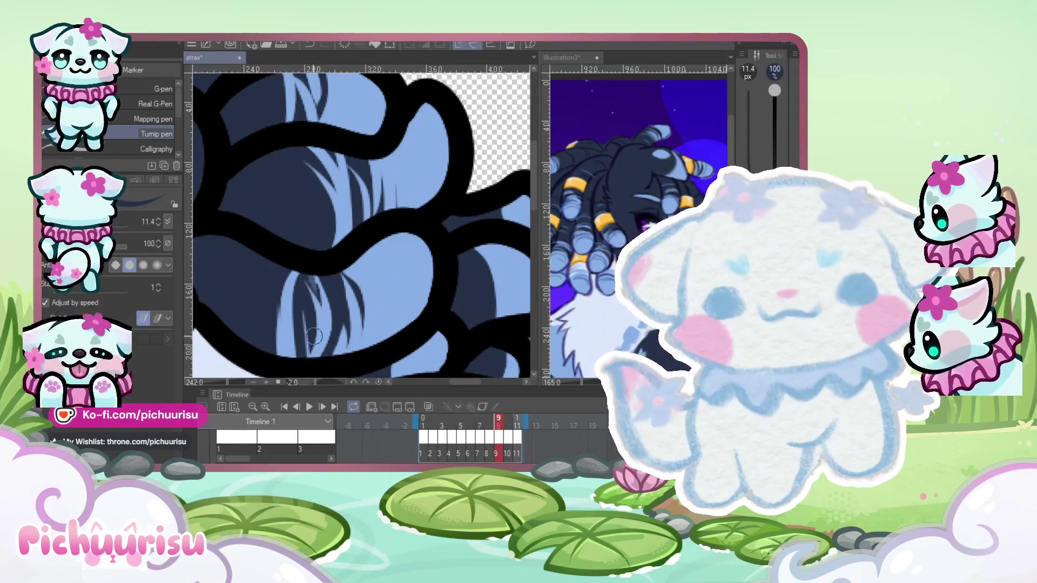
left_click_drag(322, 350, 366, 310)
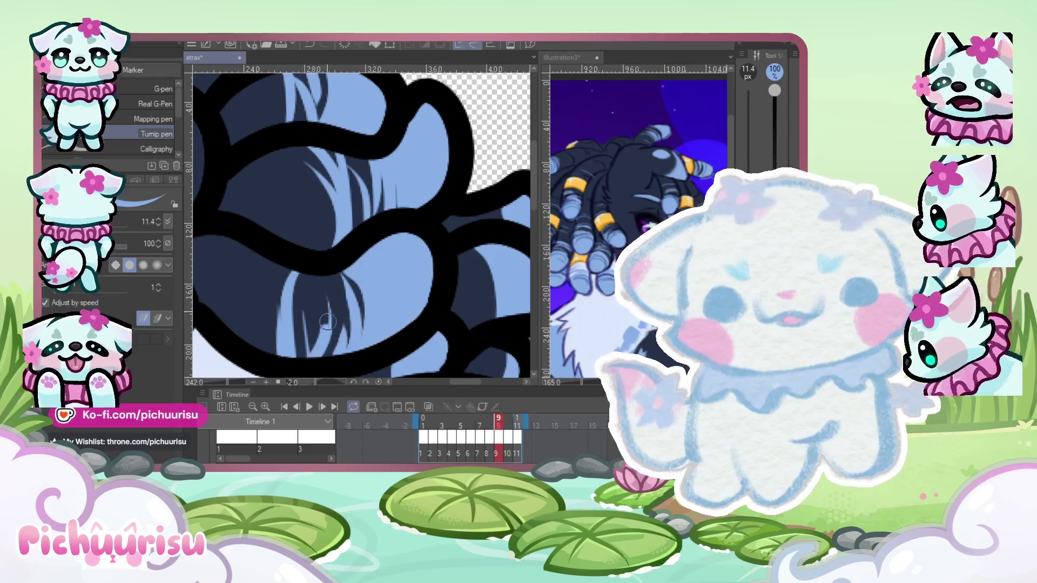
scroll(328, 268, "down", 3)
scroll(291, 286, "up", 3)
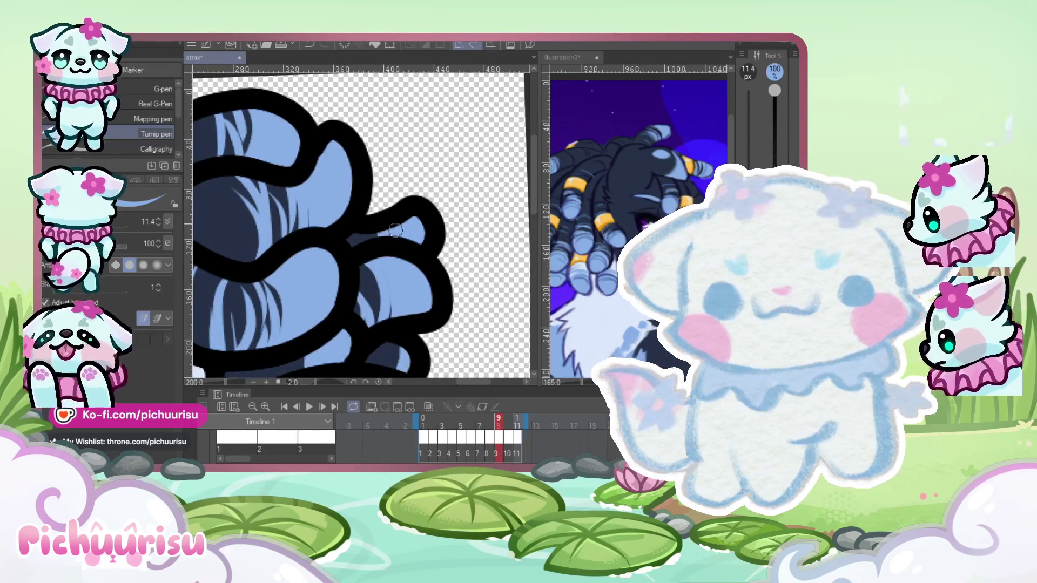
scroll(380, 259, "down", 3)
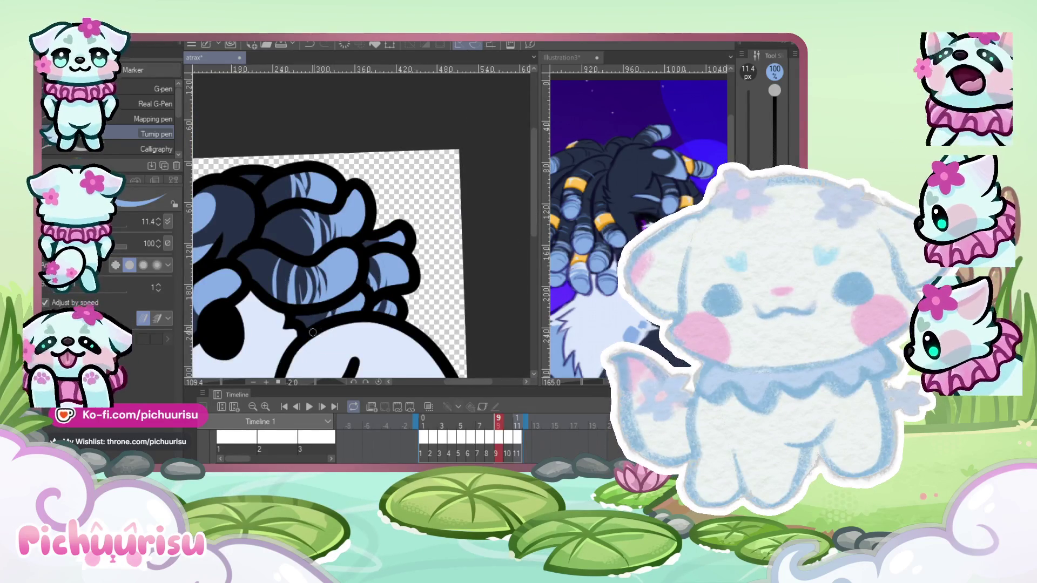
scroll(313, 332, "down", 2)
scroll(342, 275, "up", 5)
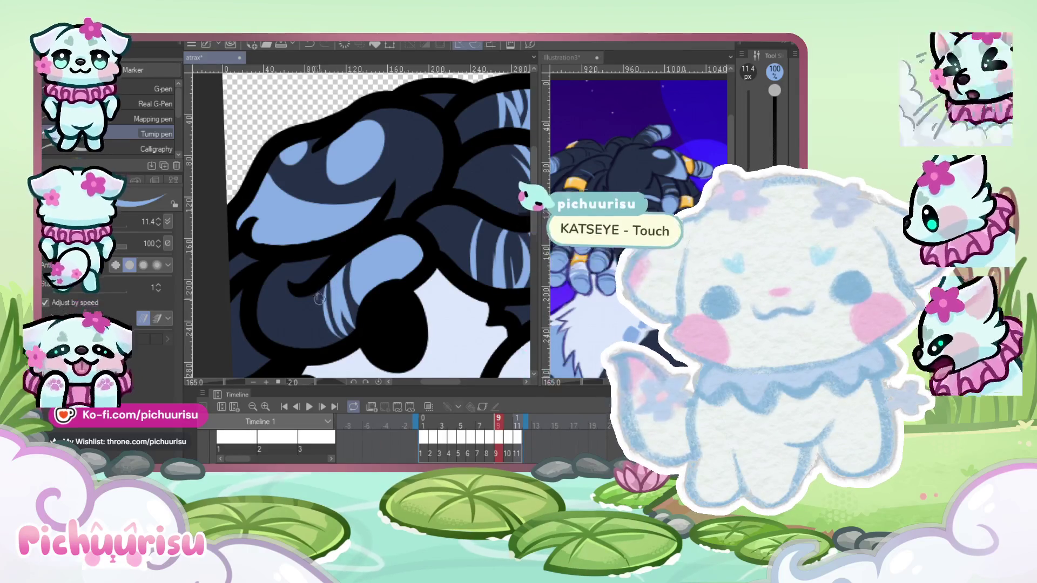
scroll(329, 287, "down", 2)
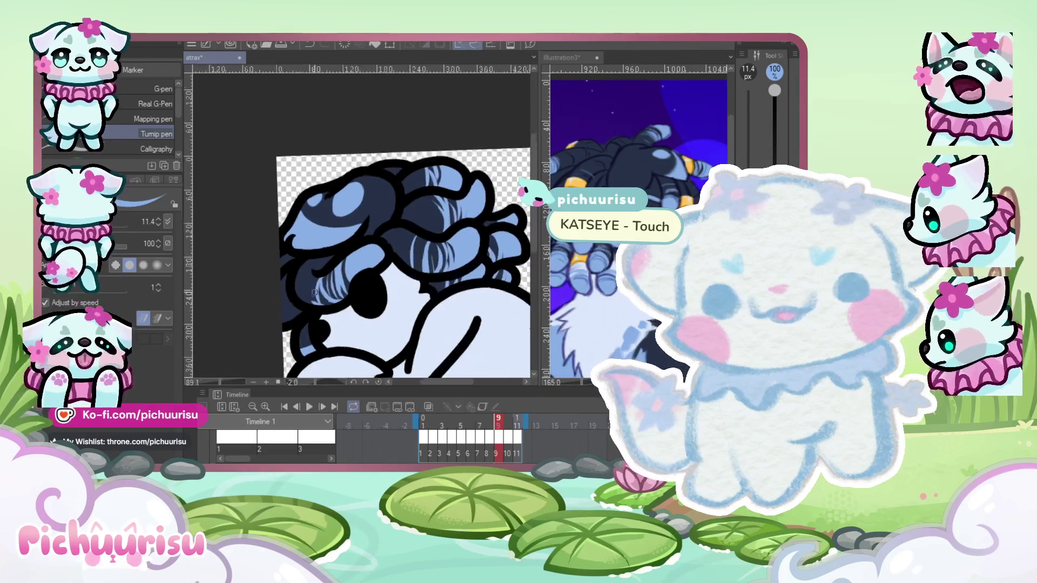
scroll(313, 292, "up", 4)
scroll(271, 307, "down", 3)
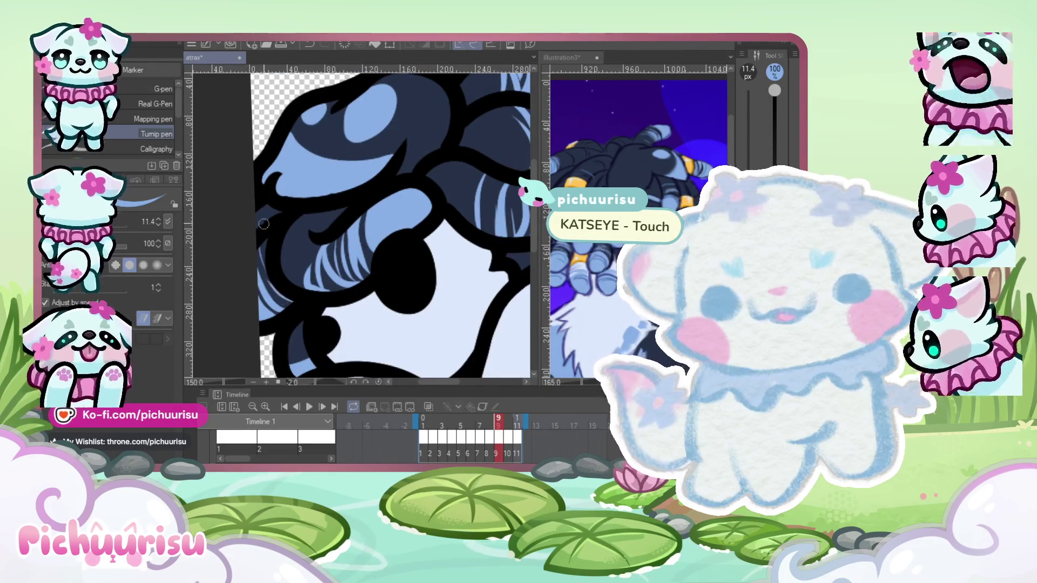
scroll(264, 224, "down", 3)
scroll(264, 233, "up", 3)
scroll(266, 250, "down", 4)
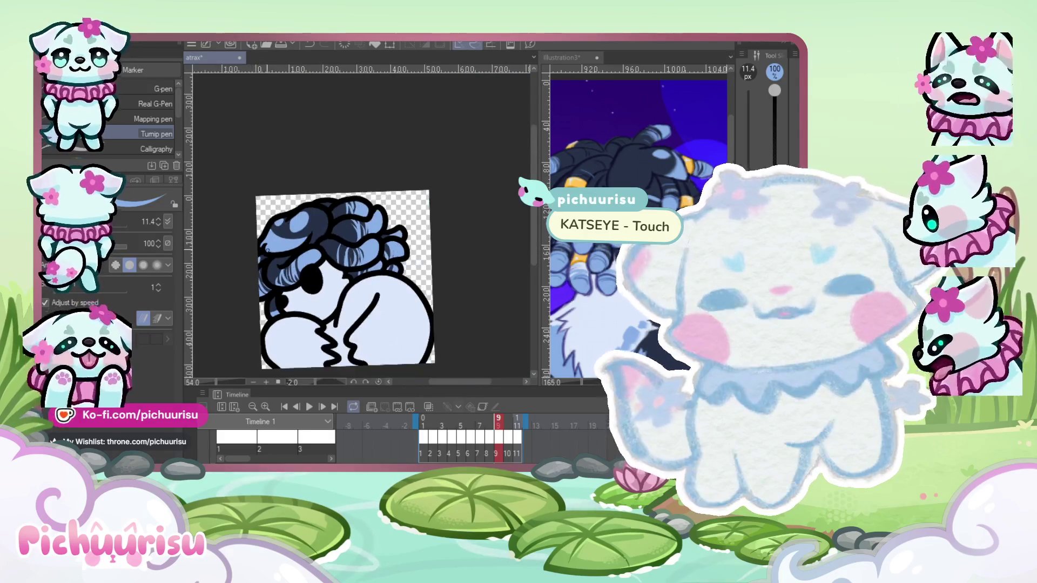
scroll(334, 272, "up", 5)
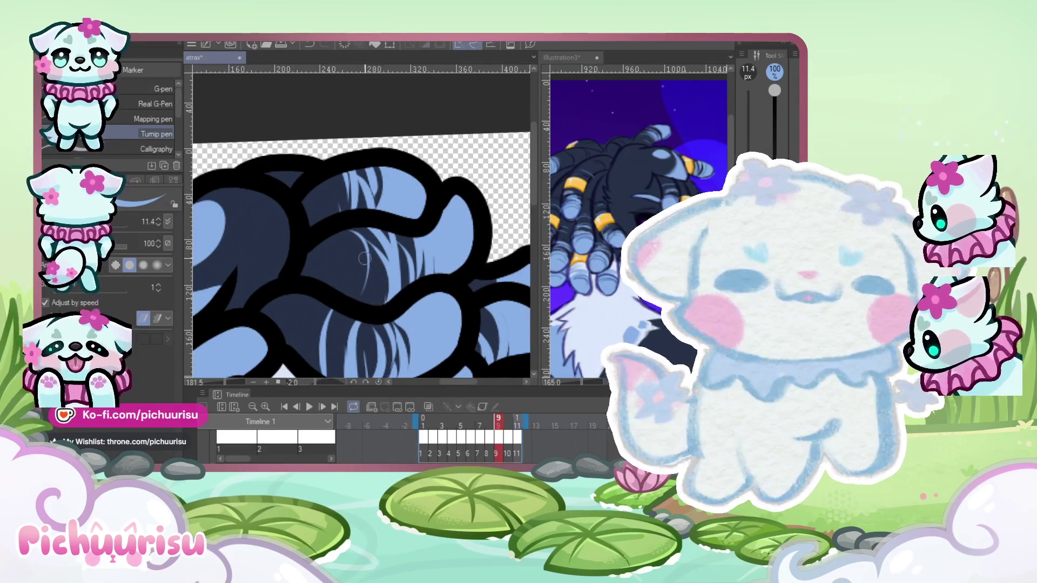
scroll(358, 268, "up", 2)
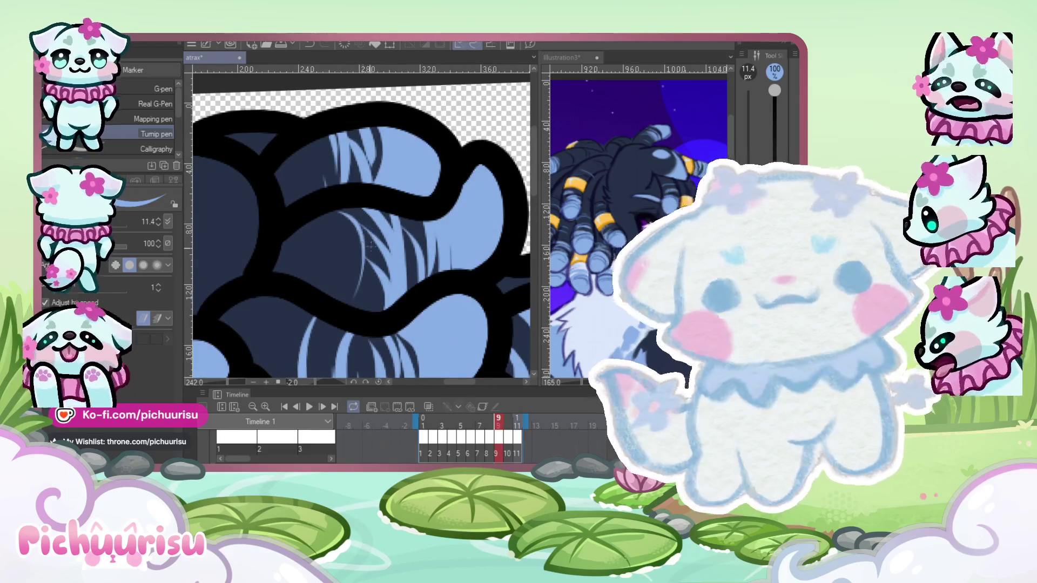
Undo the bad strand and redraw two light-blue strands down the curl.
key("ctrl+z")
left_click_drag(378, 226, 359, 302)
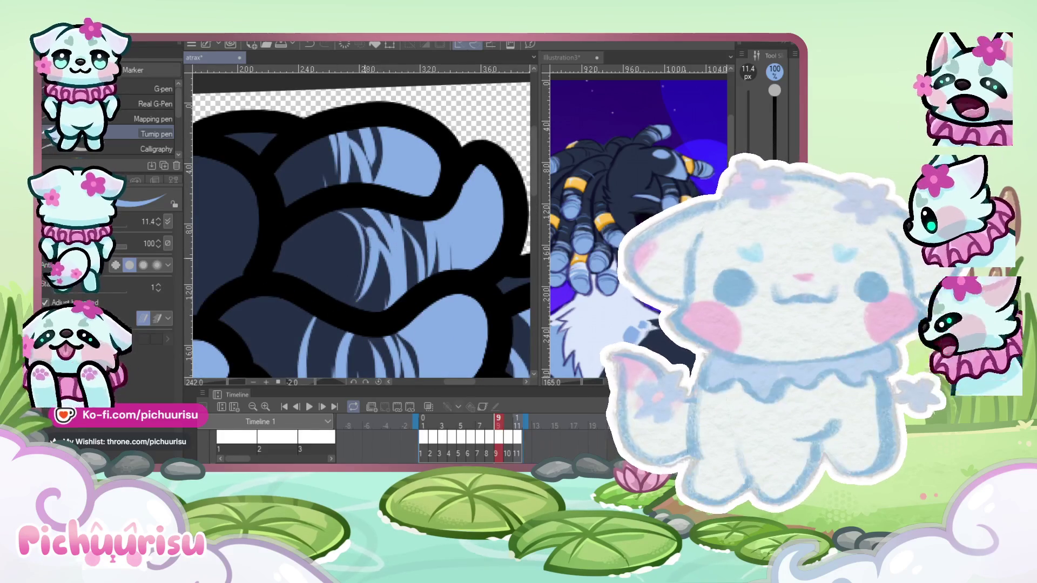
left_click_drag(379, 236, 359, 310)
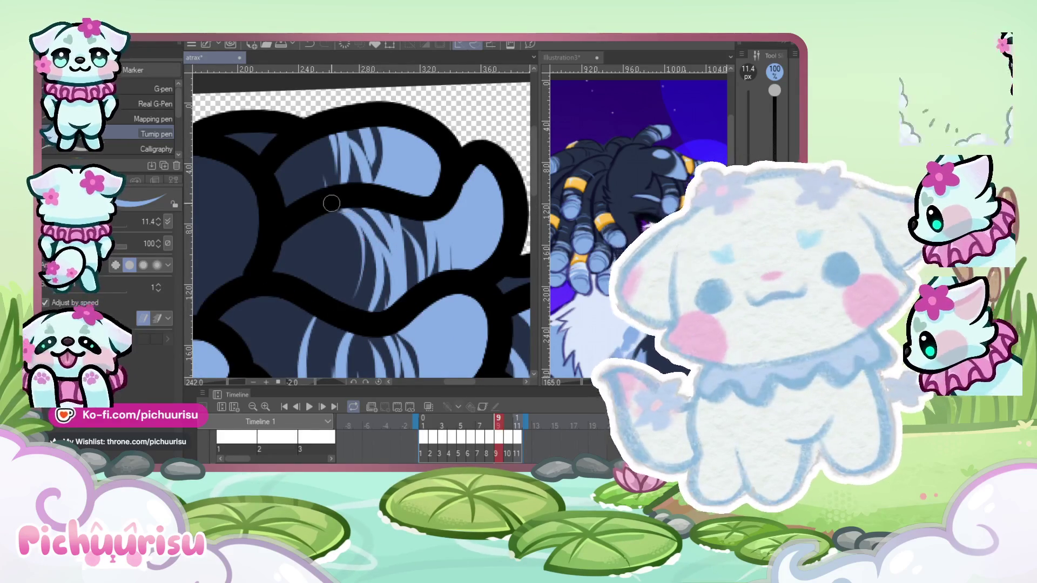
scroll(332, 203, "down", 3)
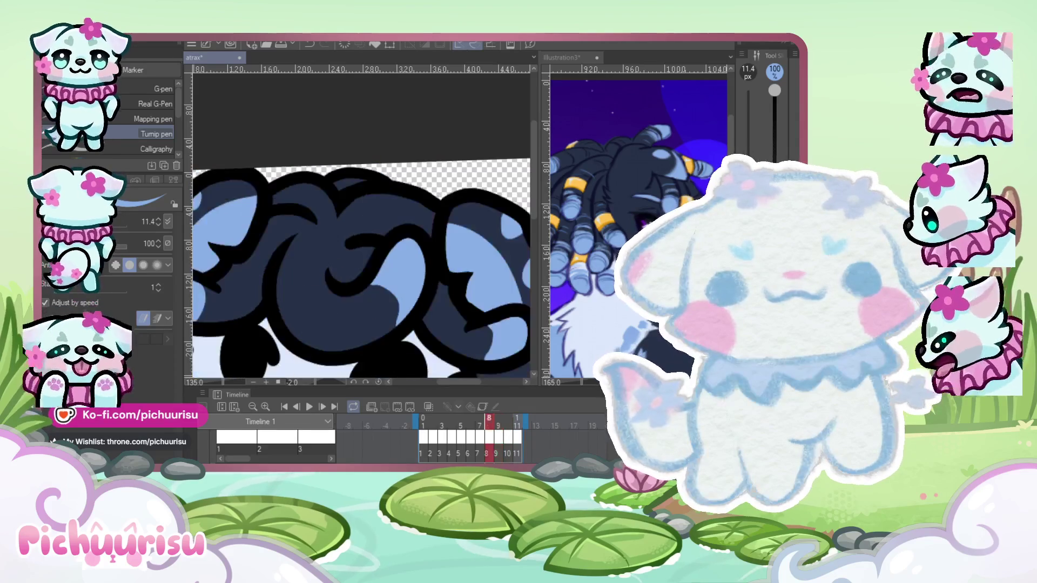
Paint light-blue highlight strands on frame 8's central curl and the upper hair curl.
scroll(394, 292, "up", 2)
scroll(378, 346, "down", 2)
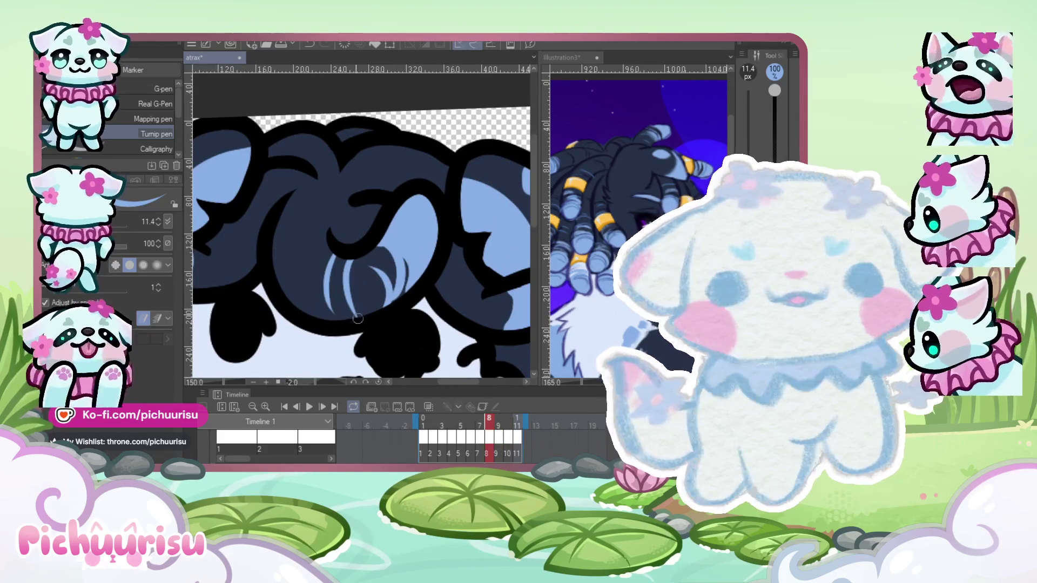
left_click_drag(357, 270, 352, 319)
mouse_move(338, 251)
left_mouse_down()
mouse_move(330, 329)
mouse_move(305, 308)
left_mouse_up()
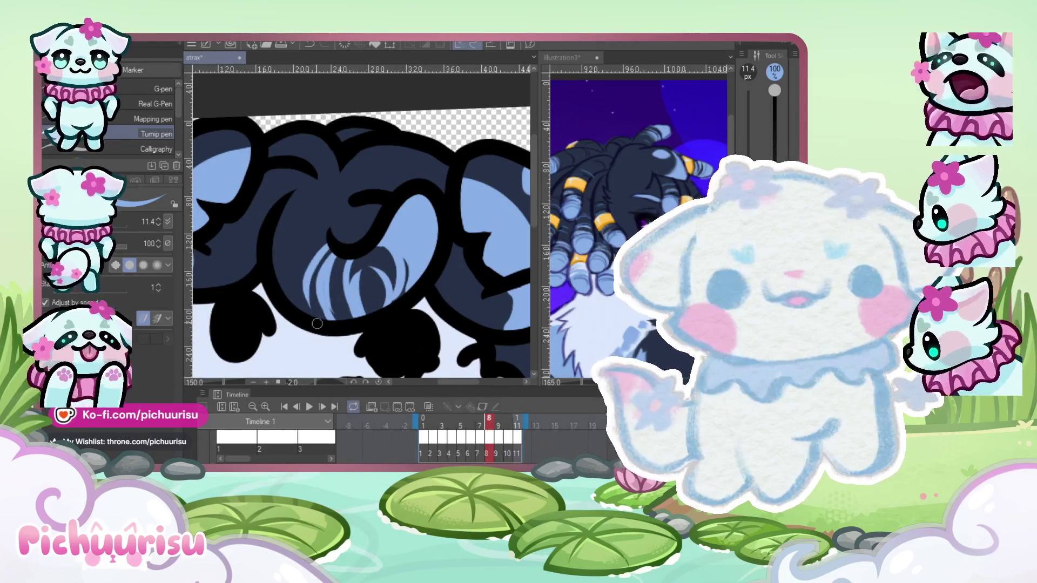
scroll(376, 258, "down", 5)
scroll(376, 258, "up", 5)
left_click_drag(346, 233, 390, 309)
mouse_move(397, 236)
left_mouse_down()
mouse_move(378, 291)
mouse_move(381, 261)
left_mouse_up()
Add light-blue strands to the left side of the hair and another lower curl.
scroll(366, 207, "down", 1)
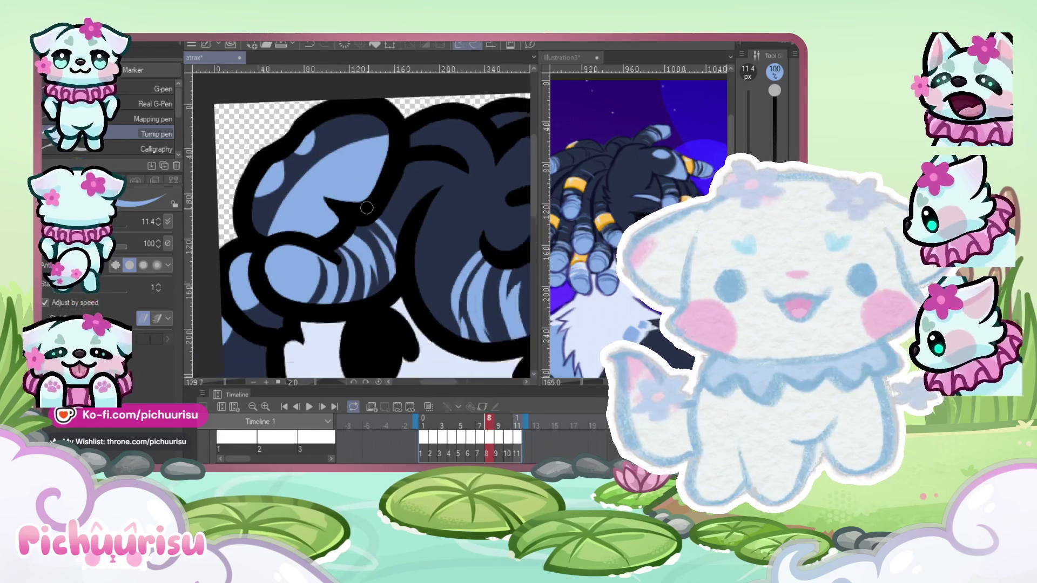
scroll(367, 207, "down", 2)
mouse_move(294, 264)
left_mouse_down()
mouse_move(274, 302)
mouse_move(278, 326)
mouse_move(295, 326)
left_mouse_up()
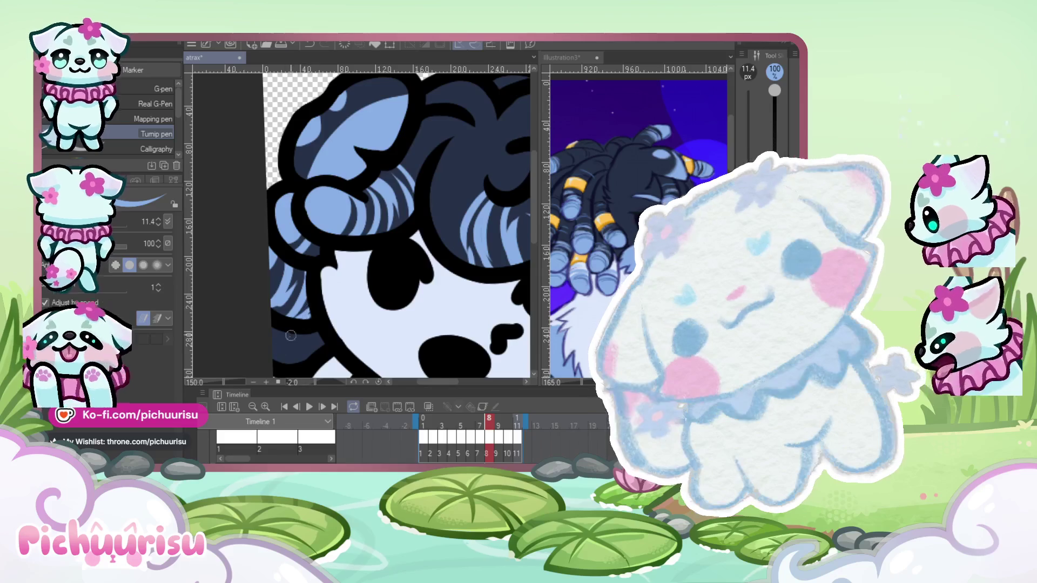
scroll(303, 313, "down", 3)
scroll(318, 270, "up", 1)
scroll(324, 263, "down", 2)
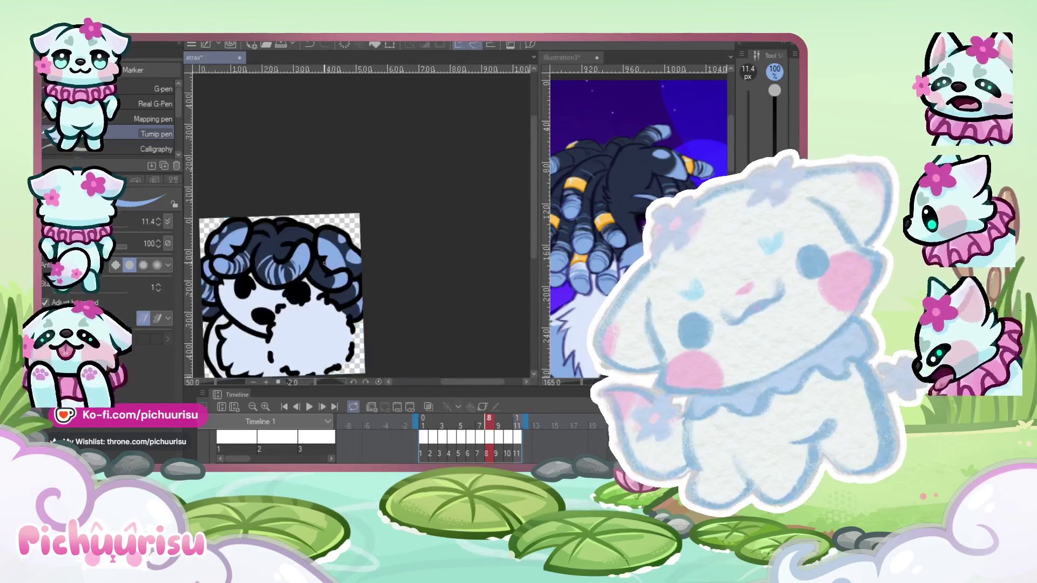
scroll(324, 263, "up", 4)
mouse_move(276, 244)
left_mouse_down()
mouse_move(251, 286)
mouse_move(232, 279)
left_mouse_up()
left_click_drag(369, 317, 336, 374)
Redraw and extend the light-blue strands in the lower curls.
scroll(356, 324, "up", 1)
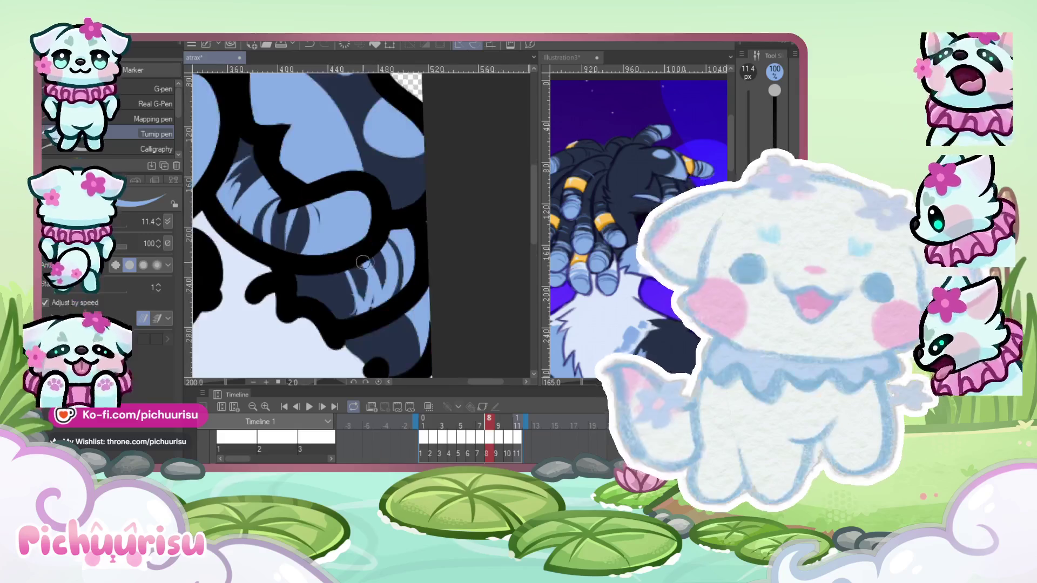
left_click_drag(367, 258, 350, 313)
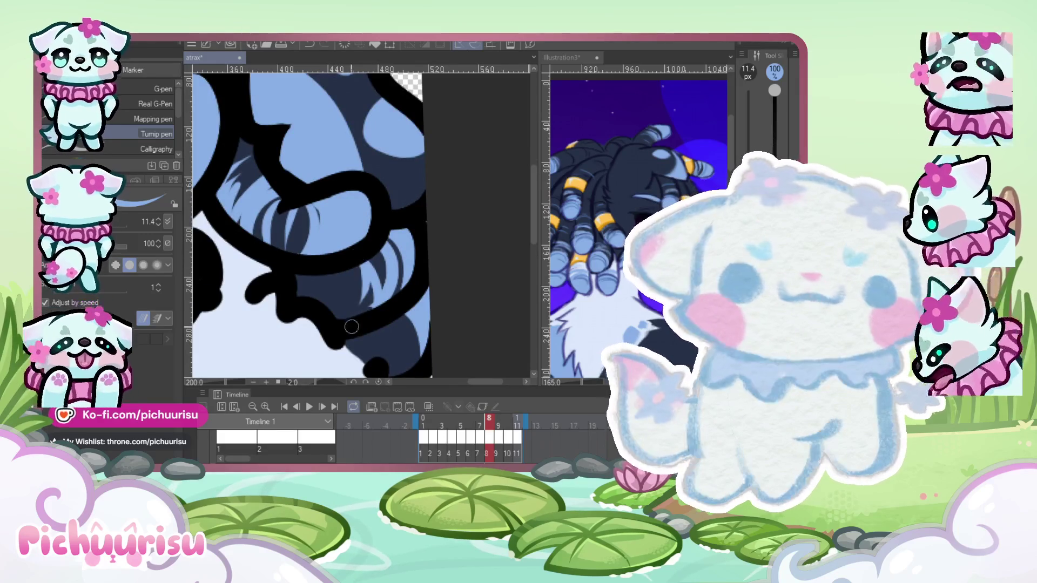
mouse_move(378, 258)
left_mouse_down()
mouse_move(385, 283)
mouse_move(332, 319)
left_mouse_up()
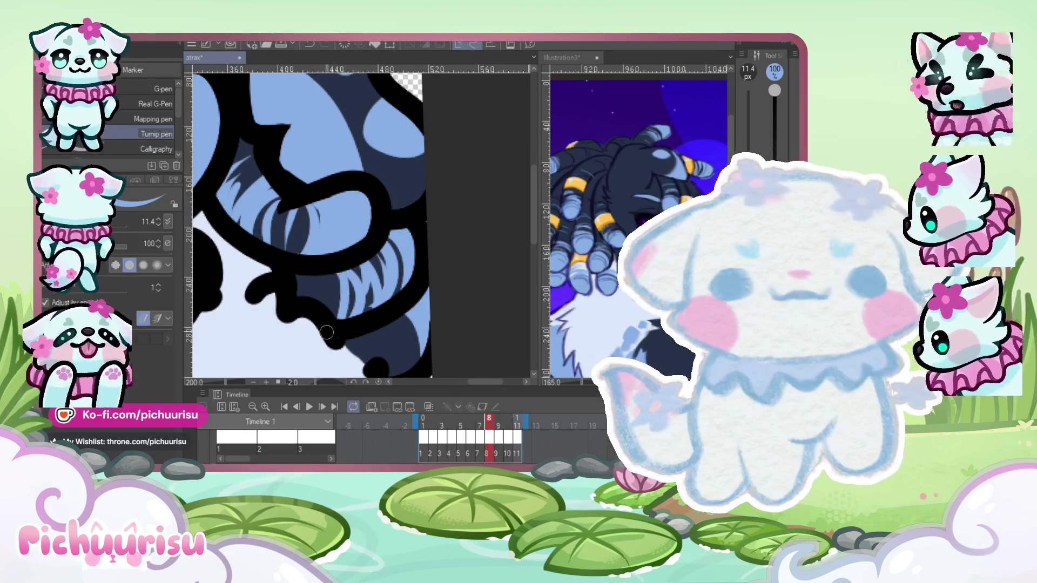
scroll(390, 228, "down", 6)
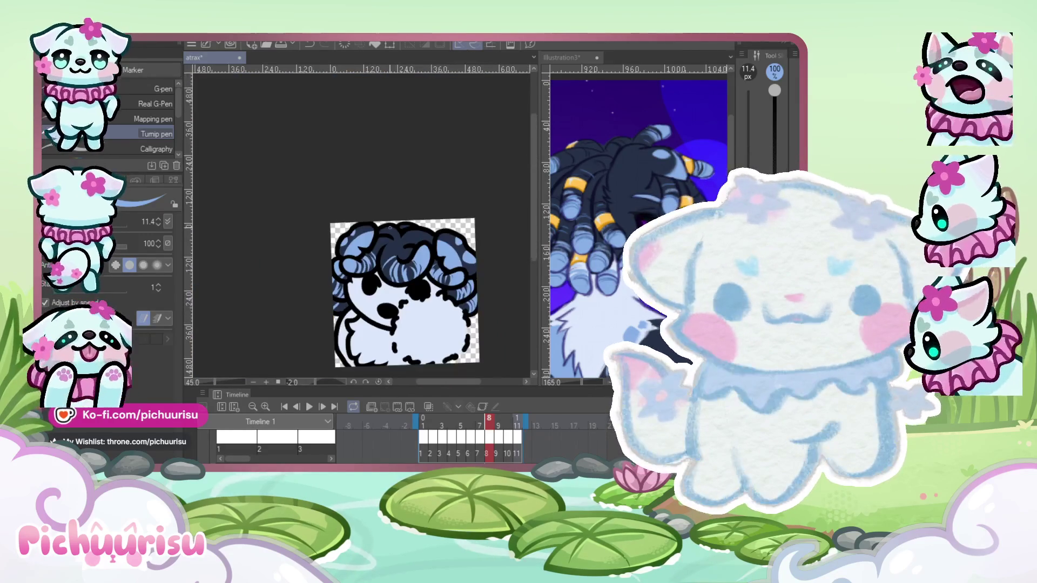
scroll(390, 228, "down", 1)
scroll(481, 233, "up", 2)
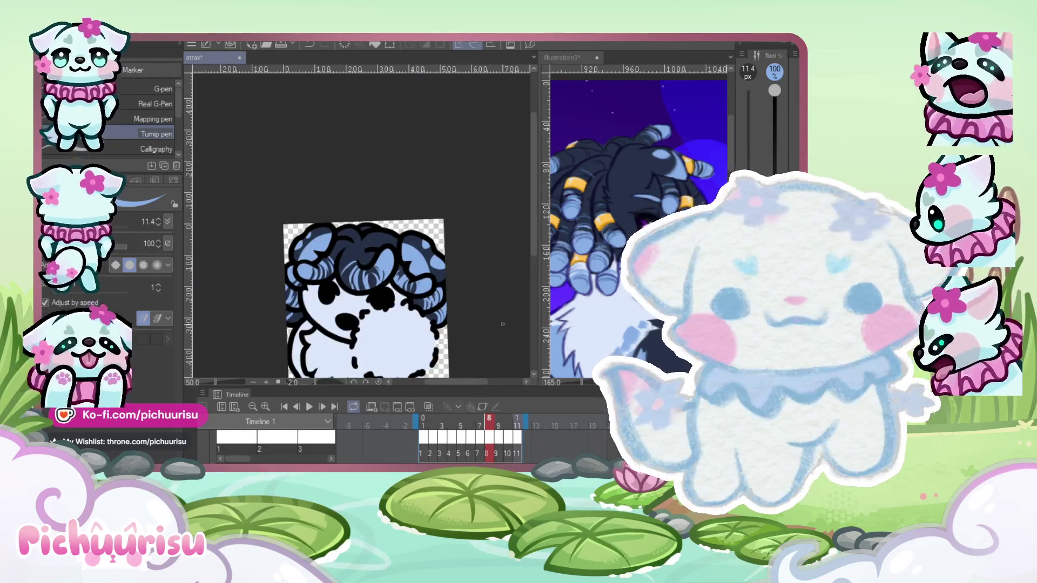
scroll(426, 280, "up", 5)
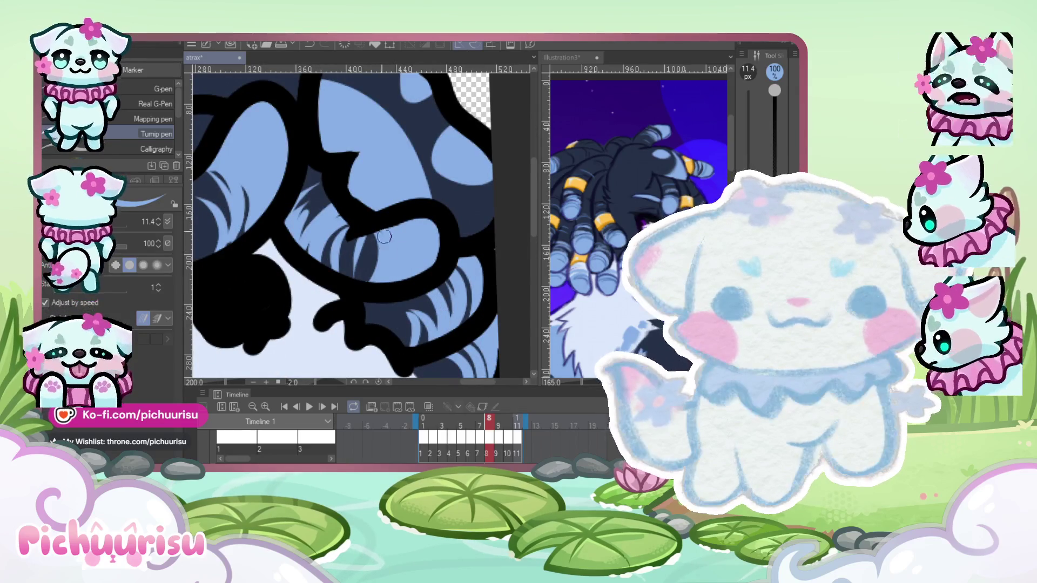
scroll(384, 236, "down", 2)
scroll(399, 291, "up", 3)
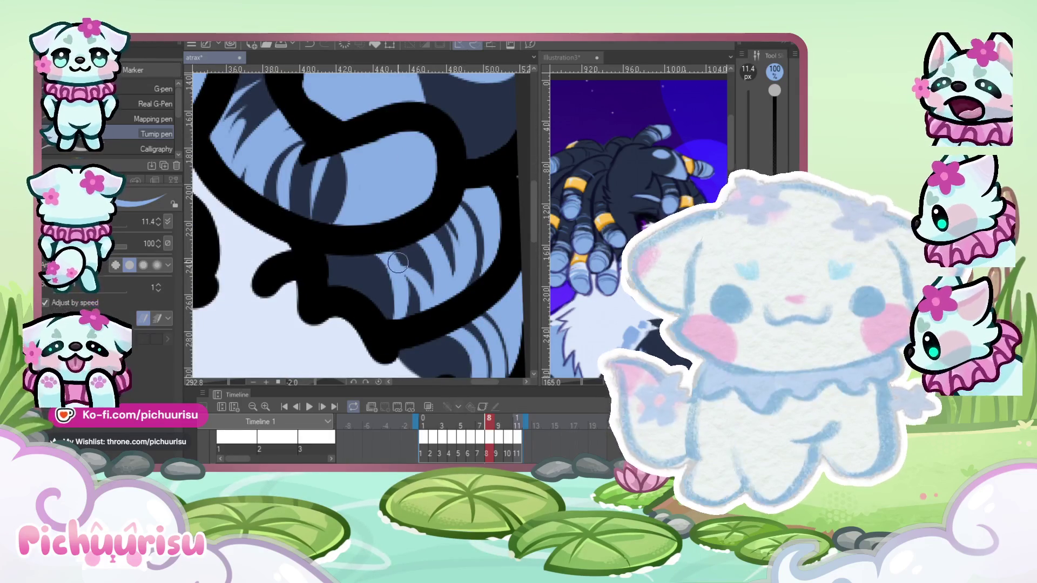
scroll(409, 252, "down", 6)
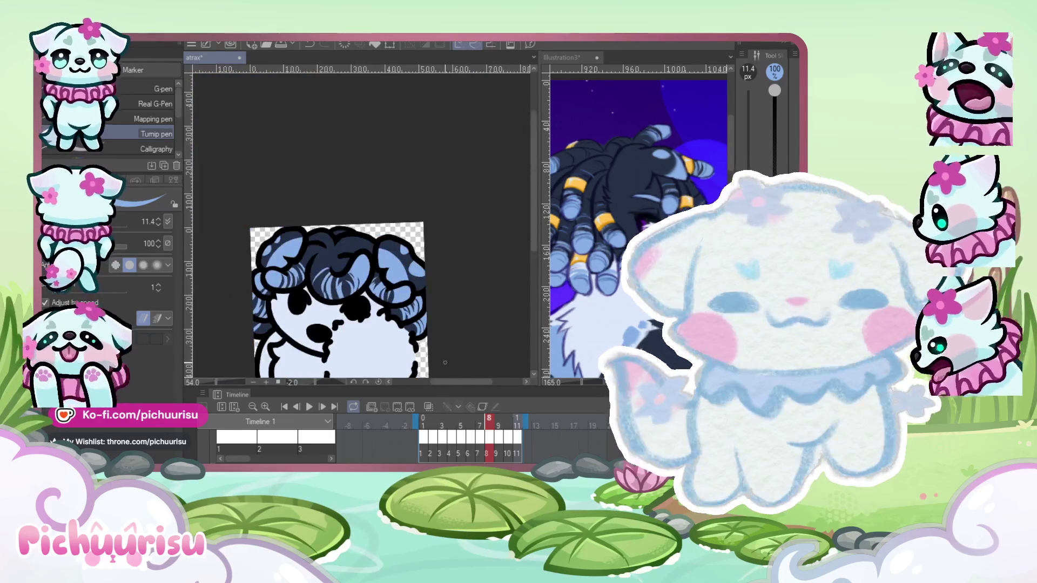
scroll(397, 264, "up", 5)
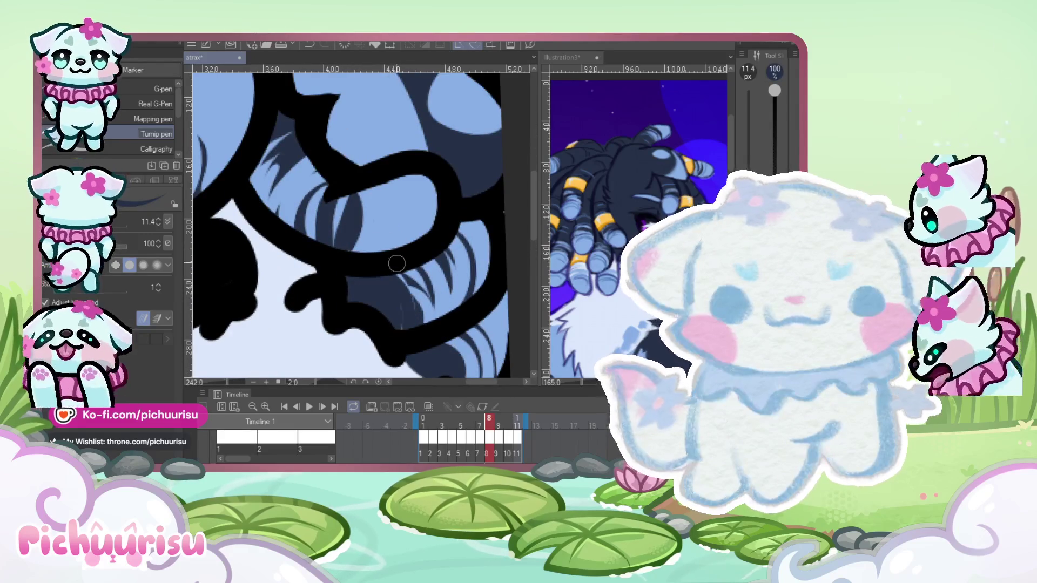
Add a dark strand line inside a curl, then go back to frame 7.
left_click_drag(430, 273, 413, 321)
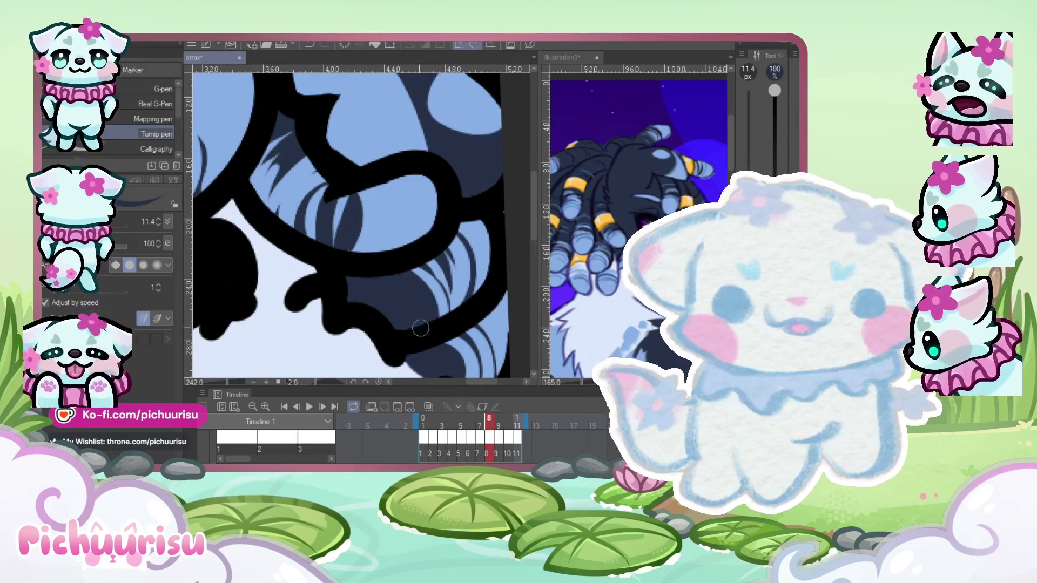
scroll(421, 314, "down", 4)
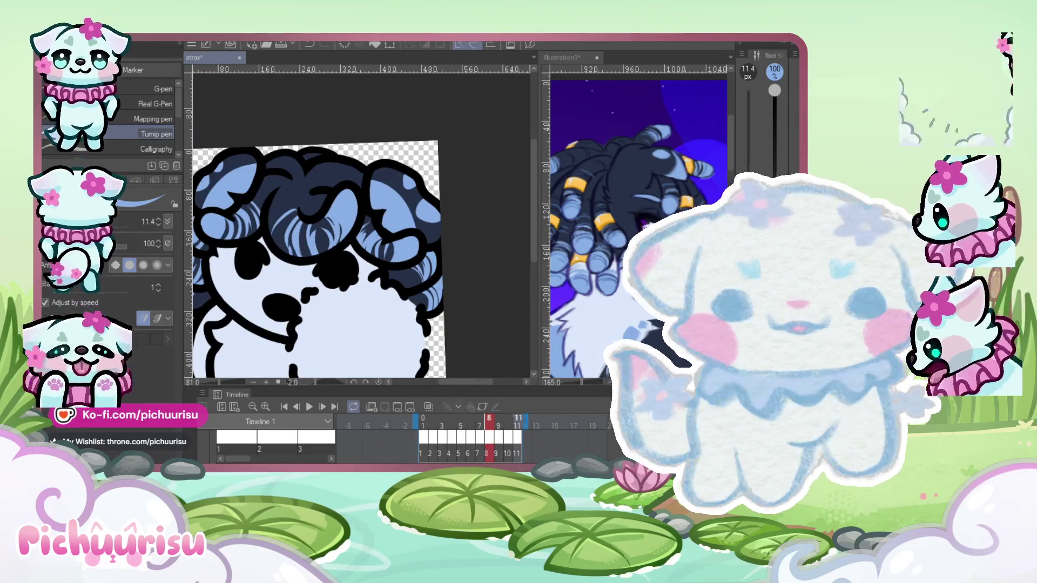
key("comma")
Paint light-blue highlight streaks on frame 7's central curls, plus a curved highlight on one curl.
scroll(373, 324, "up", 4)
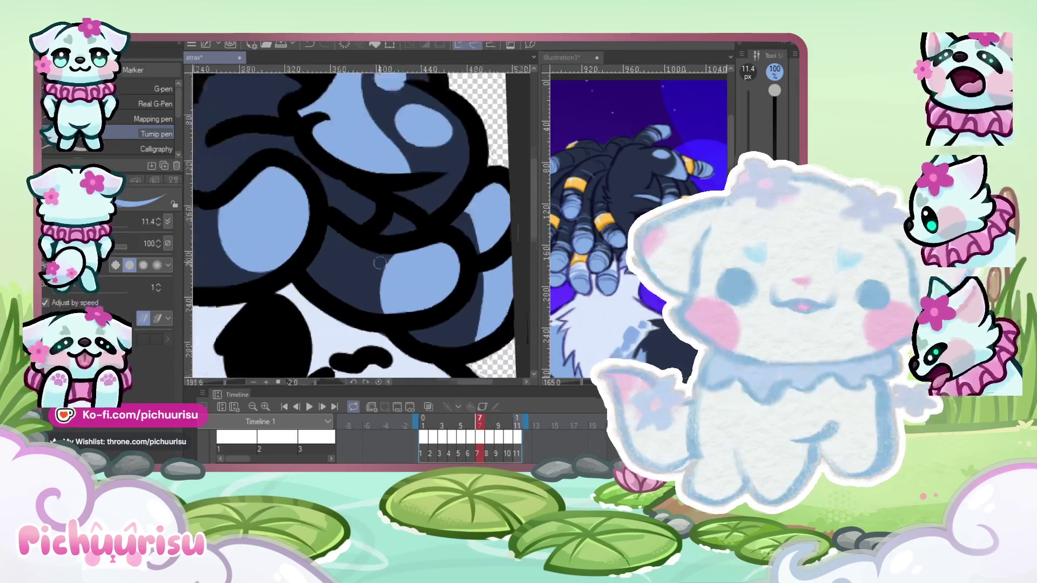
left_click_drag(386, 242, 371, 322)
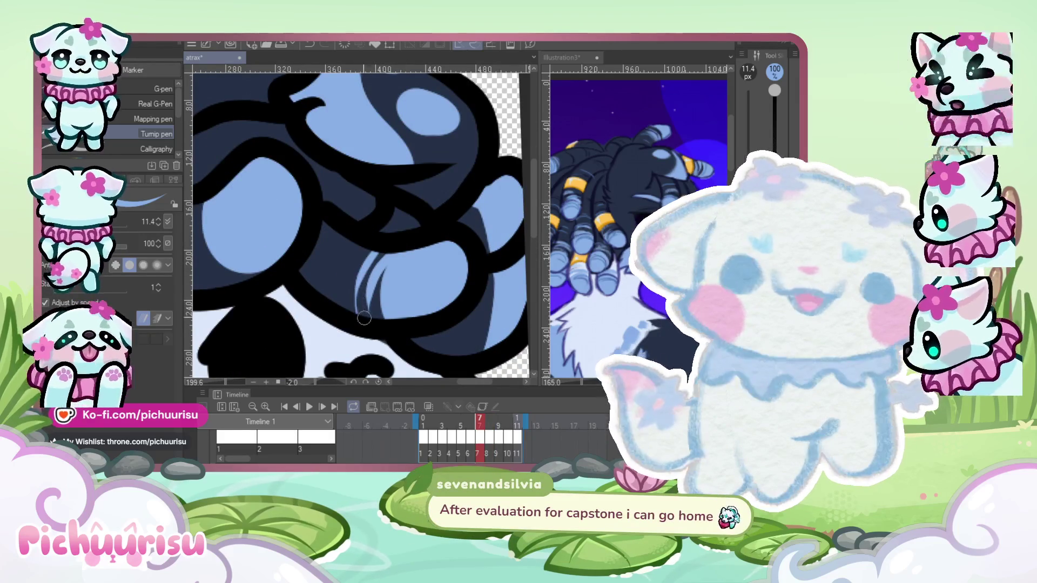
left_click_drag(361, 251, 334, 313)
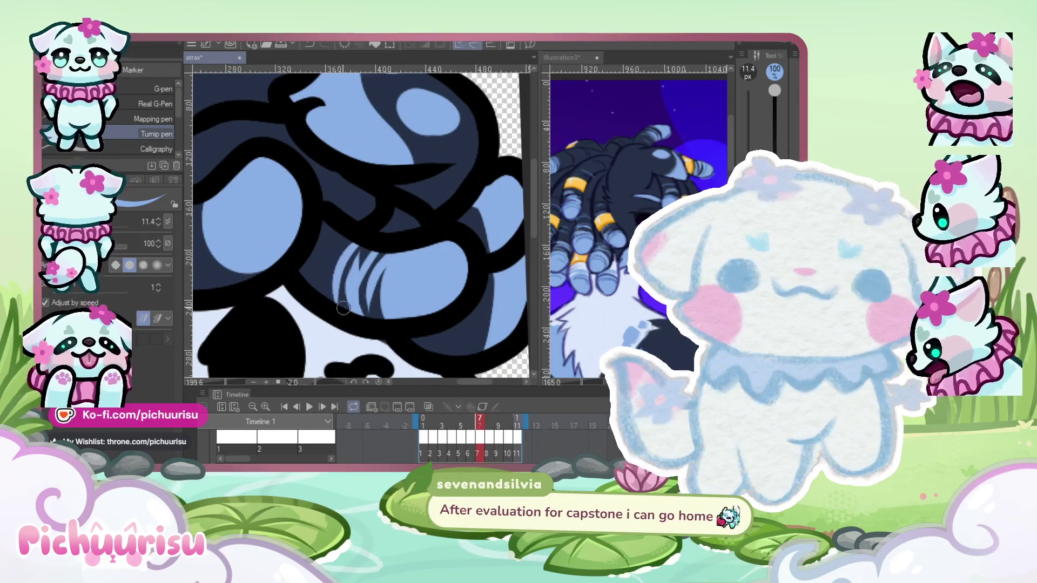
scroll(334, 314, "down", 4)
scroll(334, 313, "up", 3)
mouse_move(319, 246)
left_mouse_down()
mouse_move(332, 311)
mouse_move(295, 250)
left_mouse_up()
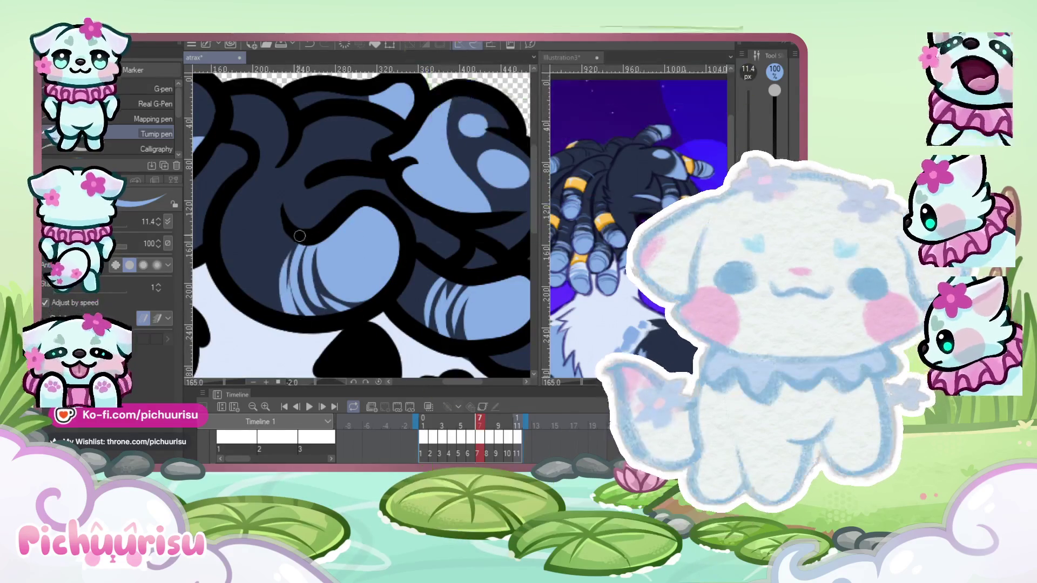
scroll(267, 244, "down", 3)
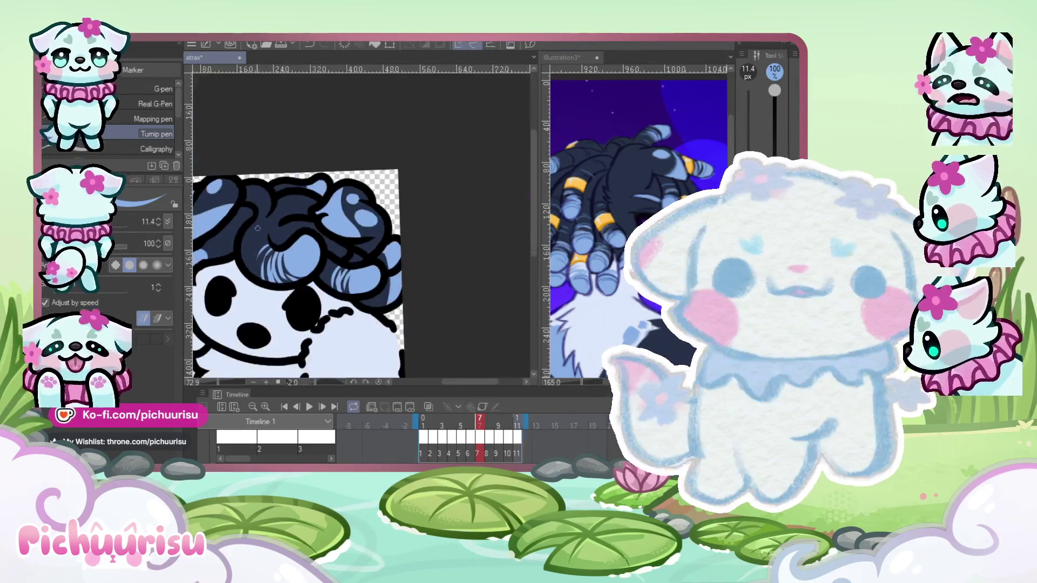
scroll(324, 243, "up", 4)
Add light-blue streaks to another curl and strands along the top of the hair.
mouse_move(380, 270)
left_mouse_down()
mouse_move(370, 332)
mouse_move(340, 361)
left_mouse_up()
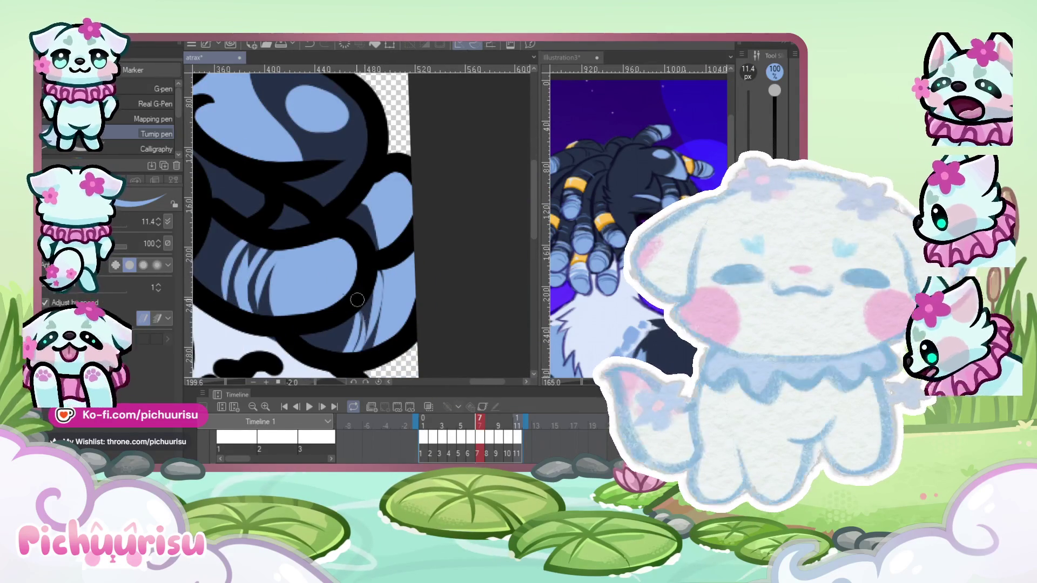
scroll(372, 227, "down", 4)
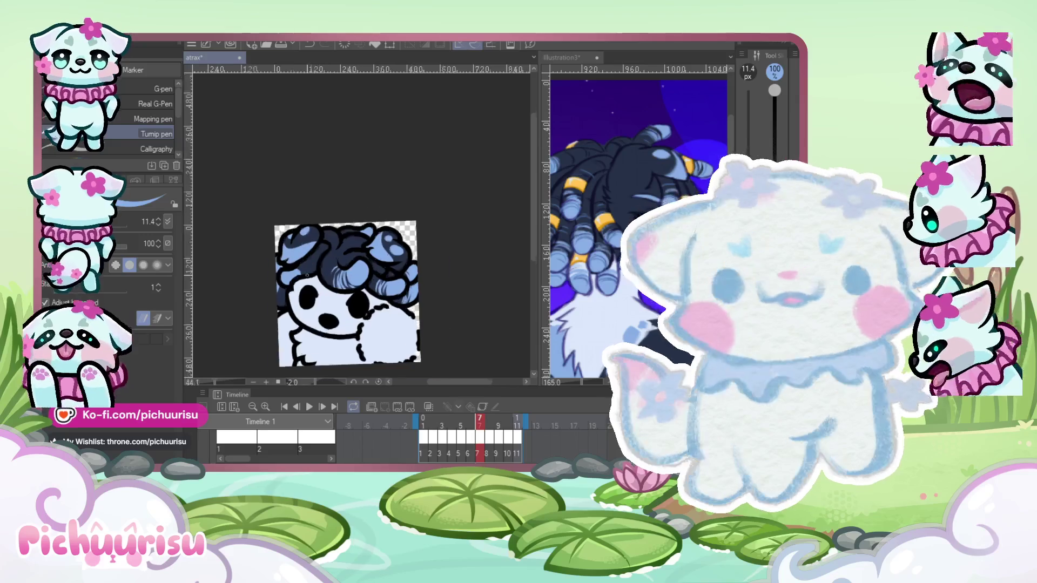
scroll(480, 303, "up", 5)
scroll(465, 284, "down", 5)
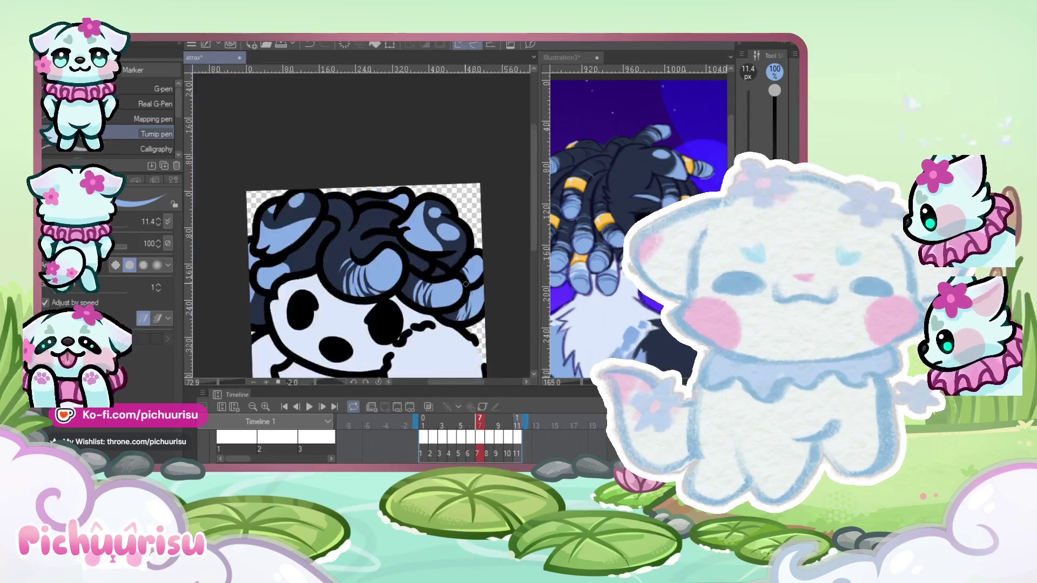
scroll(268, 276, "up", 4)
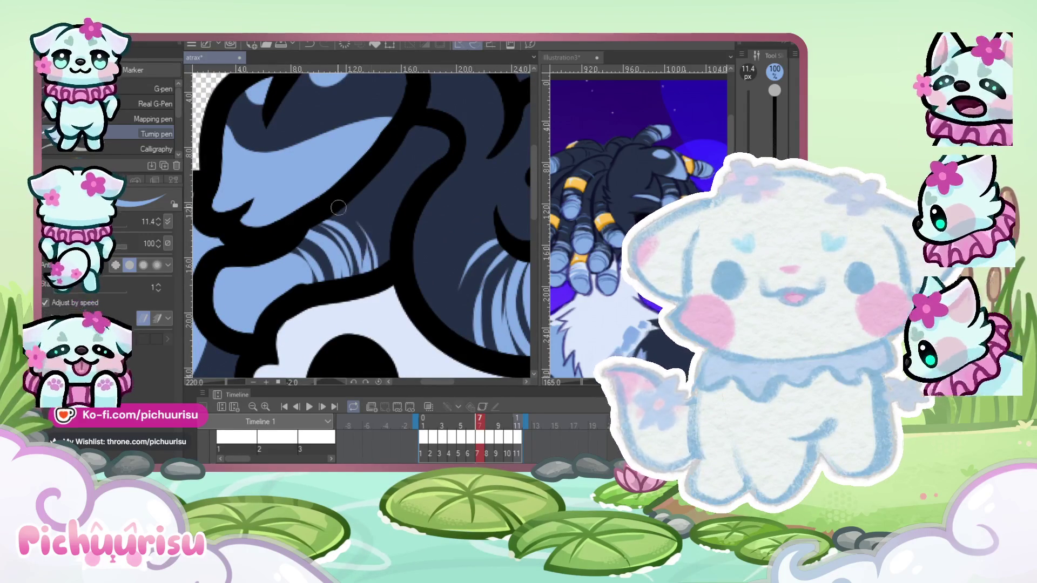
scroll(354, 213, "down", 4)
scroll(324, 243, "up", 2)
scroll(279, 290, "down", 3)
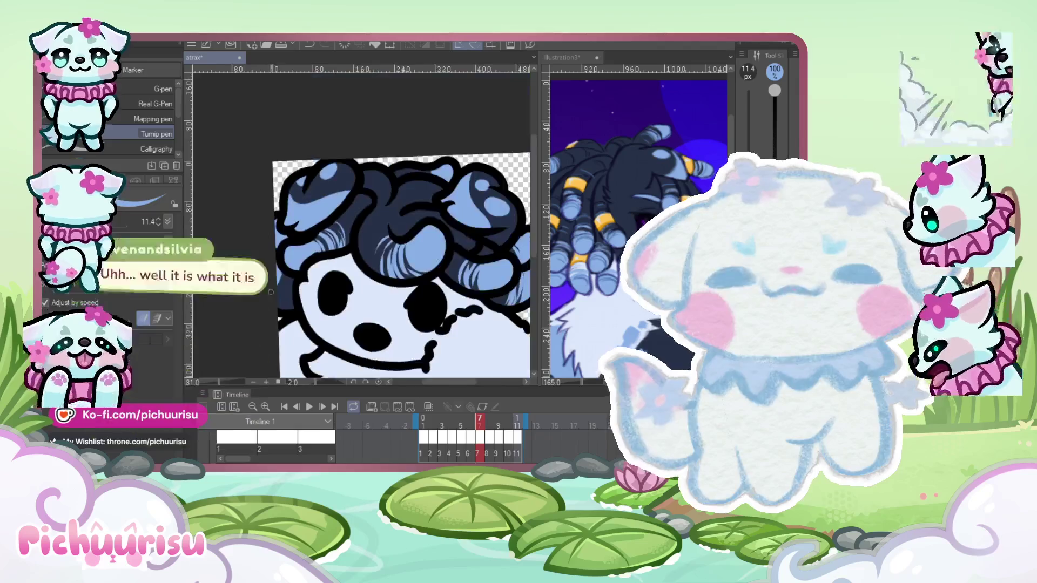
scroll(278, 291, "up", 3)
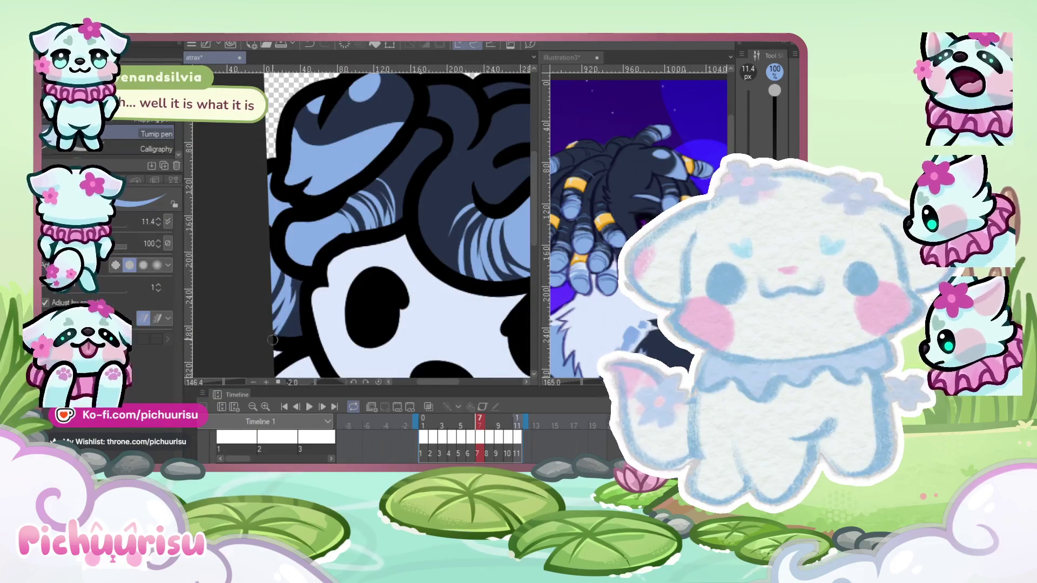
scroll(296, 286, "down", 3)
scroll(335, 263, "up", 4)
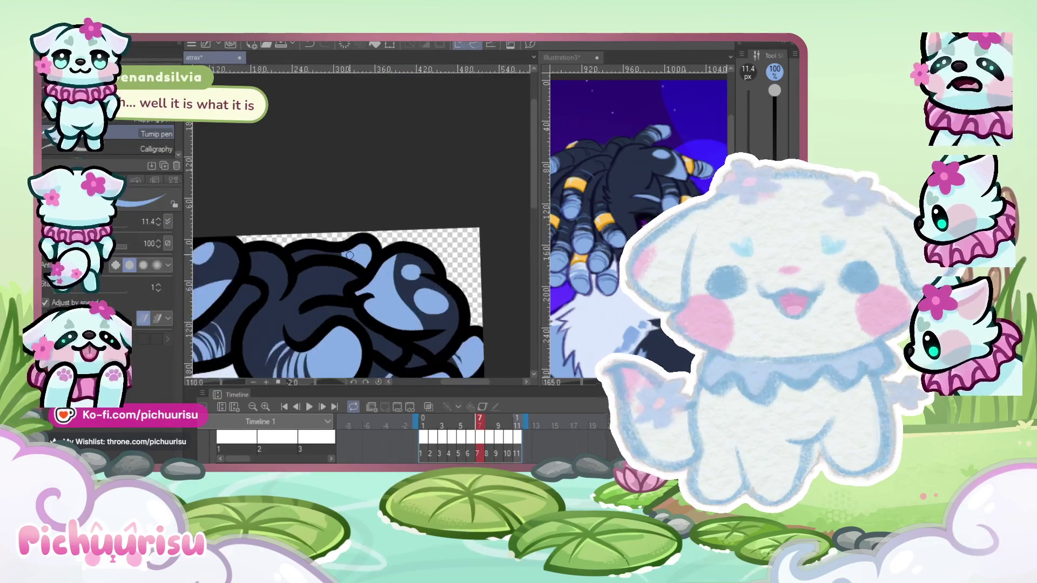
left_click_drag(341, 255, 292, 258)
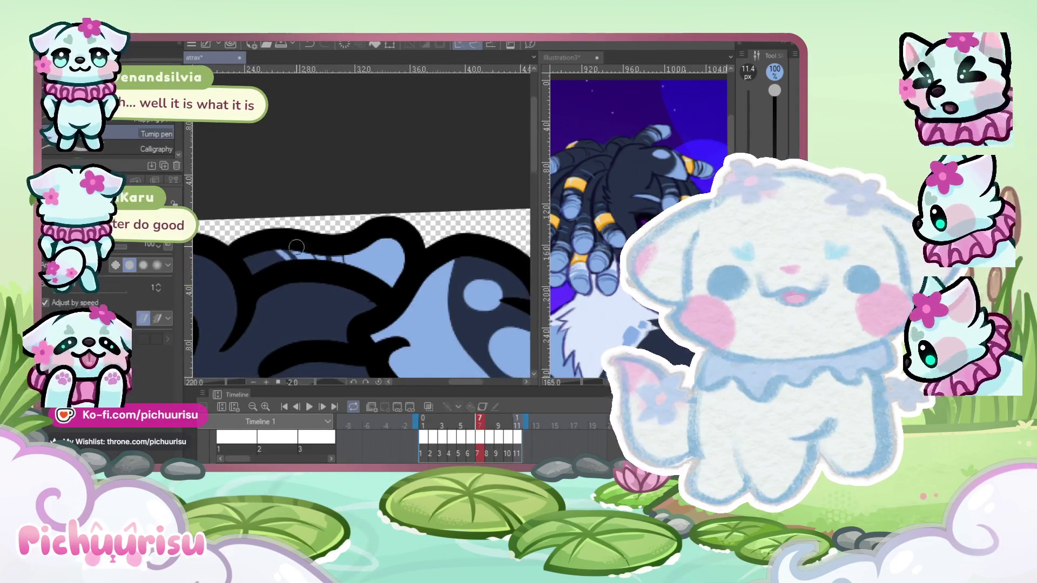
scroll(296, 247, "down", 5)
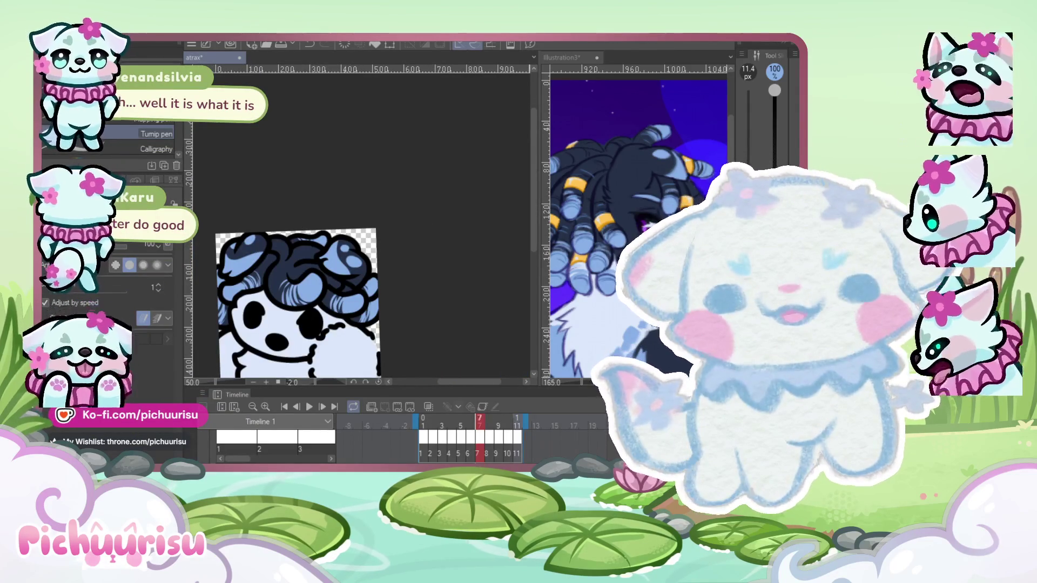
scroll(337, 289, "up", 5)
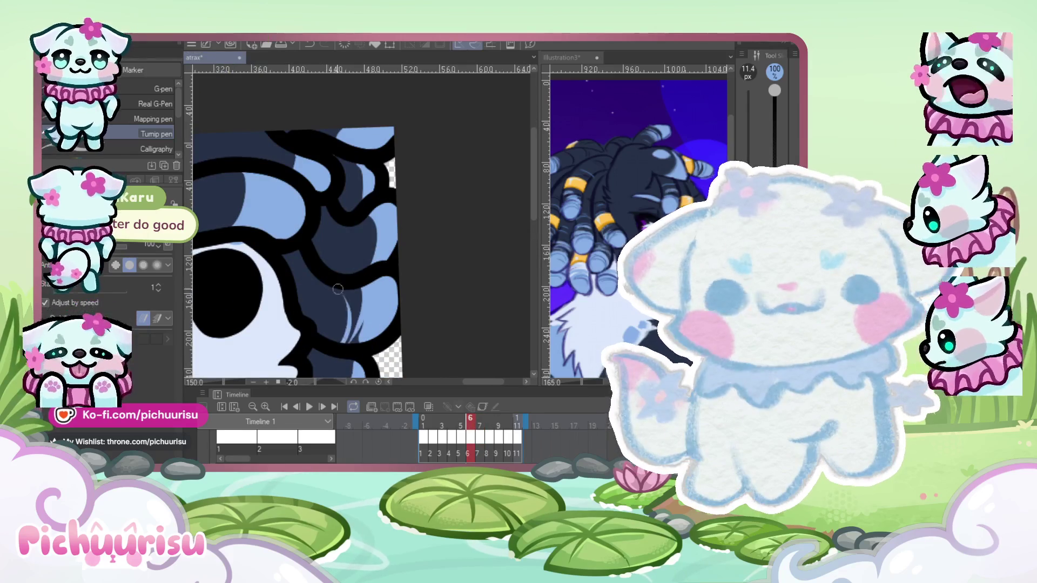
scroll(357, 207, "up", 2)
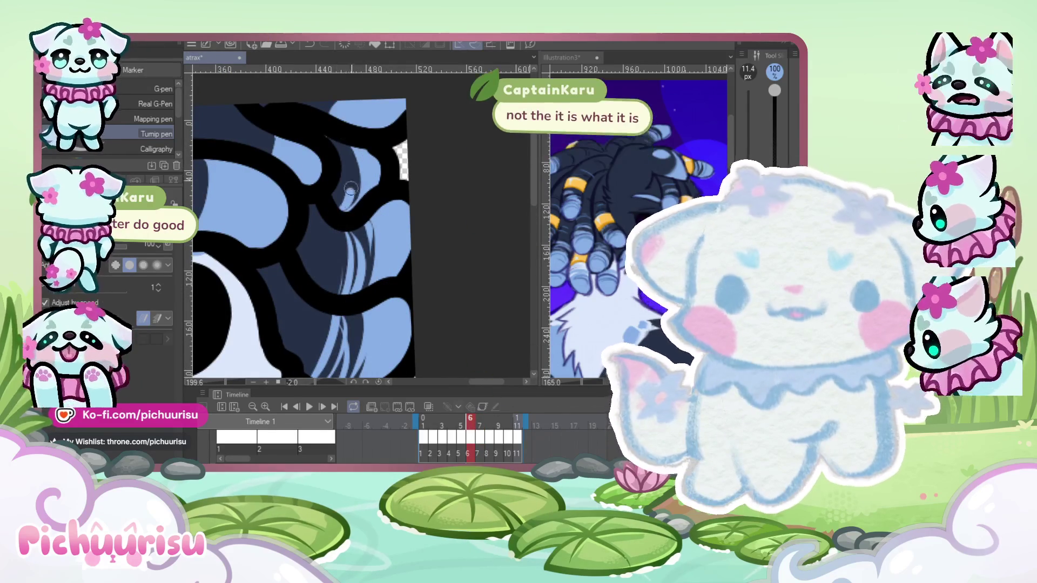
scroll(342, 156, "down", 3)
scroll(329, 241, "up", 3)
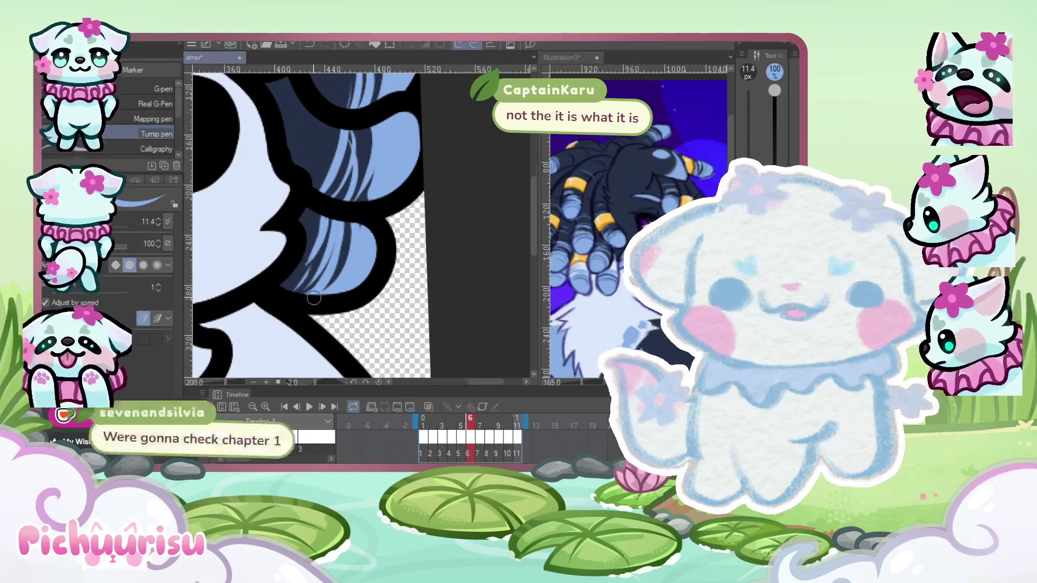
scroll(324, 221, "down", 3)
scroll(378, 223, "up", 4)
scroll(388, 224, "down", 2)
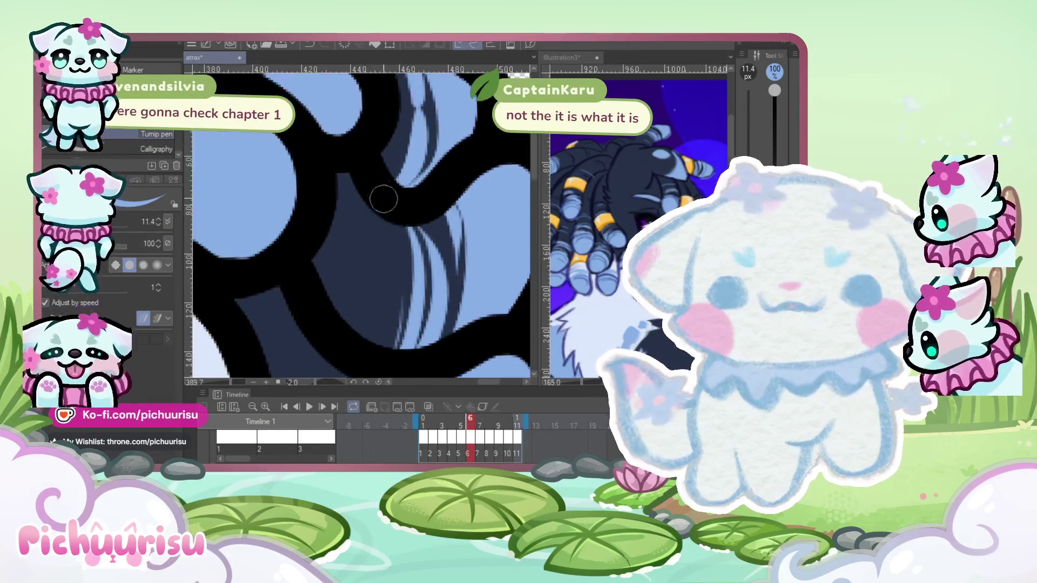
scroll(386, 219, "down", 3)
scroll(387, 217, "up", 4)
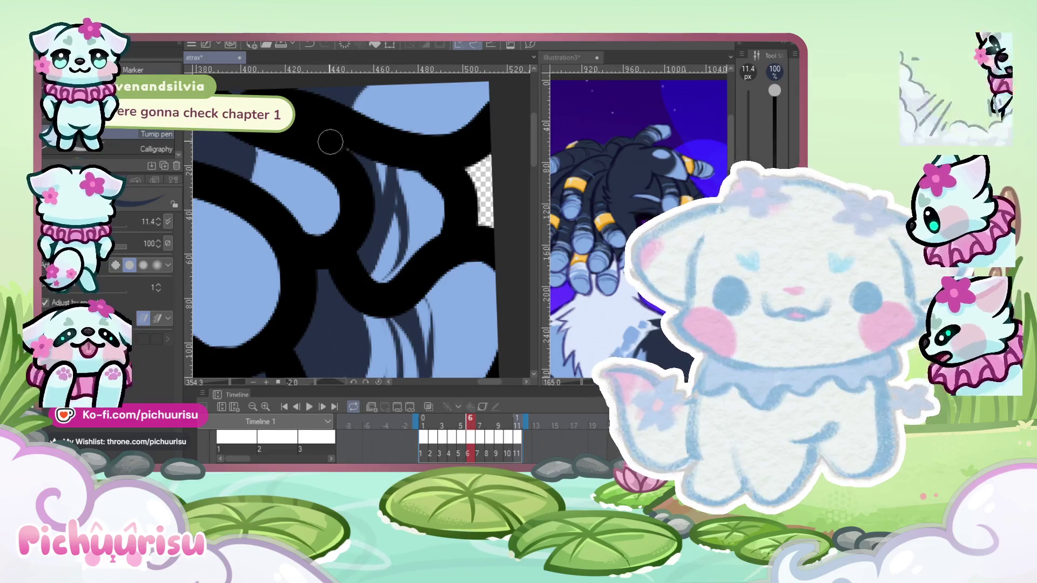
scroll(368, 446, "down", 1)
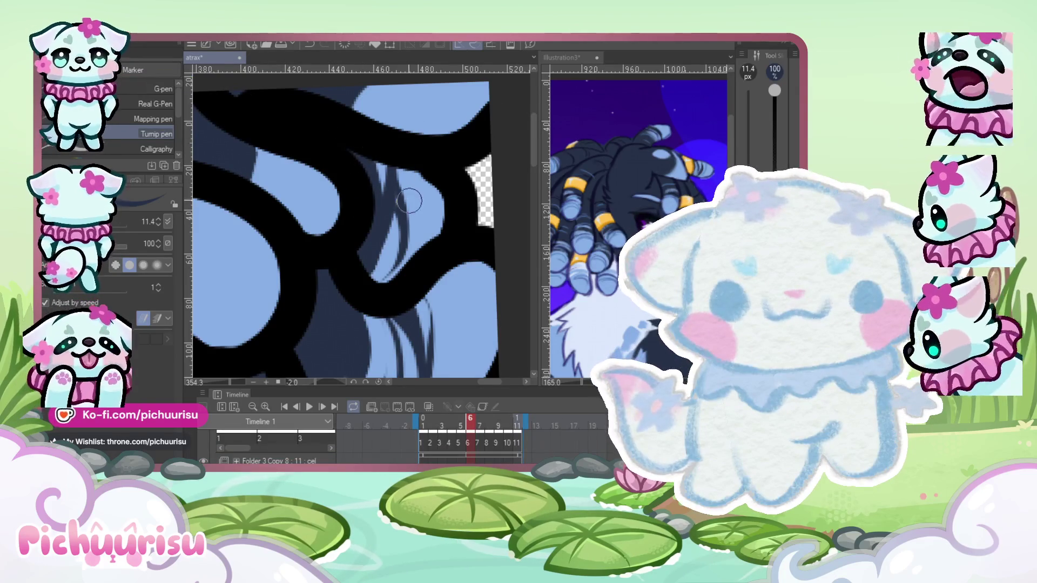
scroll(515, 430, "down", 1)
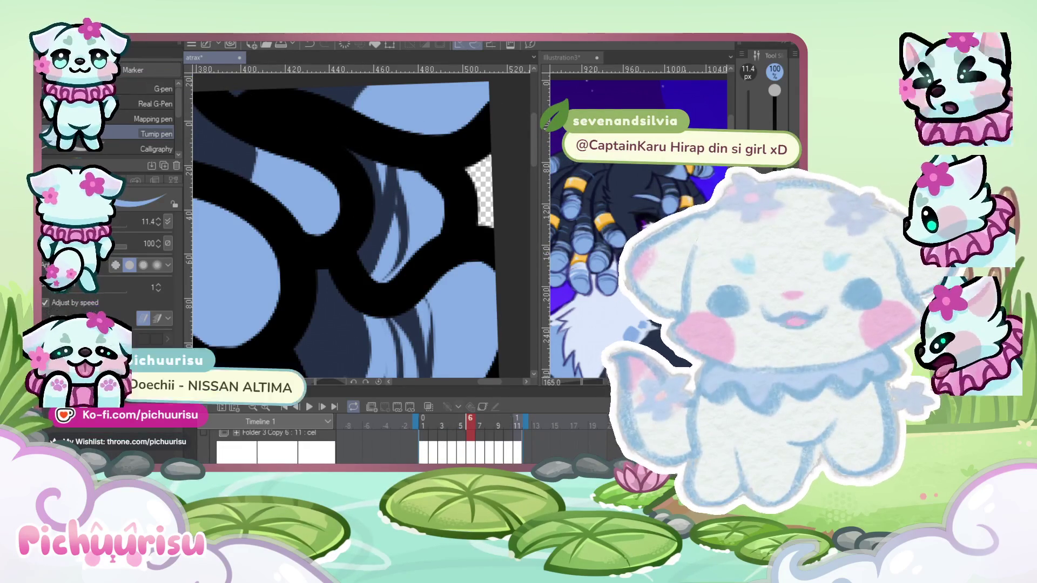
scroll(404, 221, "down", 2)
scroll(261, 243, "up", 1)
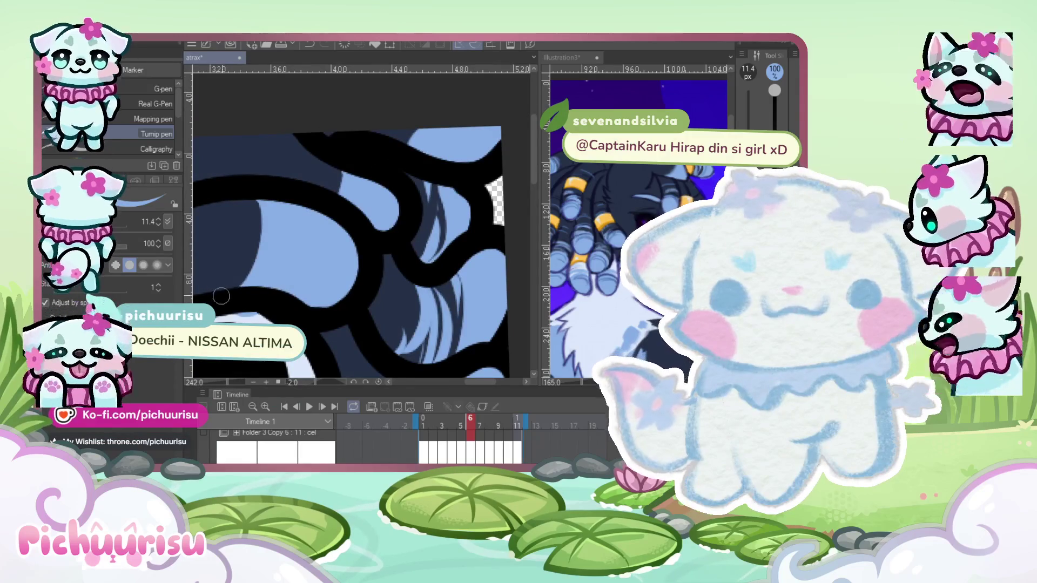
scroll(225, 300, "down", 2)
scroll(230, 305, "up", 1)
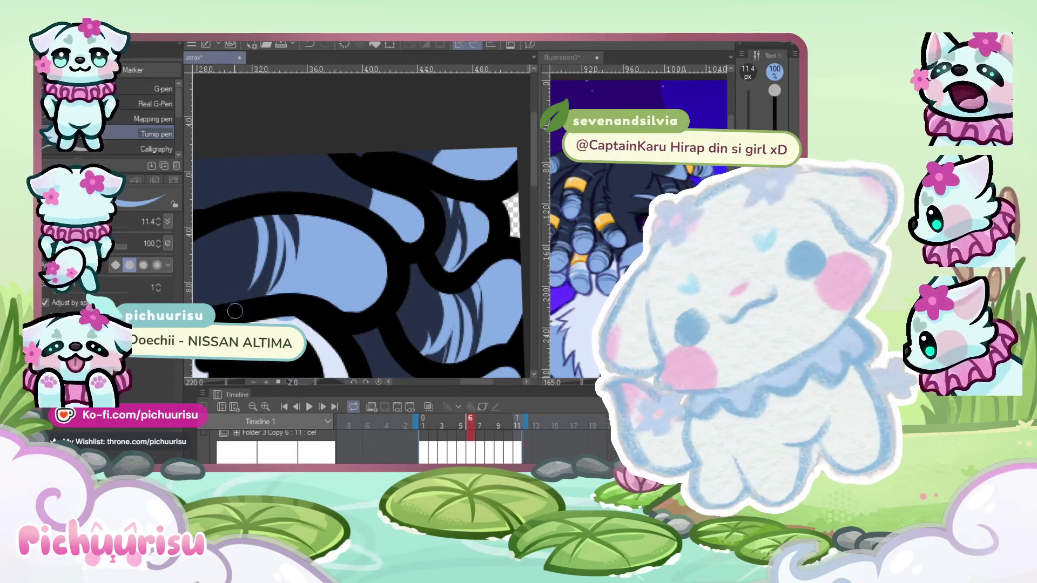
scroll(232, 308, "down", 2)
scroll(224, 300, "up", 1)
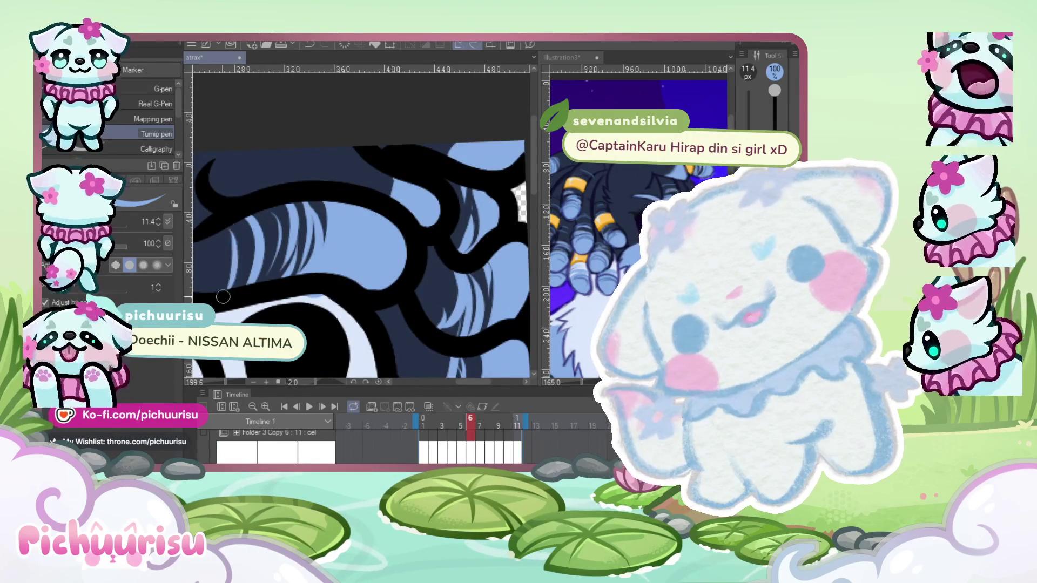
scroll(223, 296, "down", 1)
scroll(319, 194, "down", 1)
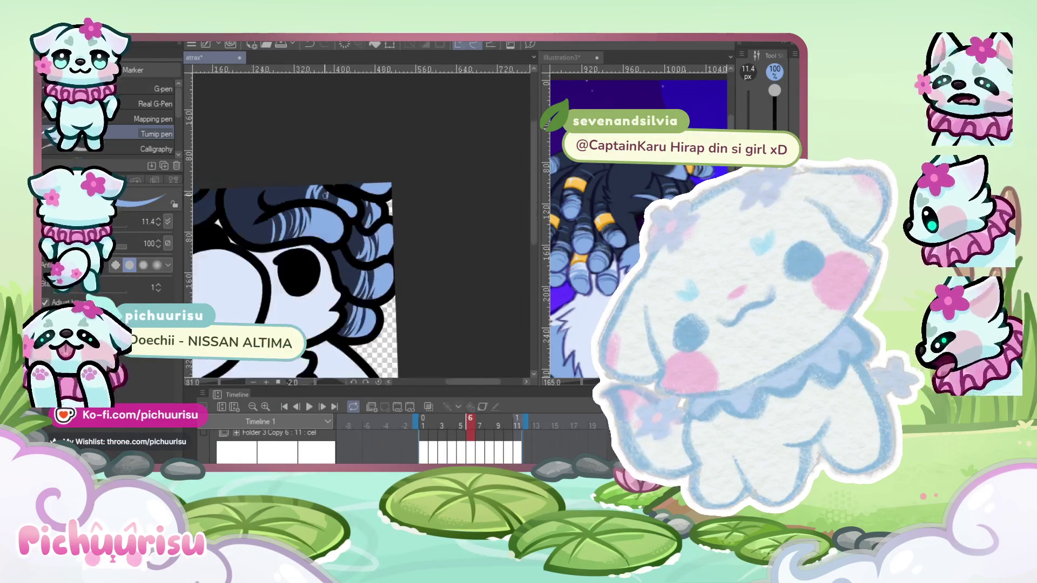
scroll(325, 194, "down", 1)
scroll(314, 211, "up", 4)
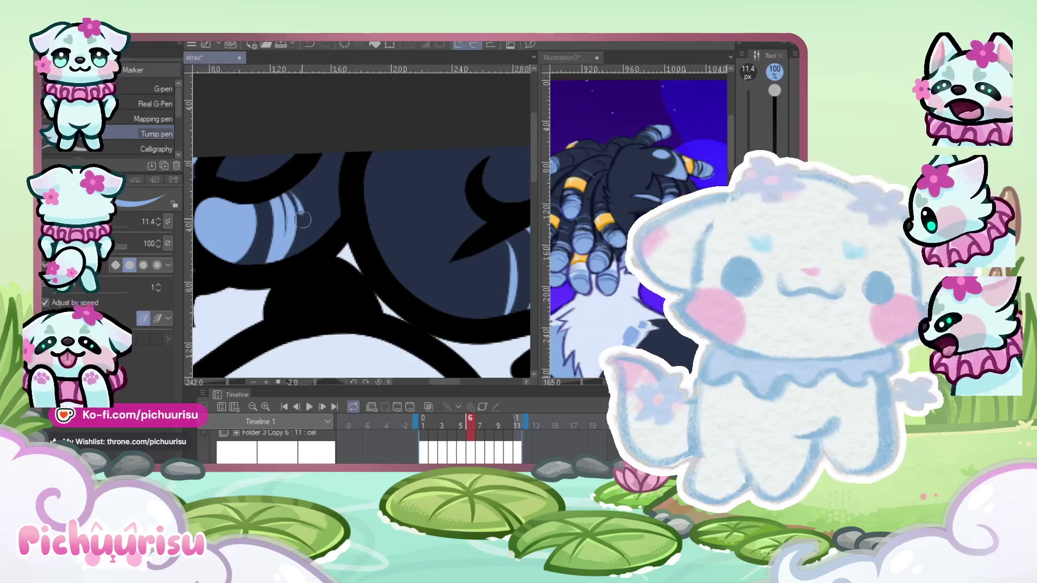
scroll(338, 192, "down", 2)
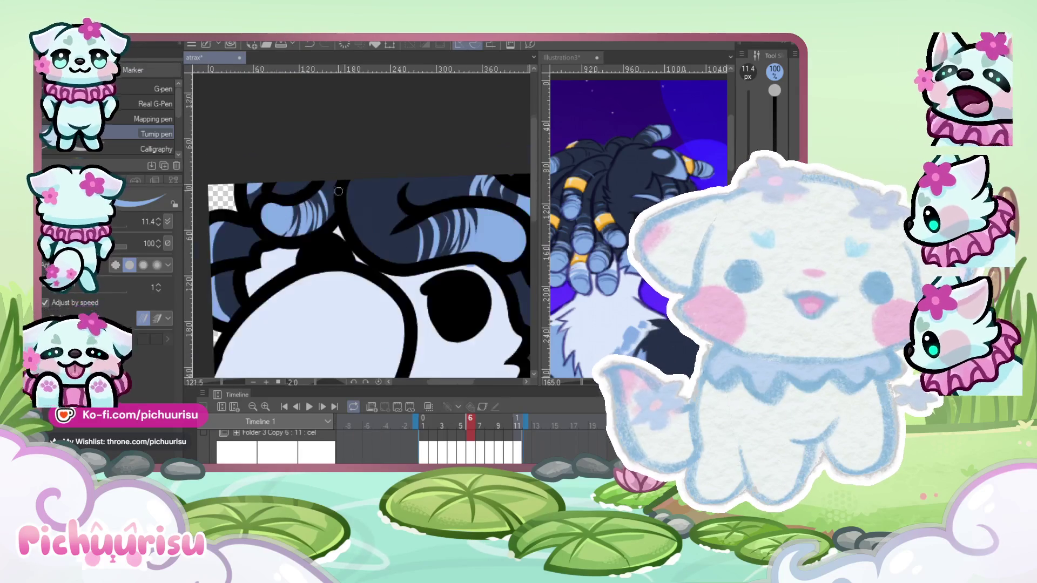
scroll(263, 269, "up", 2)
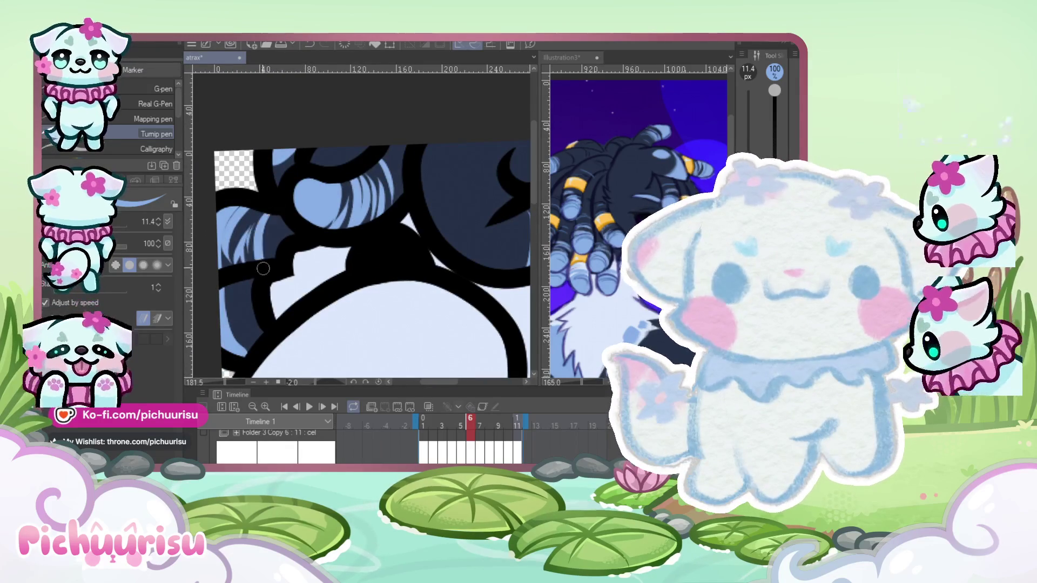
scroll(264, 270, "down", 2)
scroll(276, 278, "up", 1)
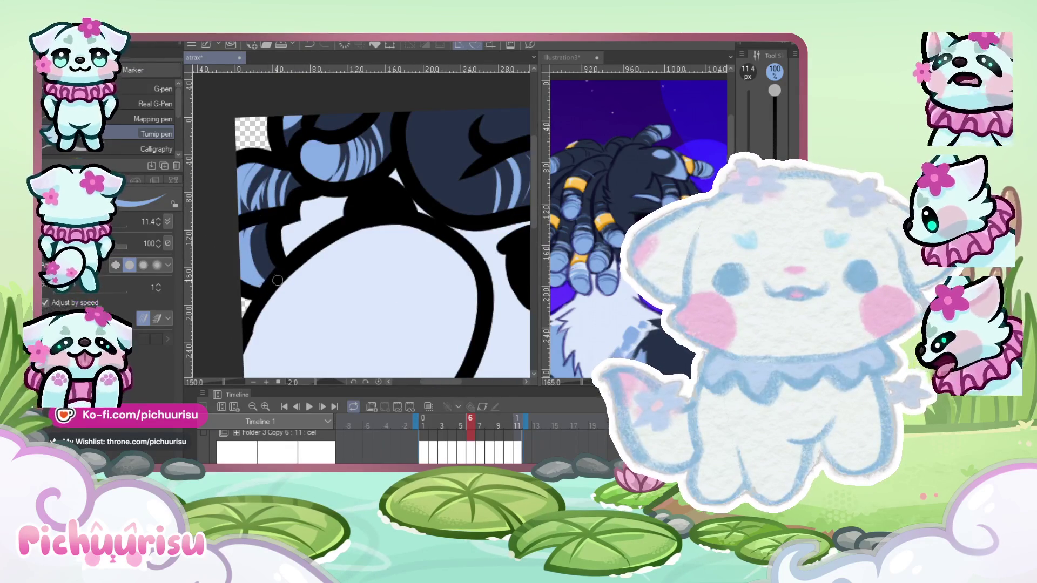
scroll(273, 273, "down", 2)
scroll(268, 259, "up", 2)
scroll(248, 234, "down", 2)
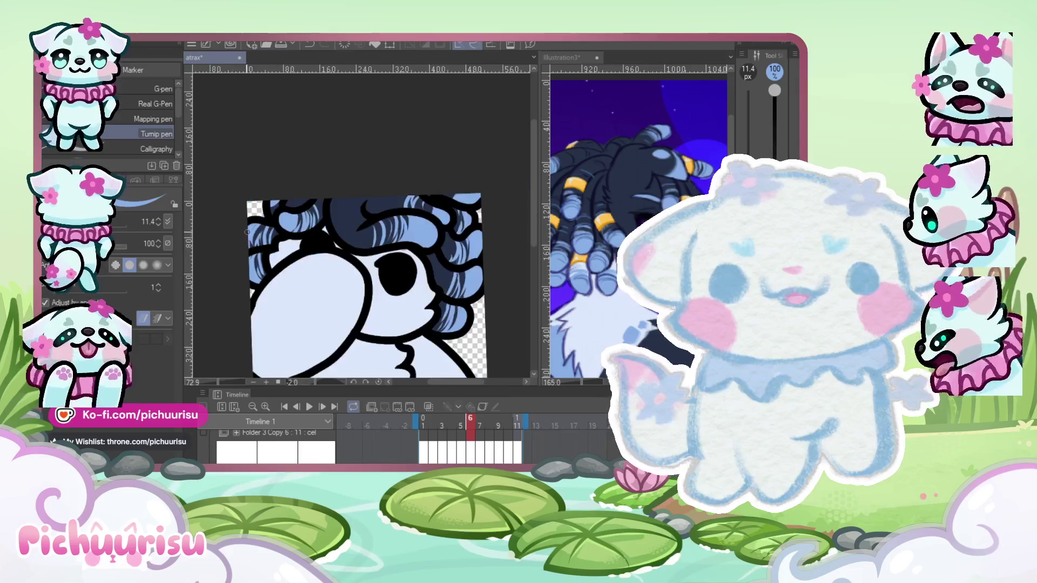
scroll(247, 226, "up", 1)
scroll(246, 226, "down", 2)
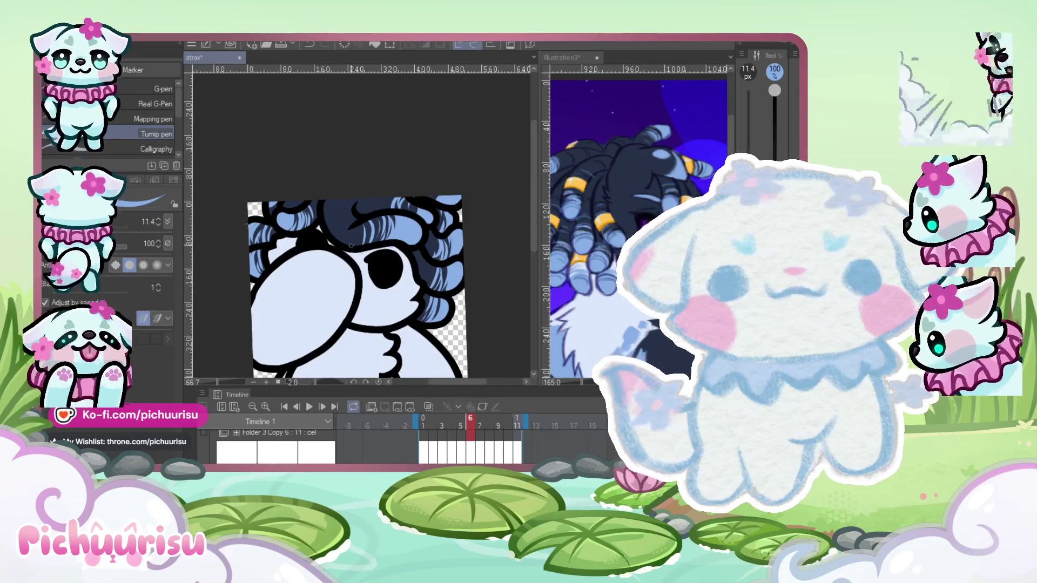
key("comma")
Draw a thin light-blue highlight strand in frame 5's curly hair.
scroll(295, 202, "up", 3)
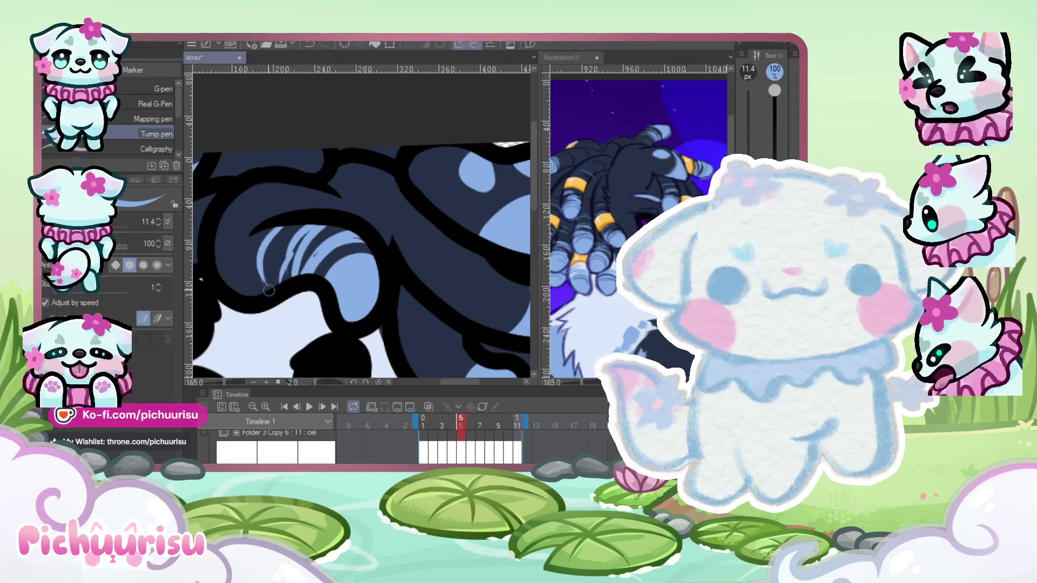
scroll(259, 236, "down", 3)
scroll(384, 203, "up", 5)
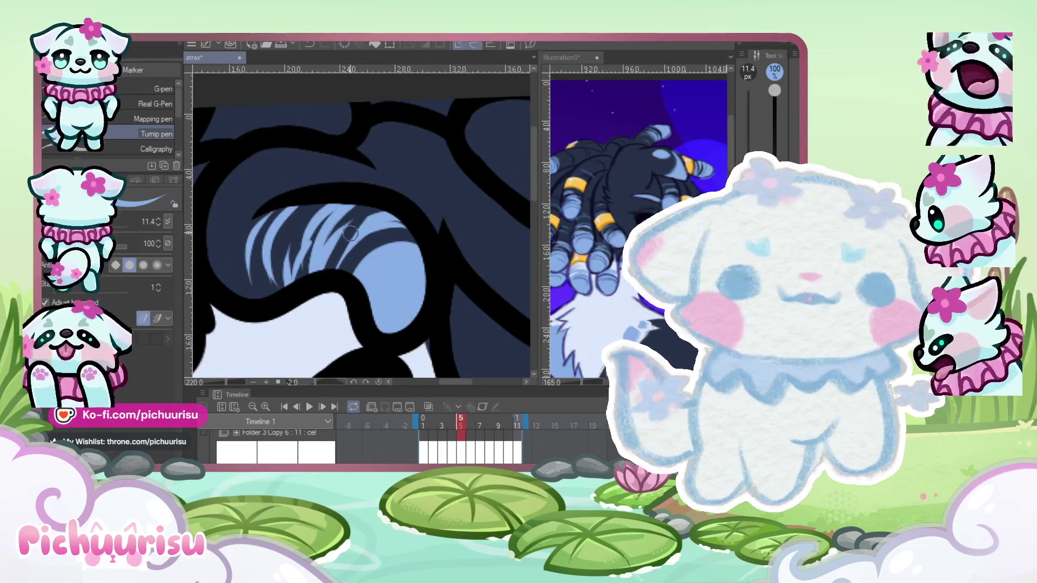
scroll(350, 233, "up", 1)
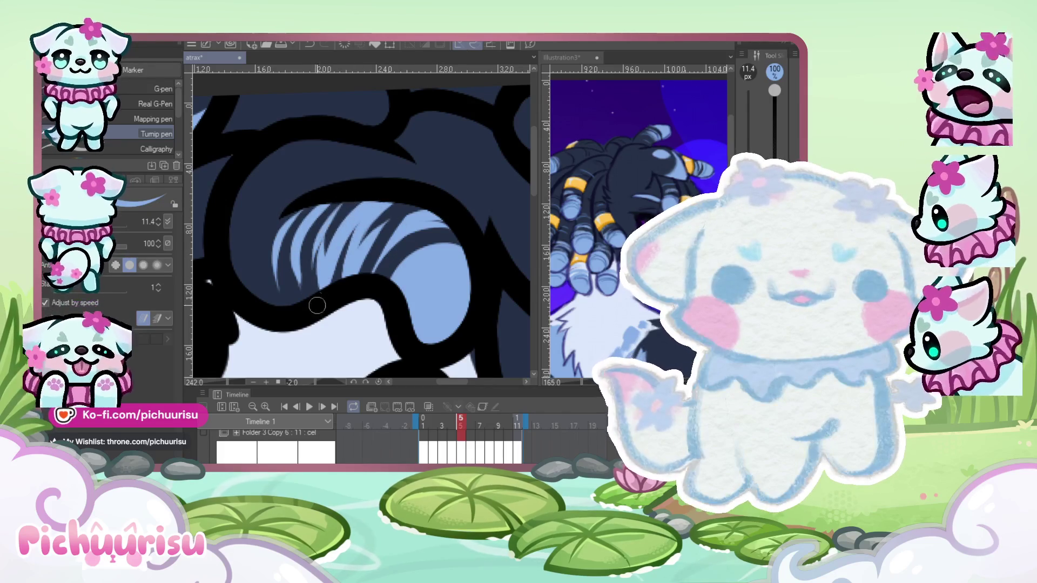
scroll(317, 306, "down", 2)
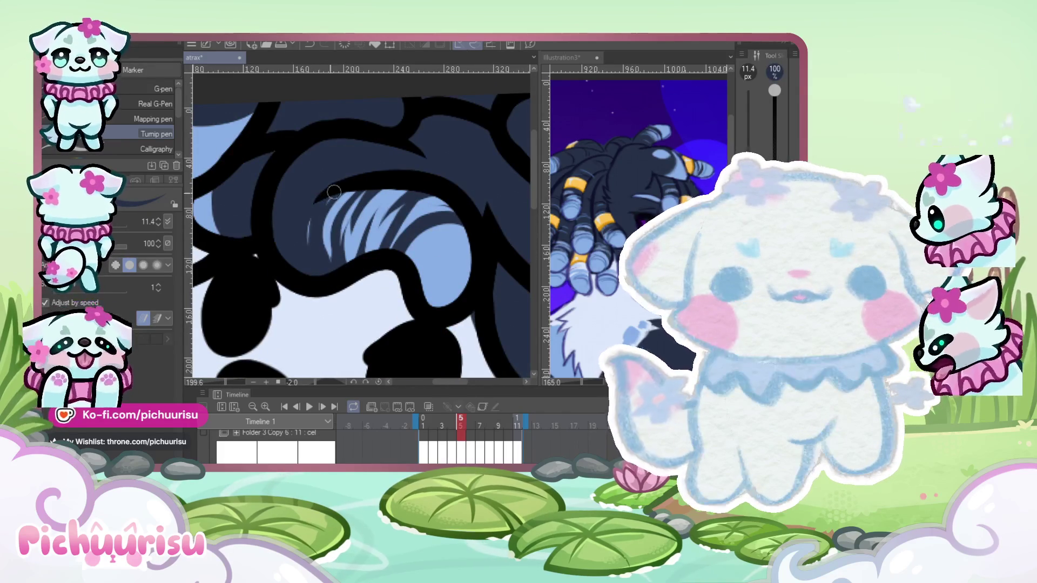
scroll(323, 239, "down", 1)
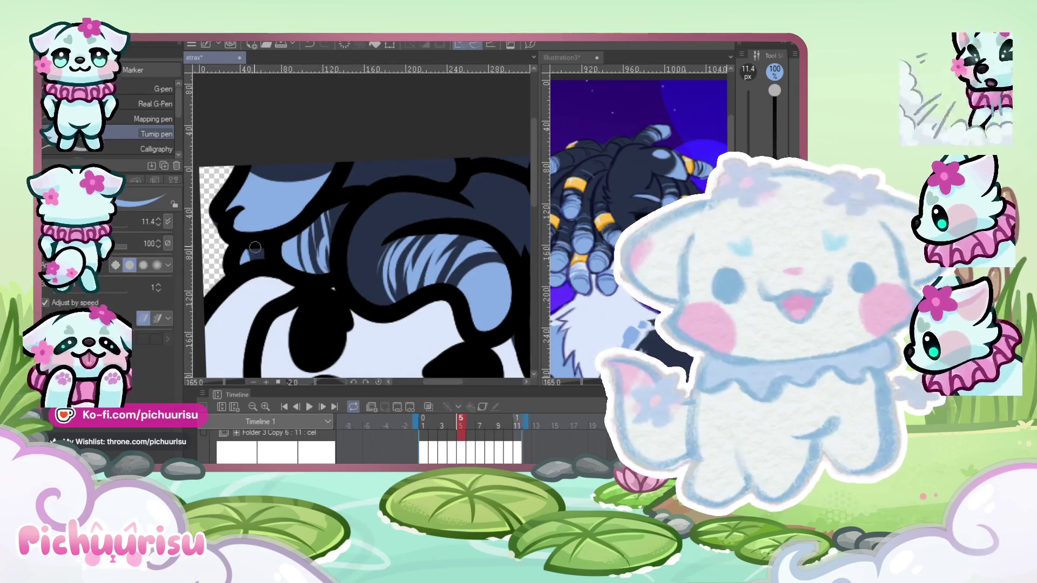
scroll(255, 247, "down", 4)
scroll(424, 270, "up", 4)
left_click_drag(388, 258, 386, 279)
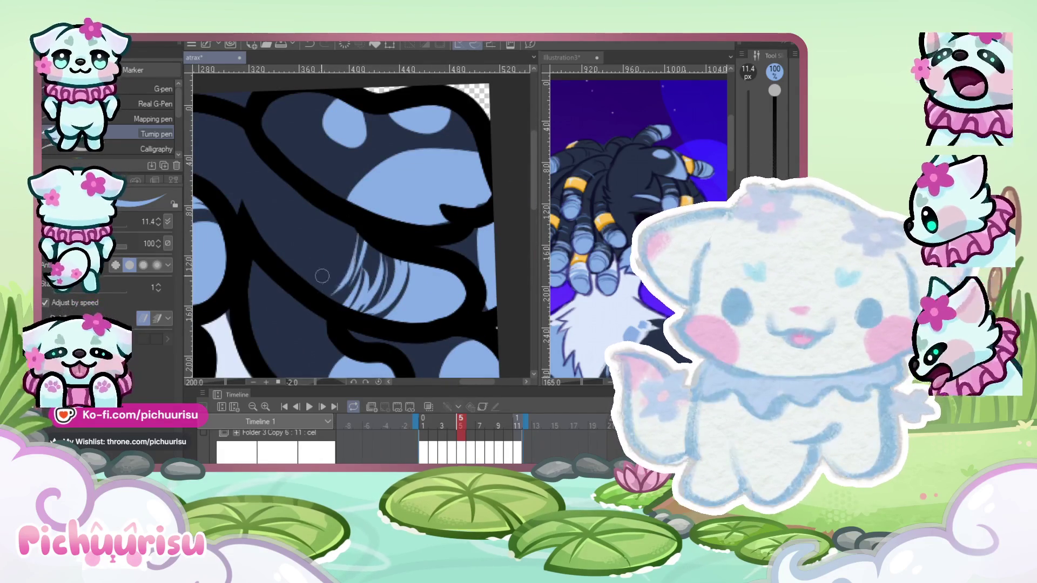
Zoom out to review frame 5, then step back to frame 4.
scroll(344, 286, "down", 2)
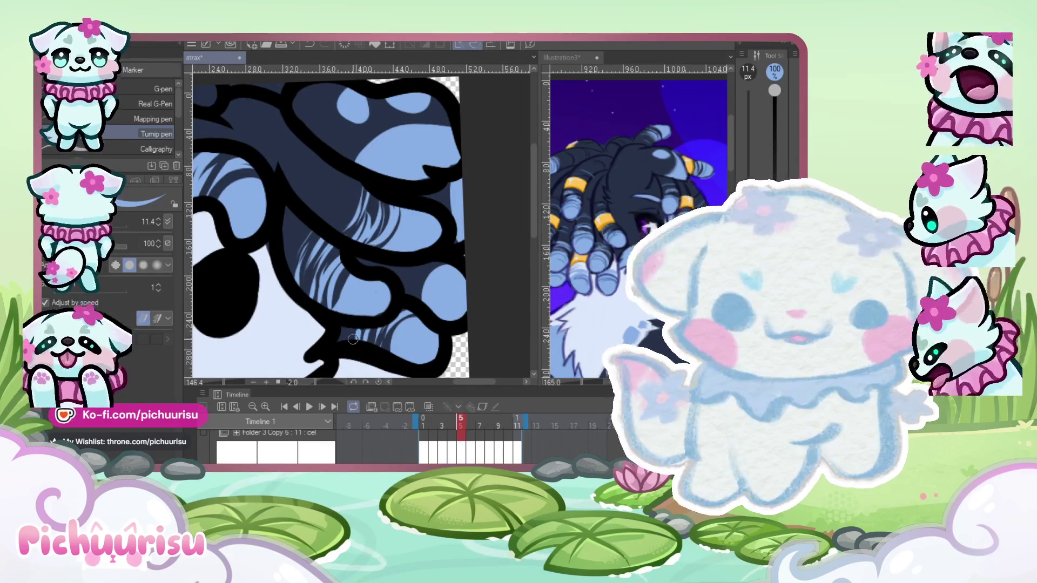
scroll(404, 268, "down", 3)
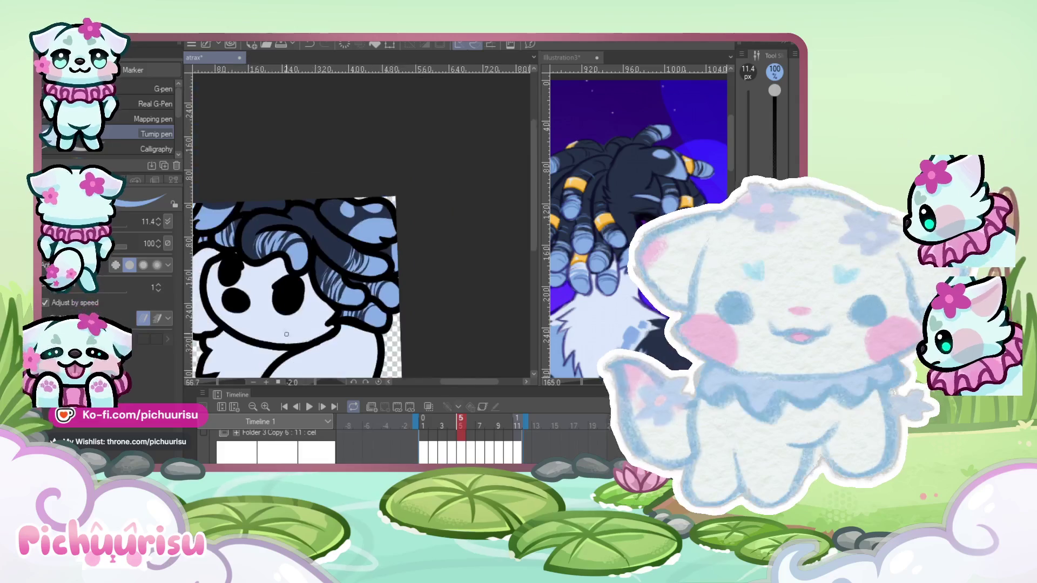
scroll(334, 152, "up", 4)
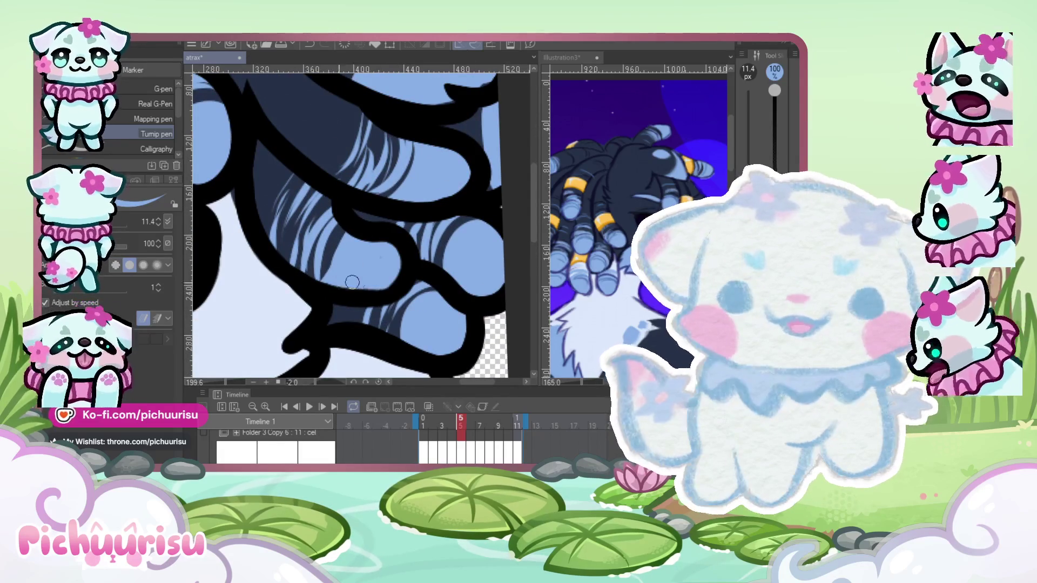
scroll(239, 183, "down", 4)
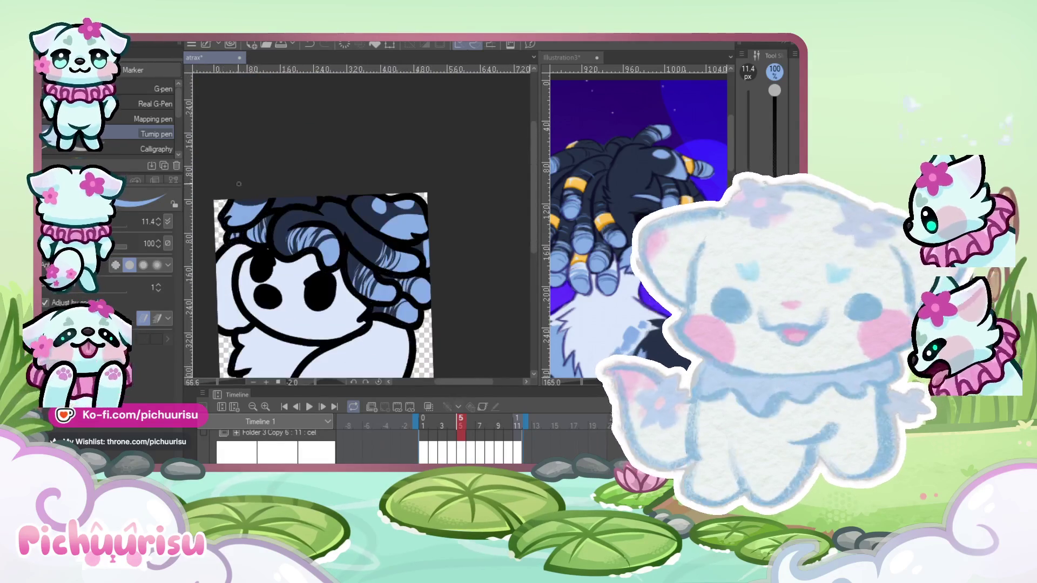
key("comma")
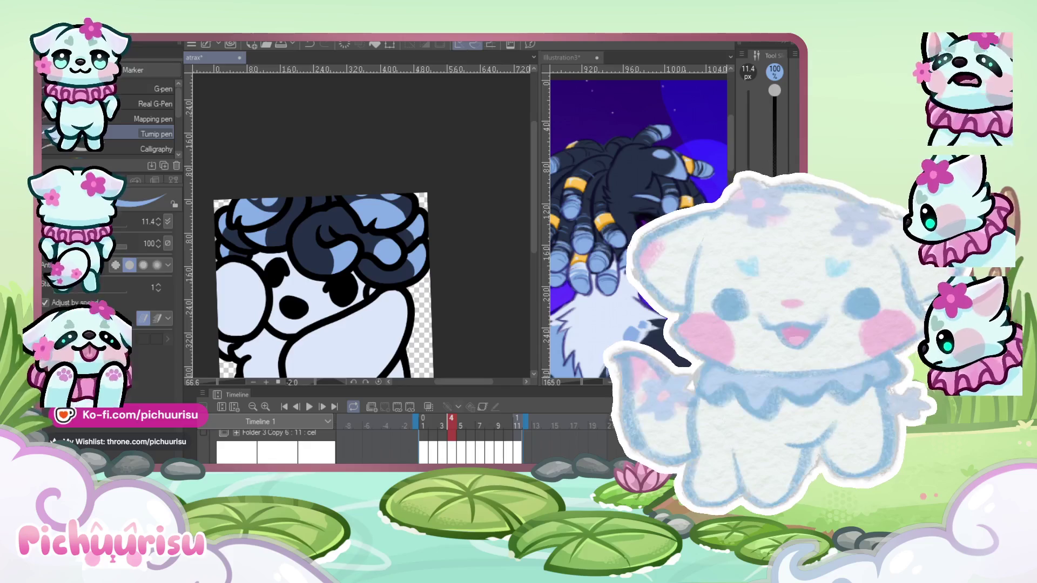
Draw two light-blue highlight strands down a hair lock on frame 4.
scroll(331, 268, "up", 3)
left_click_drag(326, 219, 298, 271)
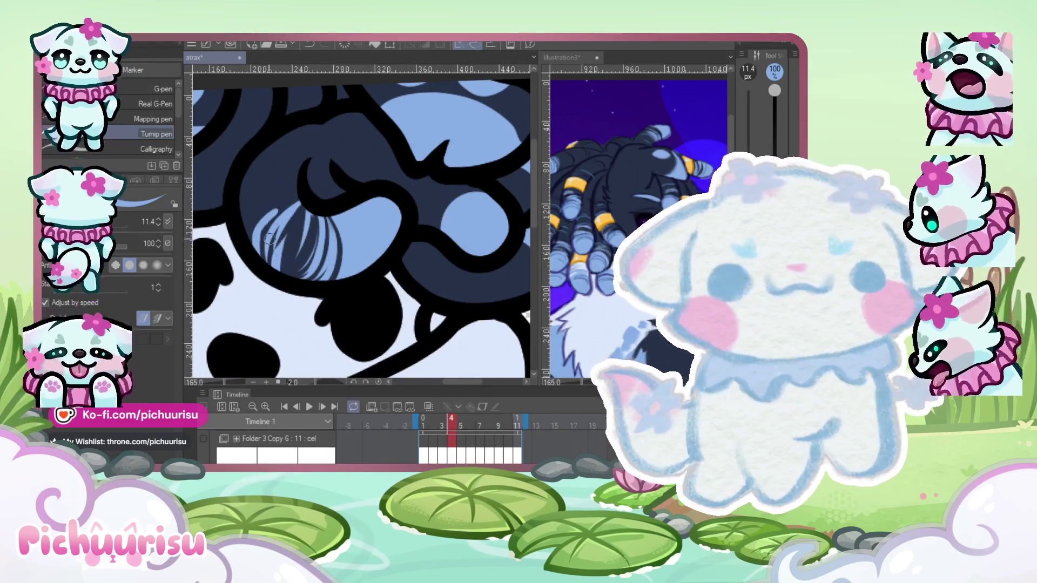
scroll(268, 265, "down", 5)
scroll(265, 278, "up", 6)
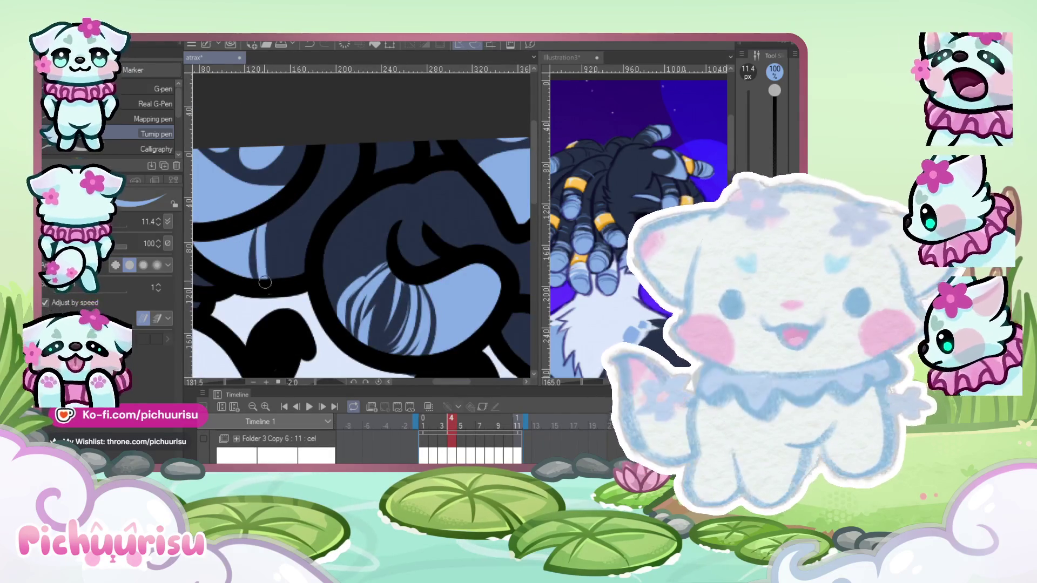
left_click_drag(293, 203, 293, 280)
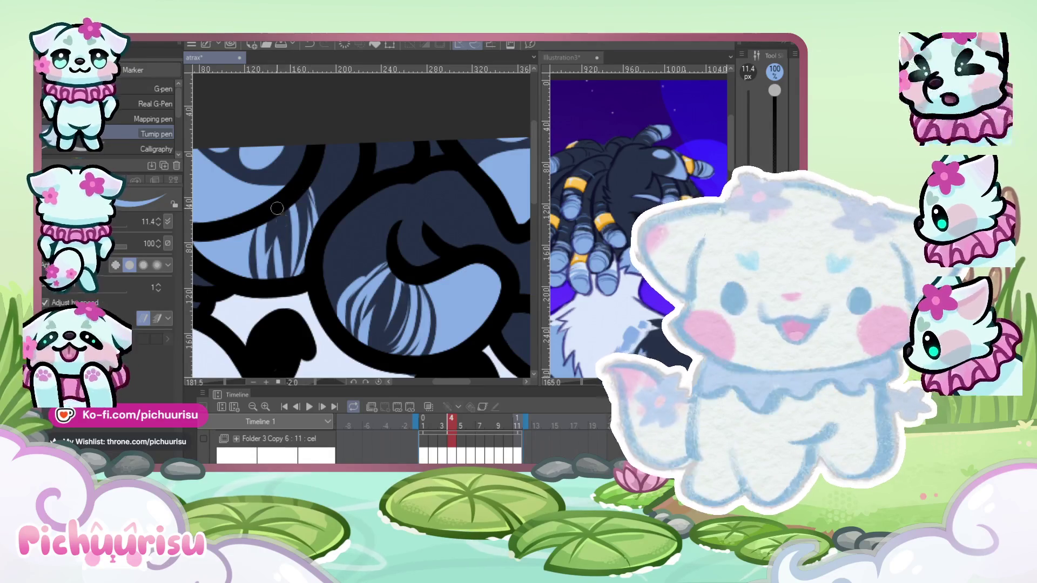
Paint another light-blue highlight strand on a lower-right curl.
scroll(276, 208, "down", 5)
scroll(273, 227, "up", 4)
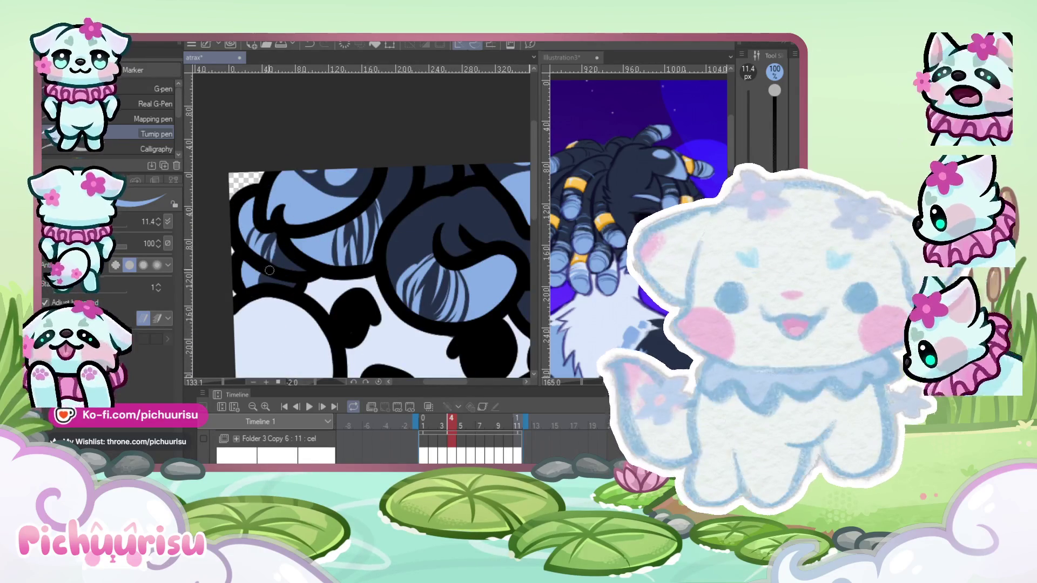
scroll(256, 284, "down", 2)
scroll(258, 286, "up", 3)
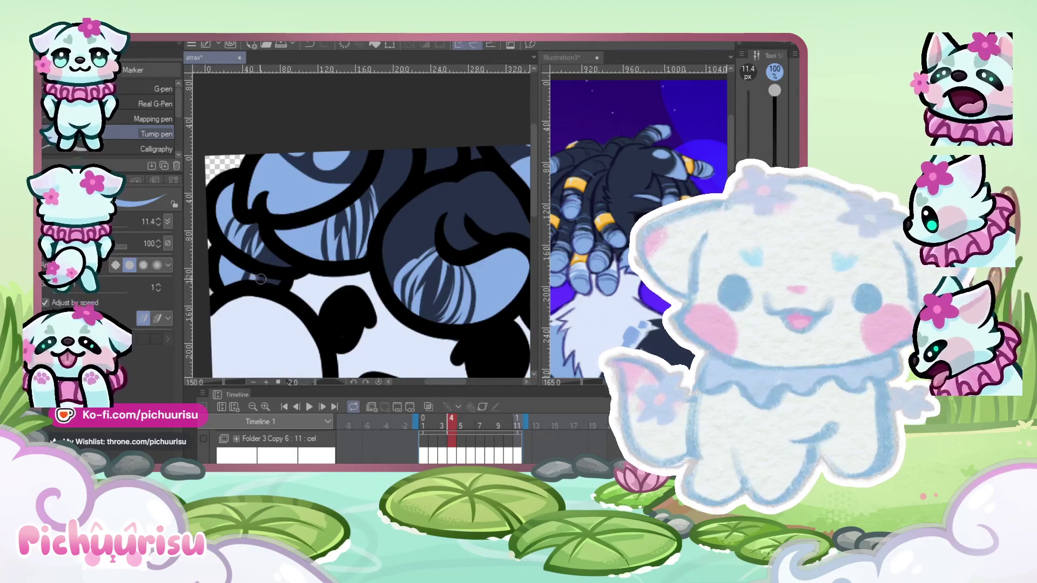
scroll(262, 292, "down", 4)
scroll(262, 291, "up", 5)
left_click_drag(393, 343, 381, 290)
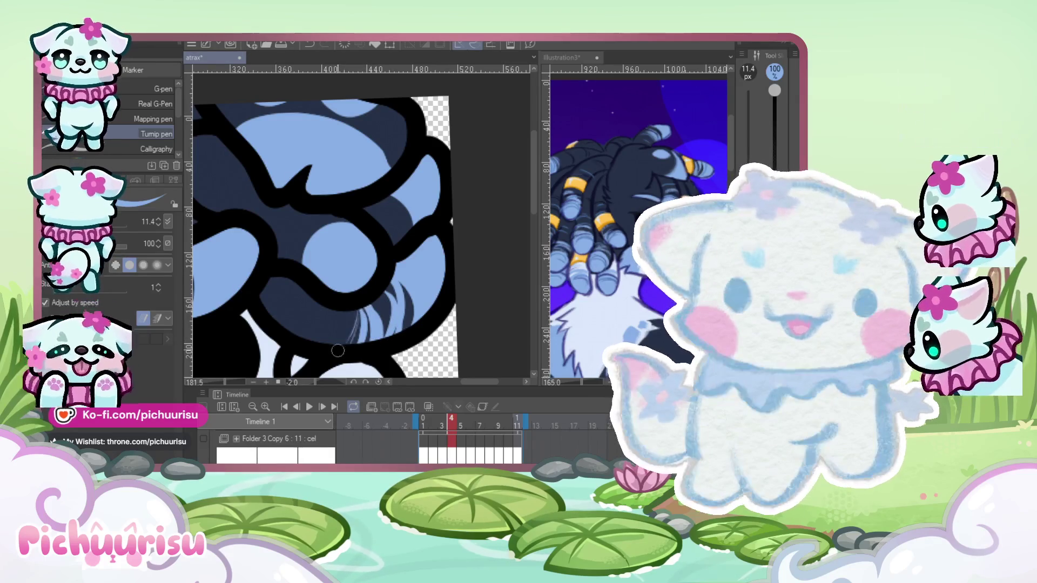
scroll(349, 324, "down", 2)
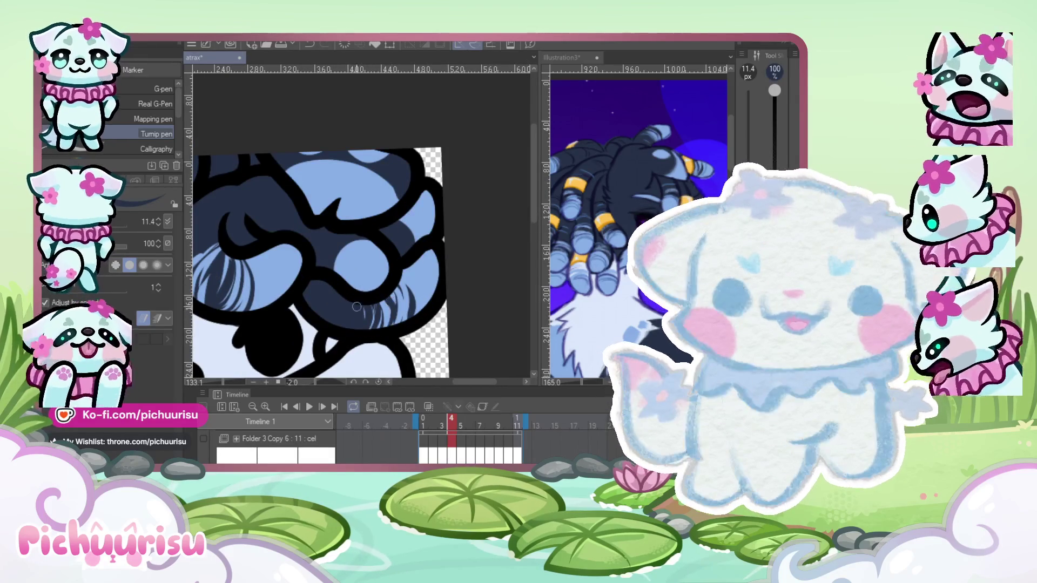
scroll(357, 307, "up", 3)
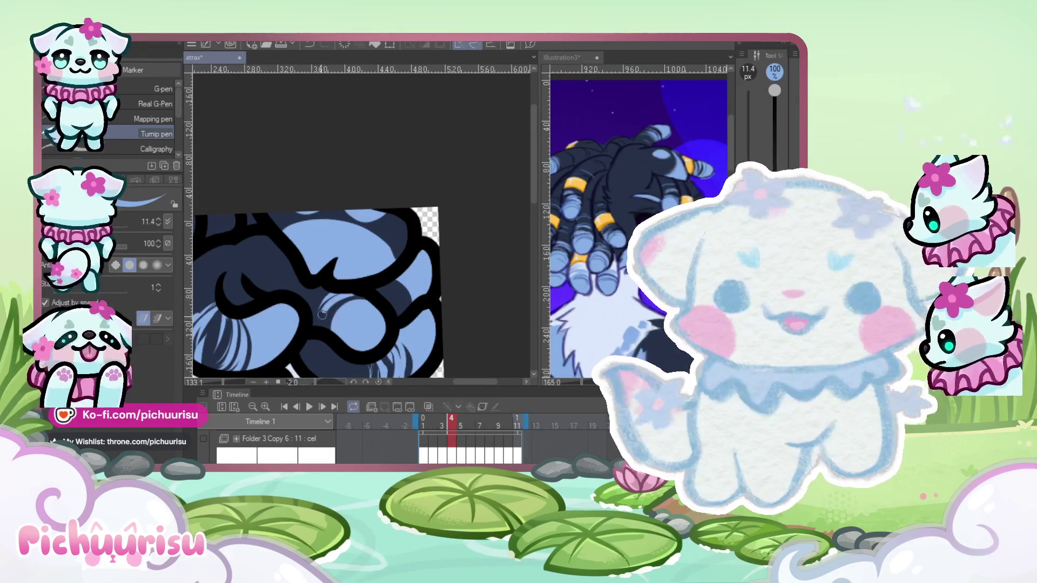
scroll(326, 295, "right", 2)
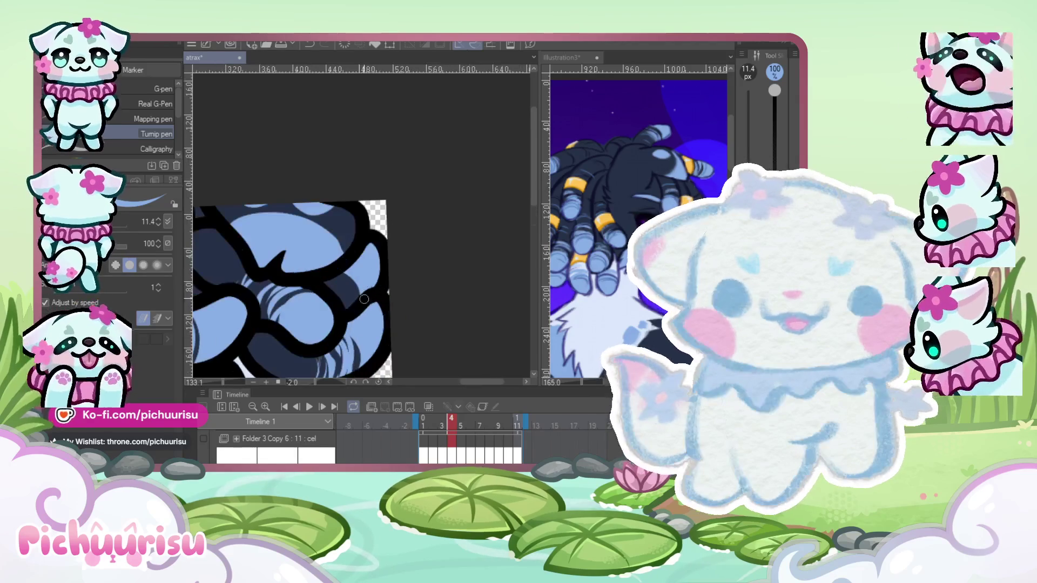
scroll(317, 285, "down", 3)
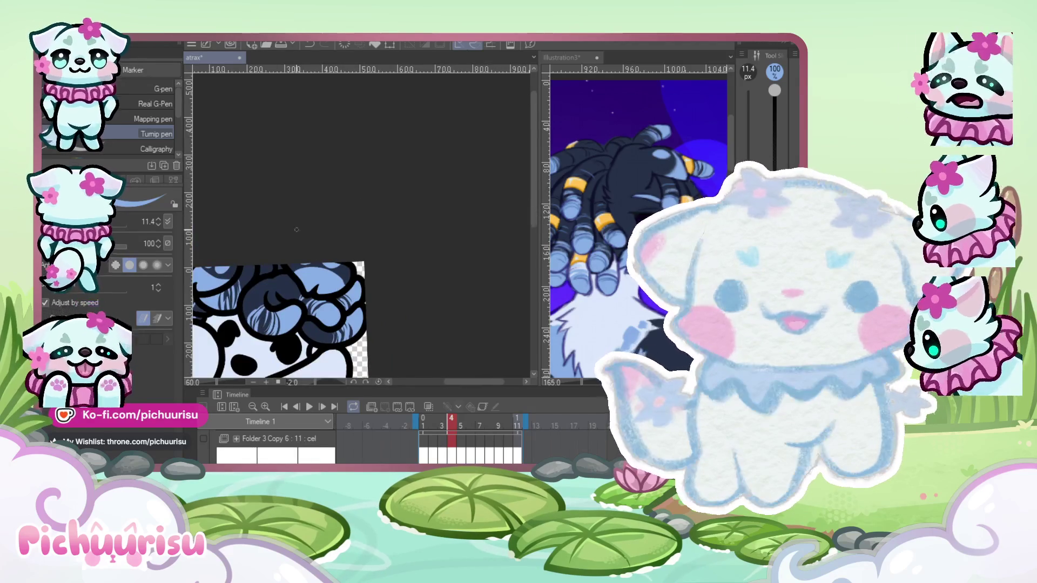
scroll(297, 229, "down", 2)
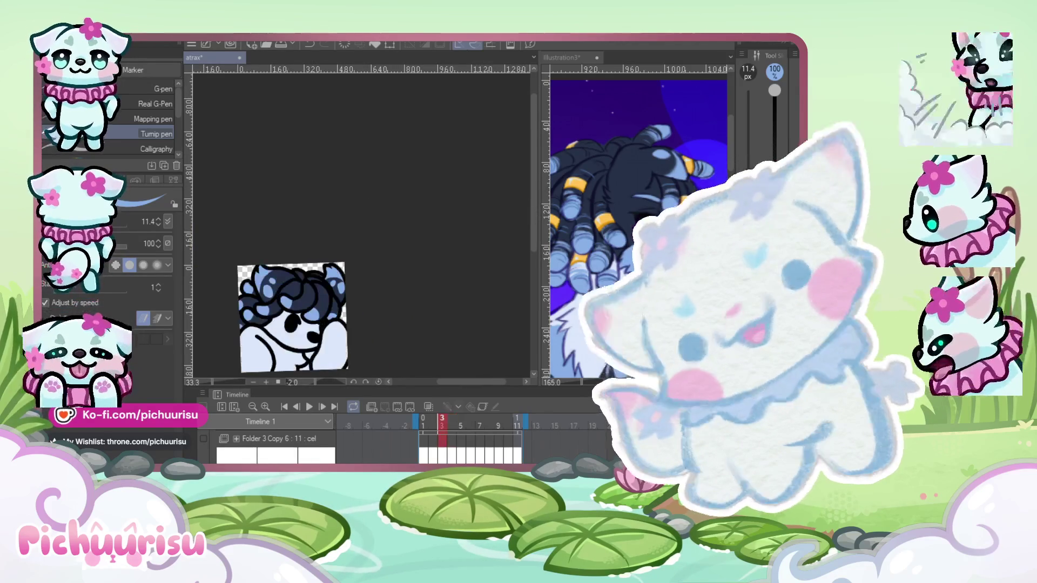
Hatch light-blue strands onto frame 3's lower-left and upper-left hair curls.
scroll(300, 327, "up", 5)
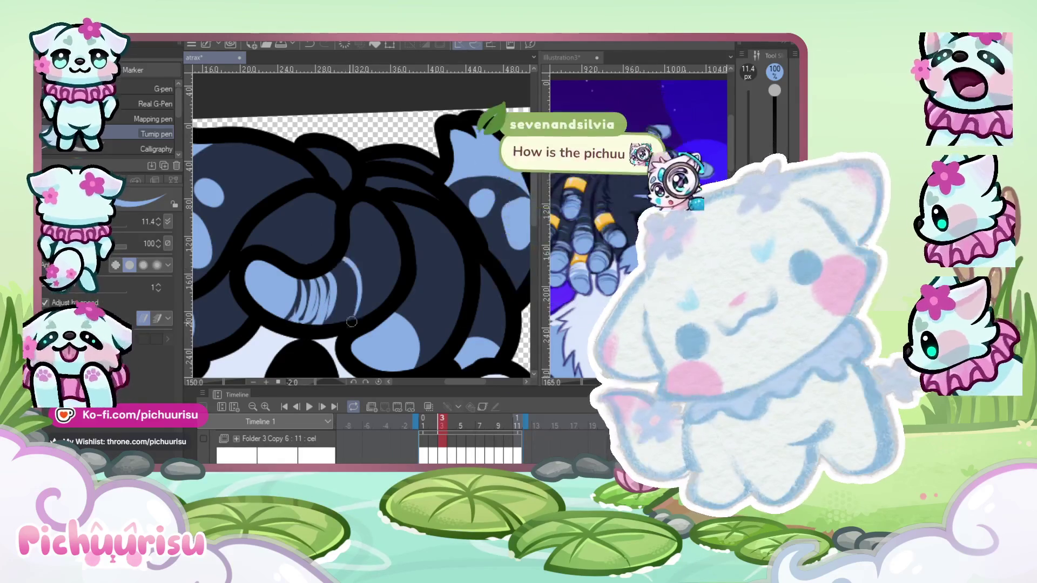
scroll(299, 252, "down", 2)
scroll(247, 288, "up", 2)
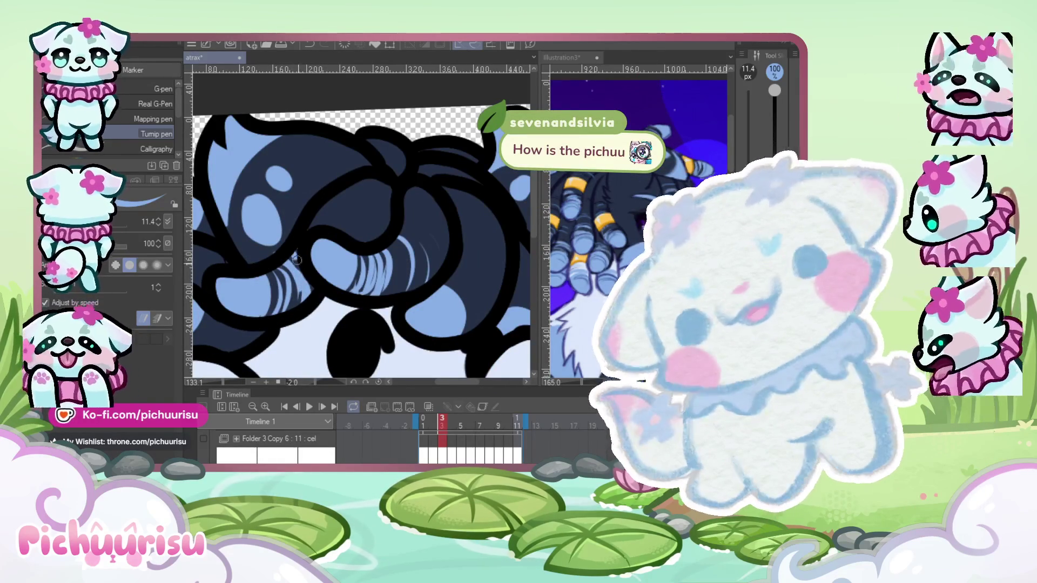
scroll(296, 260, "down", 1)
scroll(292, 267, "up", 2)
scroll(290, 267, "up", 1)
mouse_move(217, 320)
left_mouse_down()
mouse_move(273, 286)
mouse_move(291, 312)
left_mouse_up()
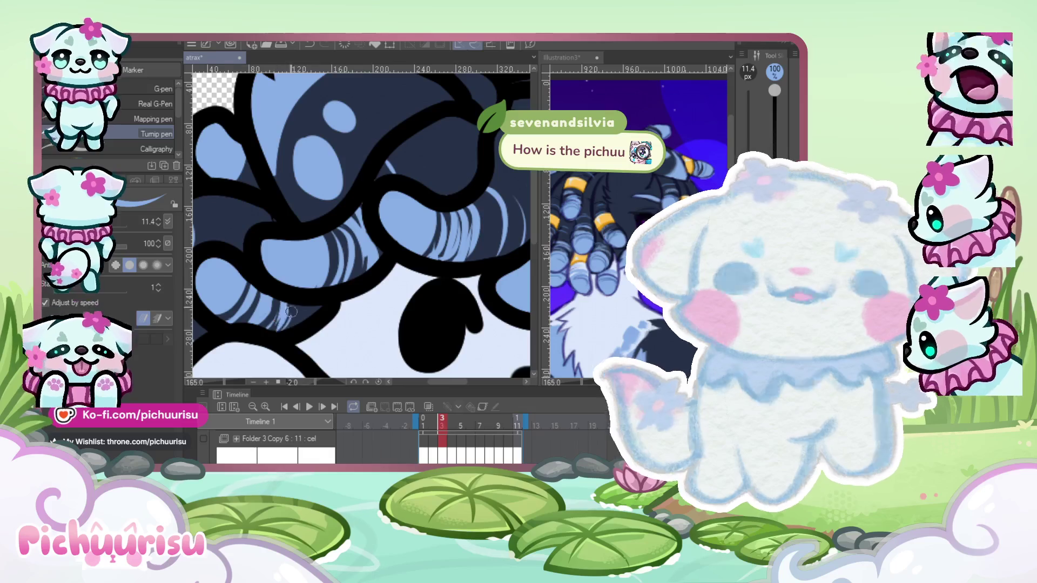
scroll(291, 311, "down", 1)
scroll(221, 214, "up", 2)
left_click_drag(222, 214, 284, 192)
Paint light-blue highlight strands across the central and upper curls.
scroll(266, 209, "down", 1)
scroll(266, 208, "up", 1)
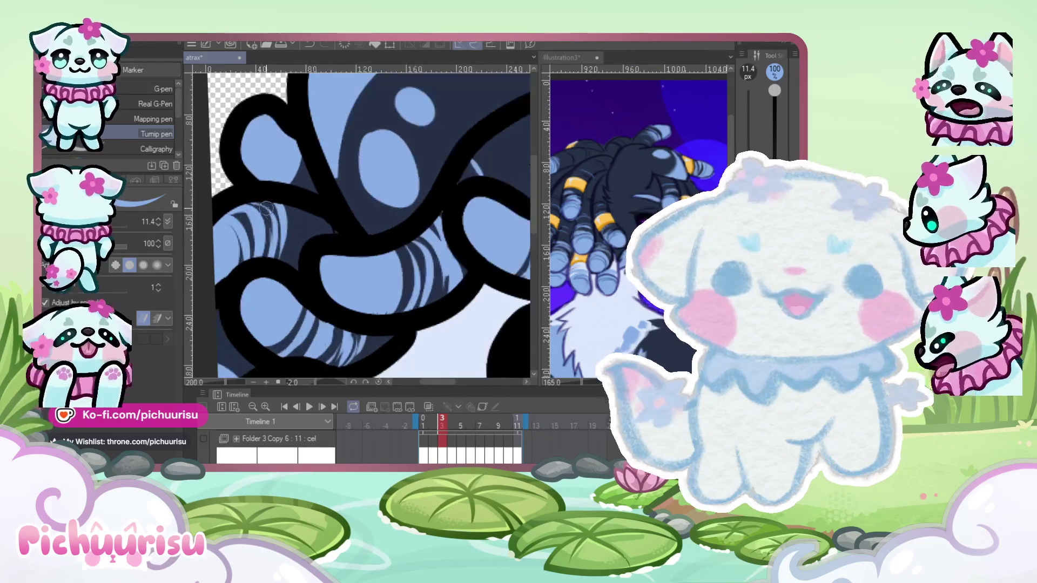
scroll(266, 209, "up", 2)
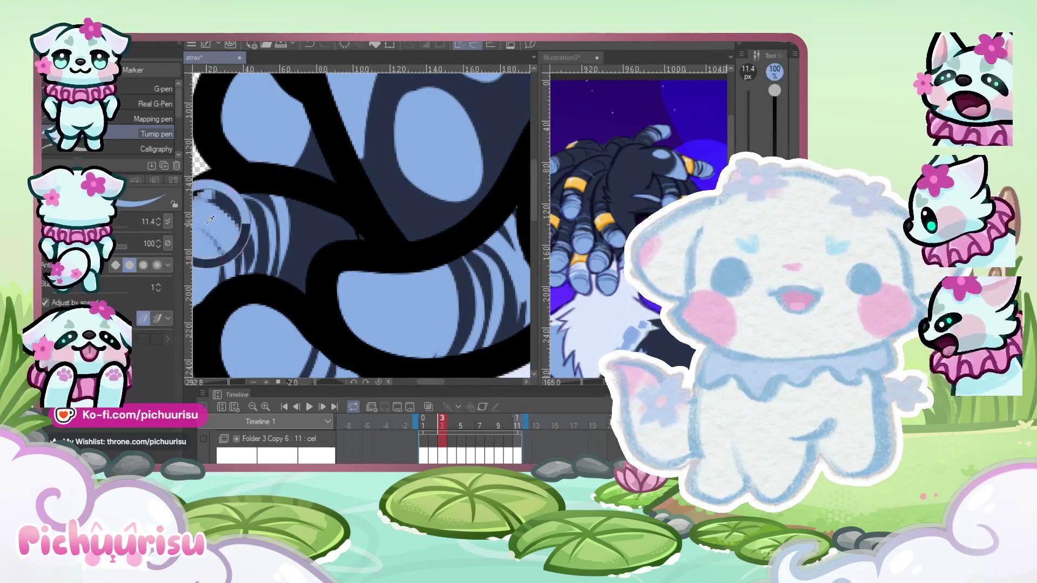
scroll(272, 211, "down", 3)
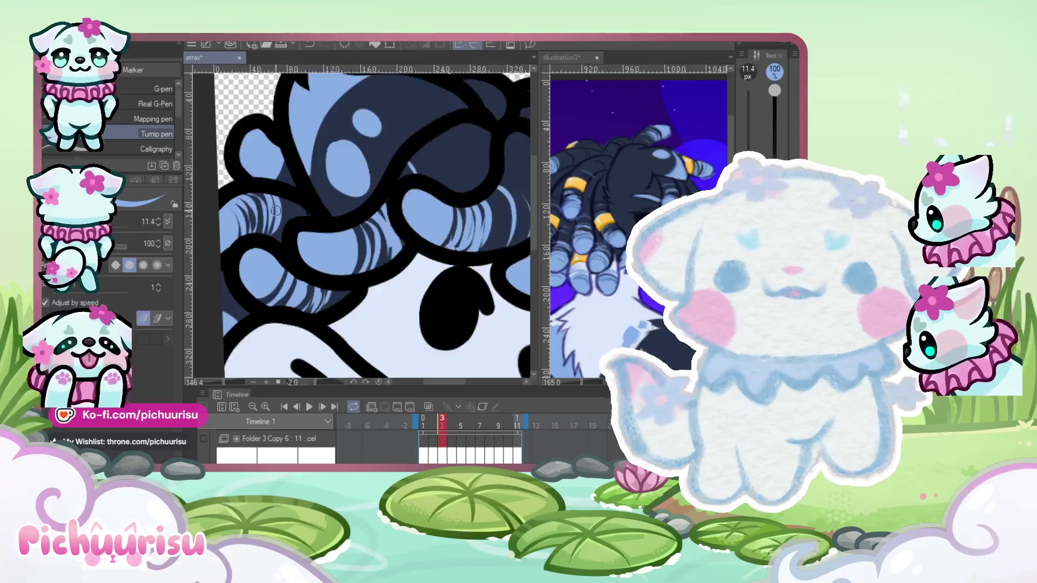
scroll(275, 211, "up", 2)
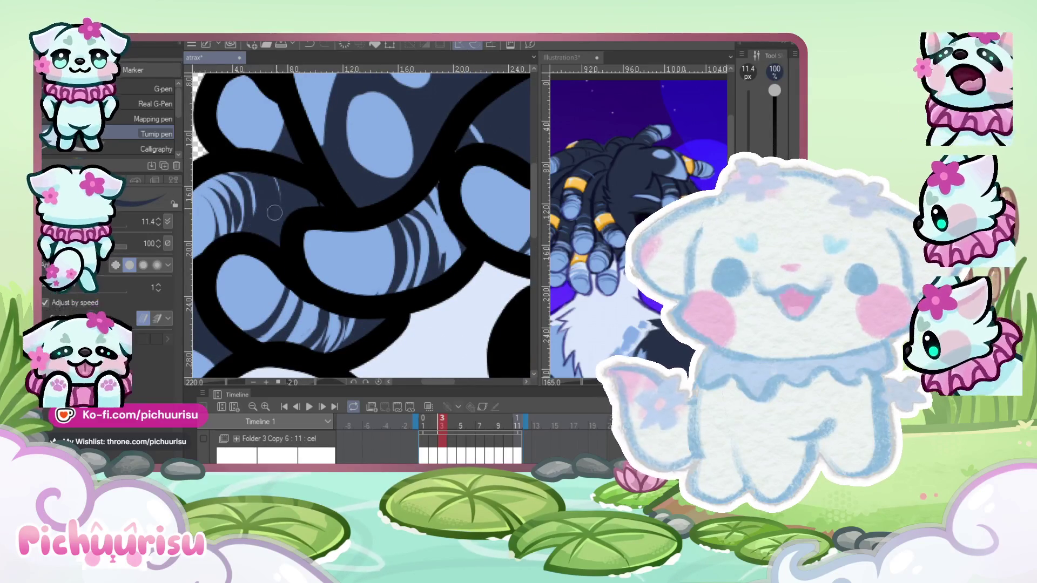
scroll(221, 269, "down", 1)
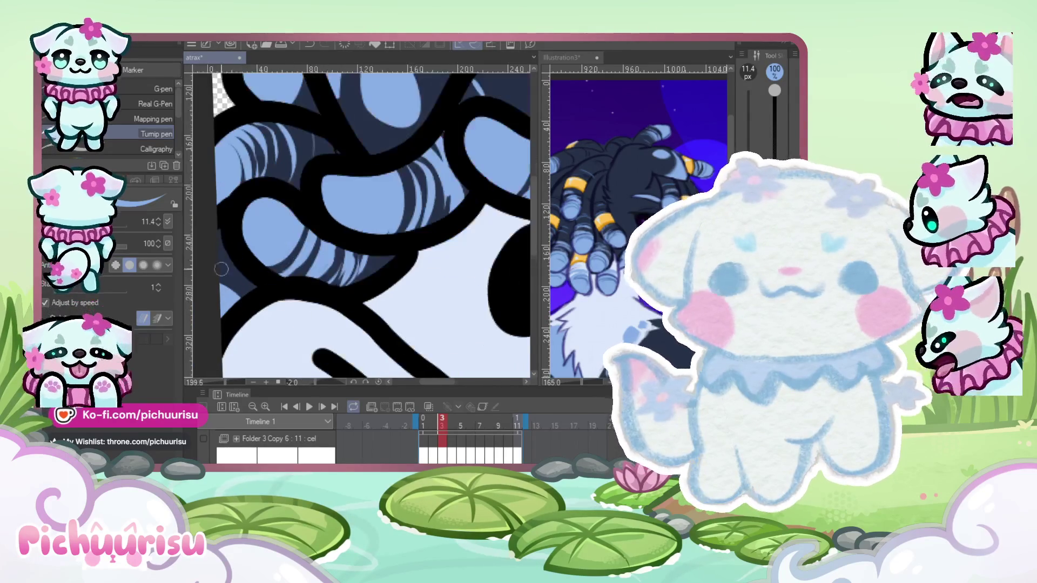
scroll(222, 268, "down", 1)
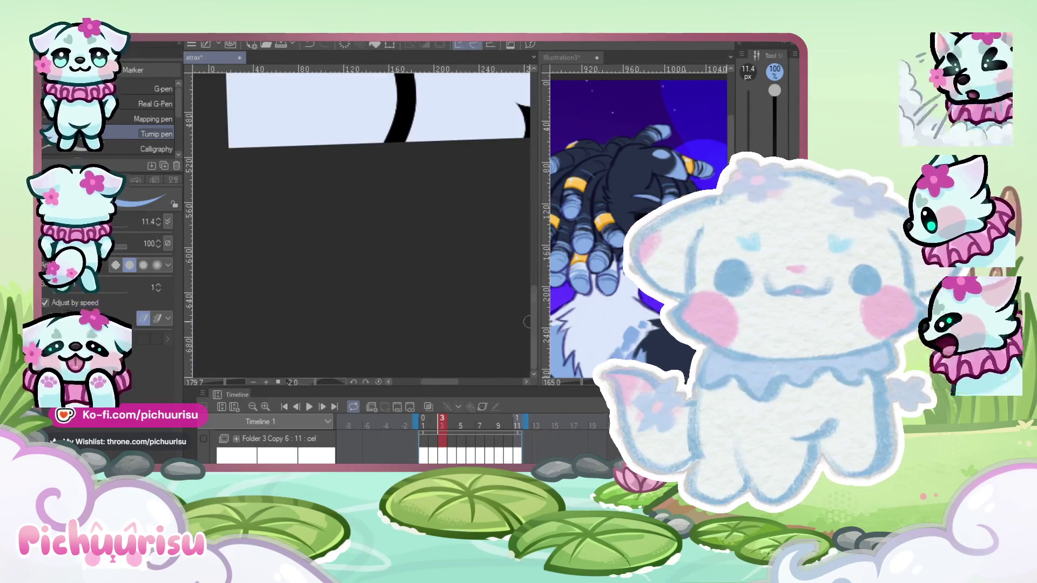
scroll(422, 191, "down", 5)
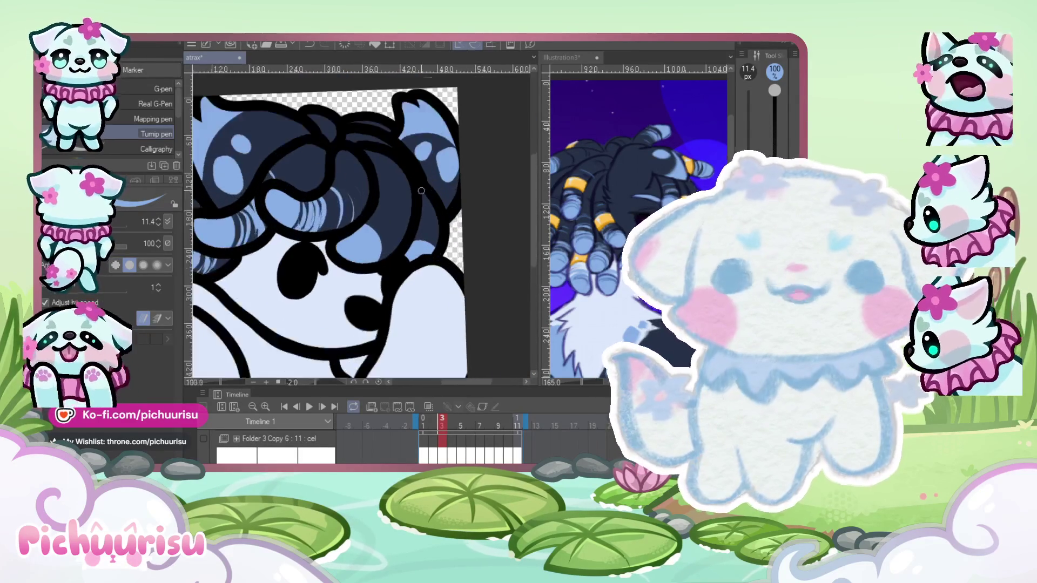
scroll(421, 190, "up", 6)
left_click_drag(369, 266, 384, 294)
mouse_move(346, 219)
left_mouse_down()
mouse_move(379, 278)
mouse_move(375, 227)
mouse_move(394, 235)
left_mouse_up()
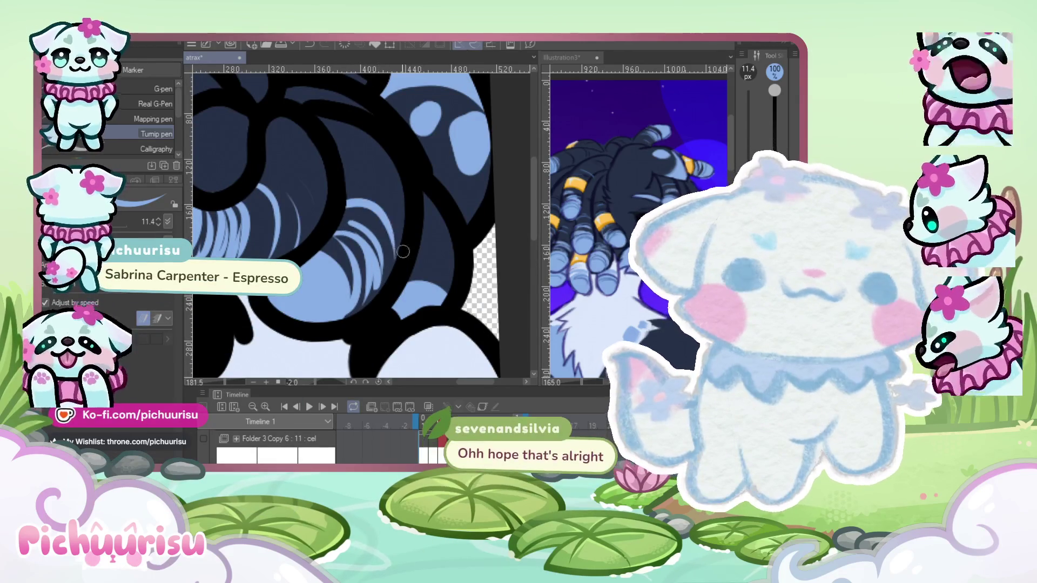
left_click_drag(340, 184, 402, 235)
left_click_drag(361, 199, 405, 222)
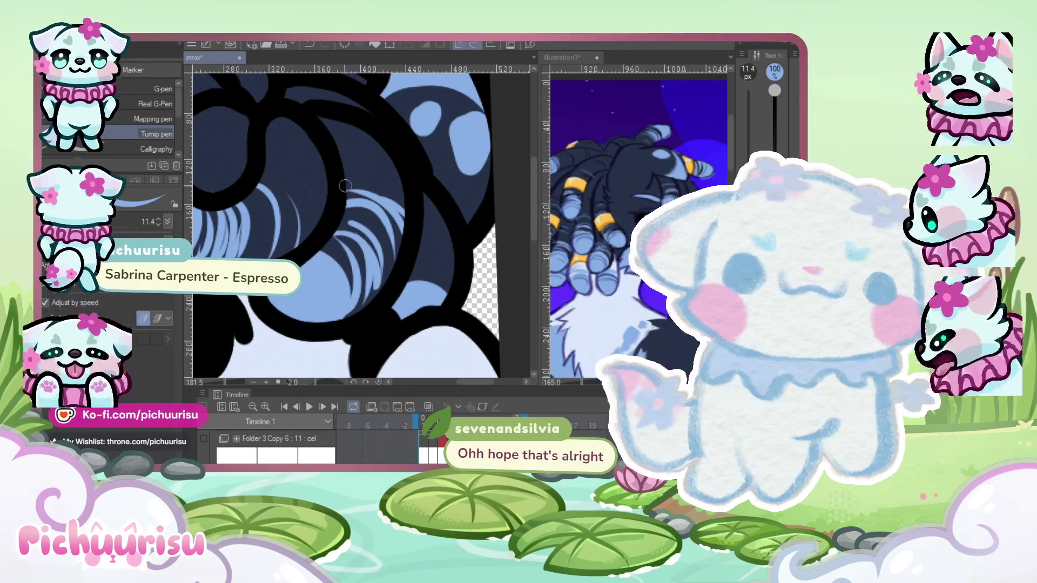
Add strands to the right-side curl, cover unwanted ones in dark blue, and redraw in light blue.
scroll(346, 186, "up", 3)
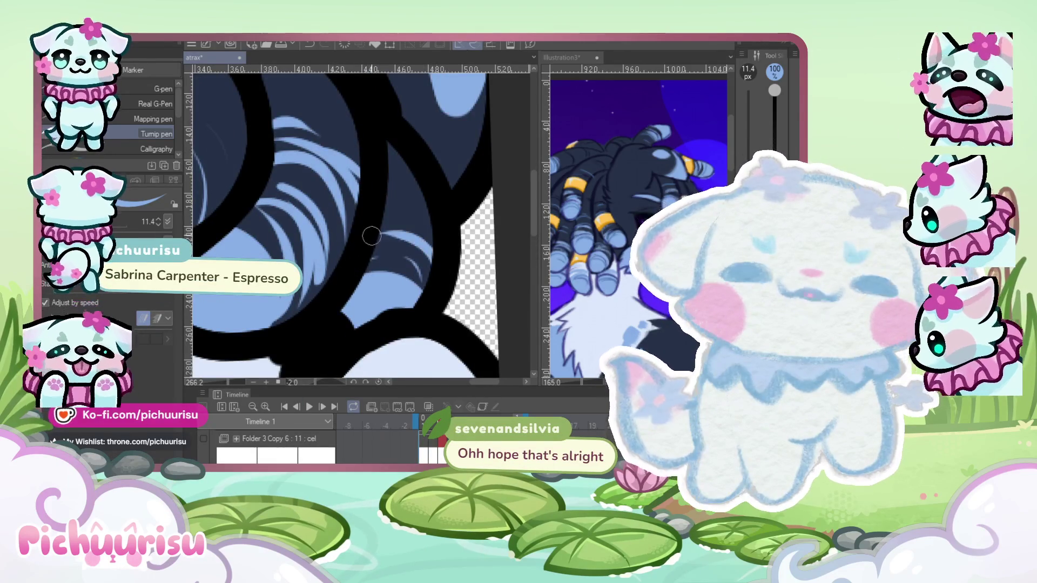
left_click_drag(413, 258, 434, 276)
mouse_move(373, 243)
left_mouse_down()
mouse_move(432, 277)
mouse_move(402, 275)
left_mouse_up()
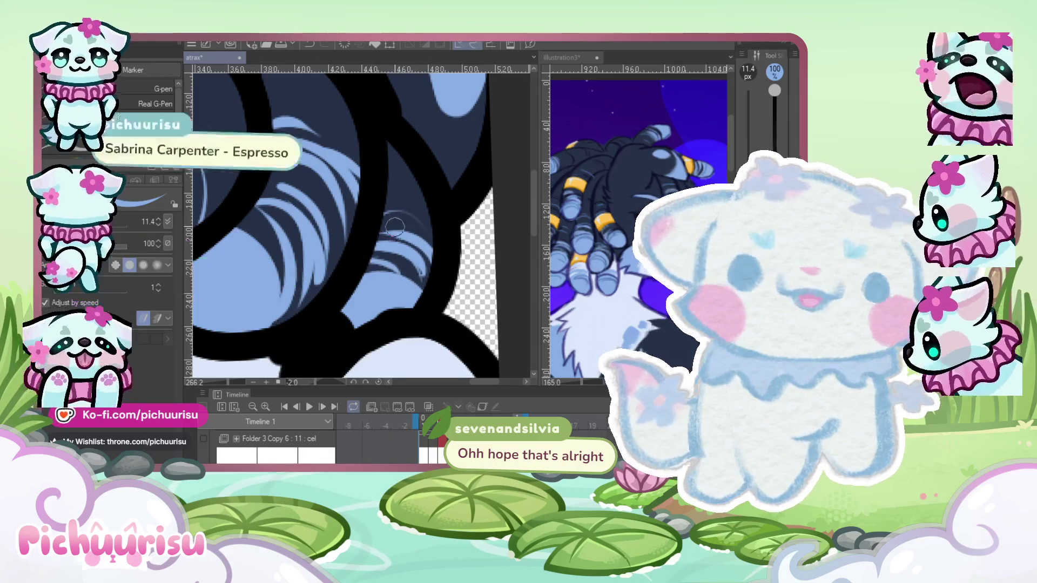
mouse_move(394, 227)
left_mouse_down()
mouse_move(372, 253)
mouse_move(389, 273)
mouse_move(423, 282)
mouse_move(389, 257)
left_mouse_up()
left_click(370, 289, "alt")
mouse_move(429, 227)
left_mouse_down()
mouse_move(380, 251)
mouse_move(378, 273)
mouse_move(426, 243)
mouse_move(391, 243)
left_mouse_up()
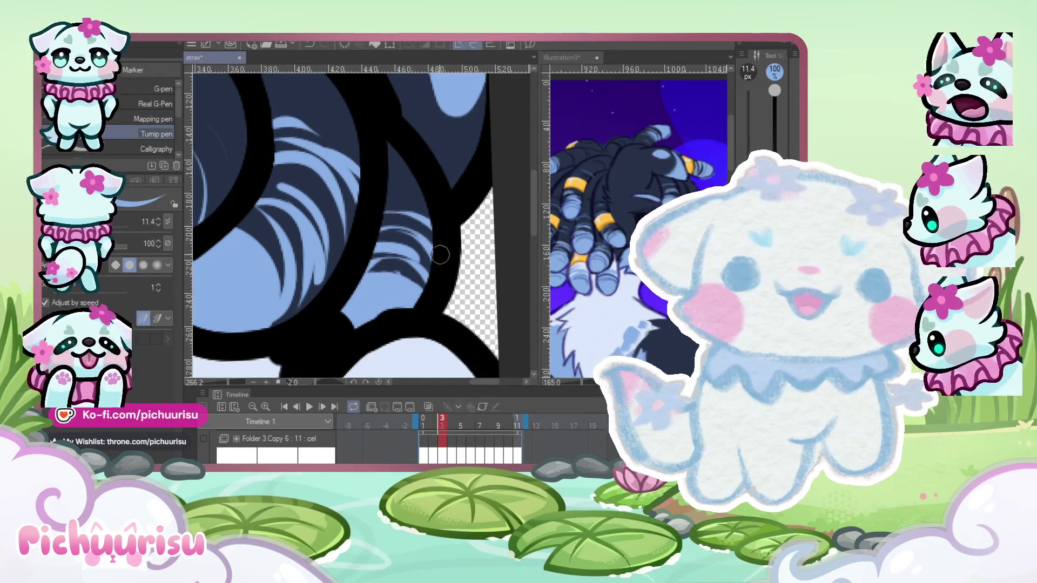
Sample the dark blue hair colour, then step back to frame 2.
scroll(440, 254, "down", 3)
scroll(311, 222, "up", 2)
left_click(311, 222, "alt")
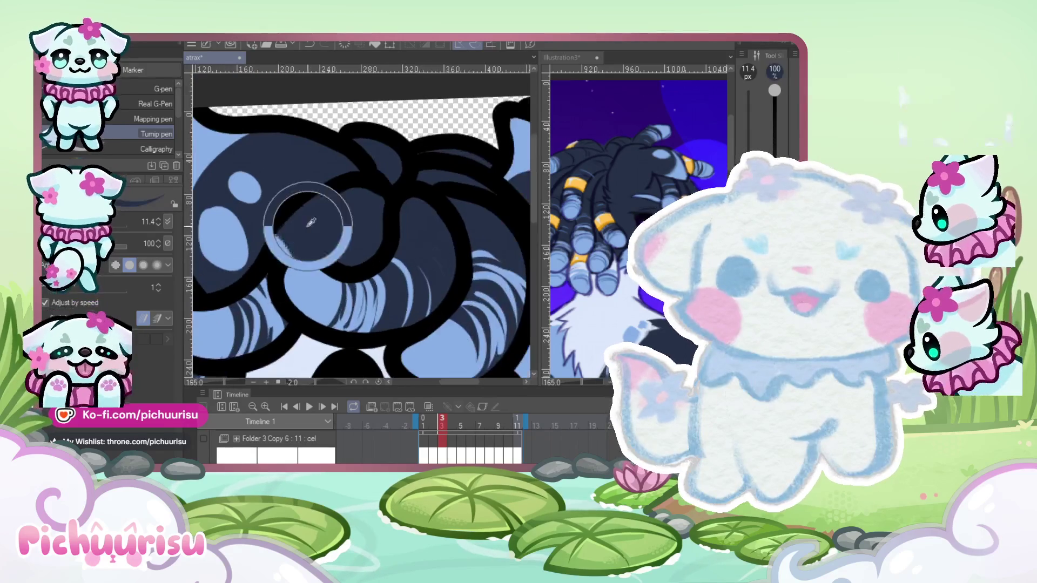
scroll(348, 247, "down", 3)
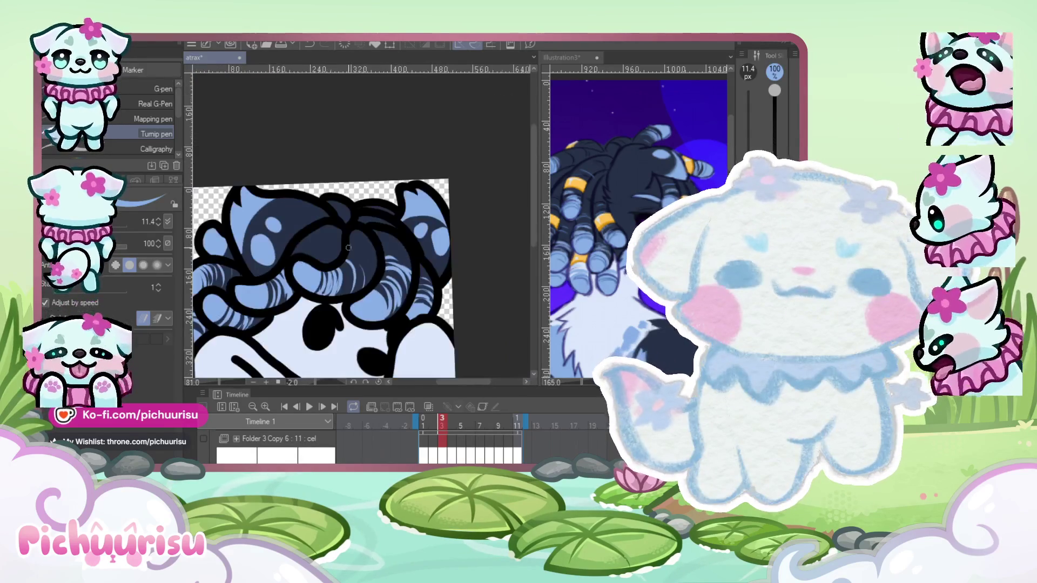
scroll(349, 248, "up", 3)
scroll(371, 265, "down", 3)
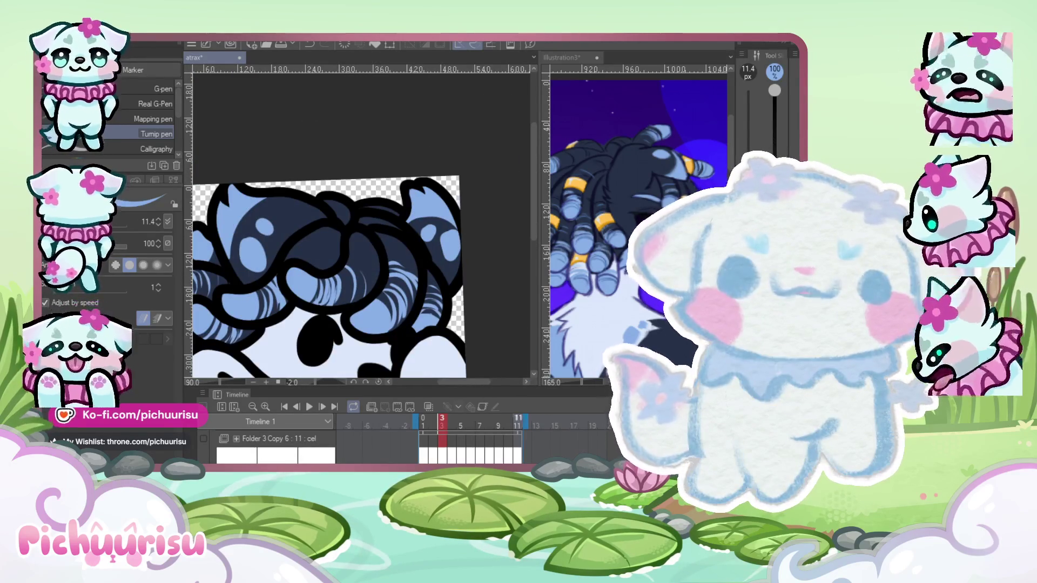
key("comma")
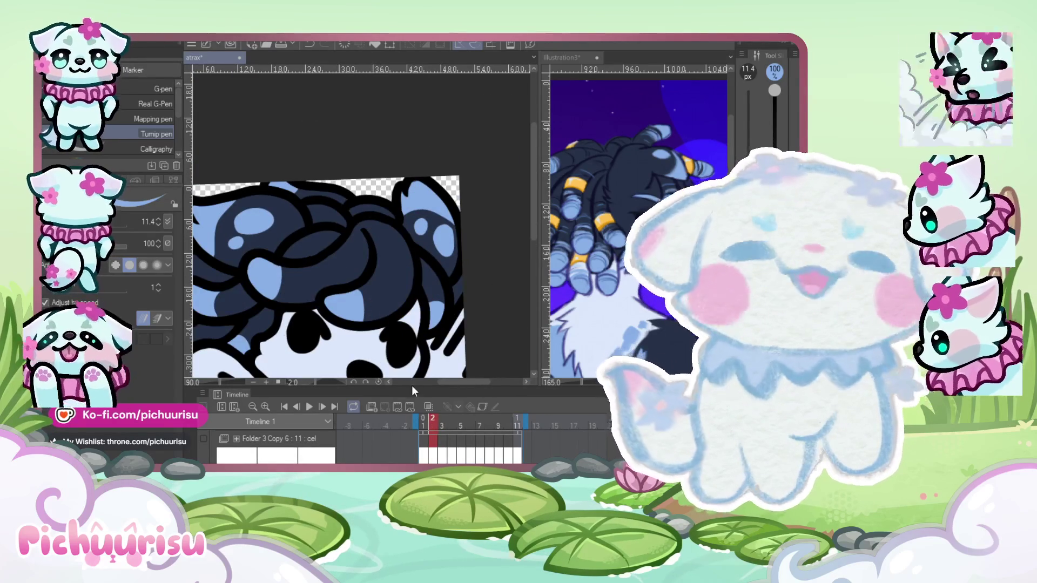
Paint light-blue highlight strands on frame 2's upper curl and lower hair lobe.
scroll(273, 290, "up", 2)
mouse_move(267, 260)
left_mouse_down()
mouse_move(286, 316)
mouse_move(305, 321)
left_mouse_up()
left_click_drag(305, 259, 333, 305)
left_click_drag(346, 247, 351, 291)
left_click_drag(413, 294, 440, 351)
mouse_move(430, 277)
left_mouse_down()
mouse_move(448, 344)
mouse_move(461, 344)
left_mouse_up()
left_click_drag(454, 303, 480, 342)
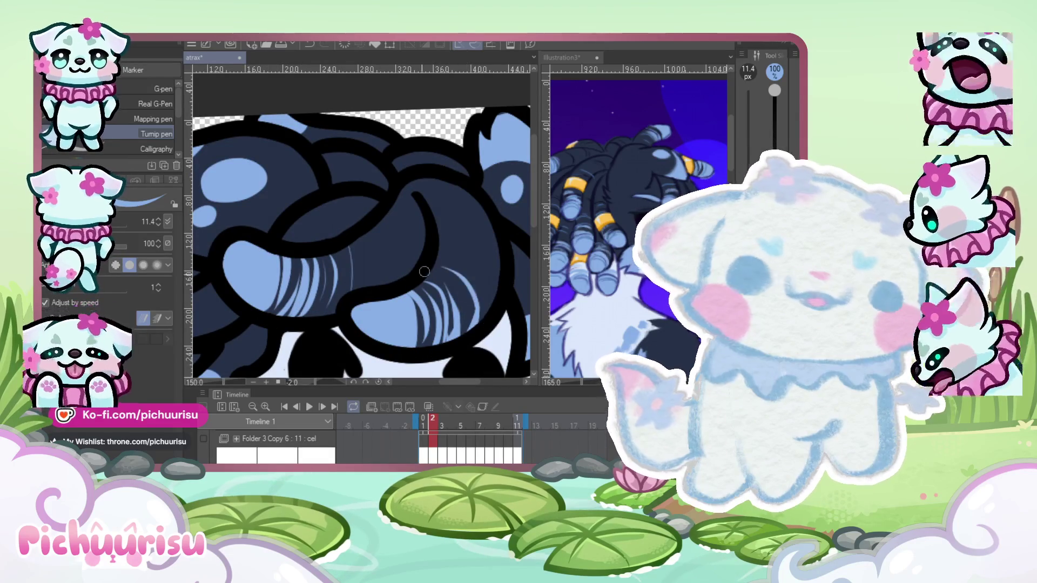
Add light-blue highlight strands to the lower-left hair lobe.
scroll(424, 271, "down", 3)
scroll(365, 267, "up", 3)
mouse_move(339, 286)
left_mouse_down()
mouse_move(350, 325)
mouse_move(379, 326)
left_mouse_up()
left_click_drag(378, 267, 392, 311)
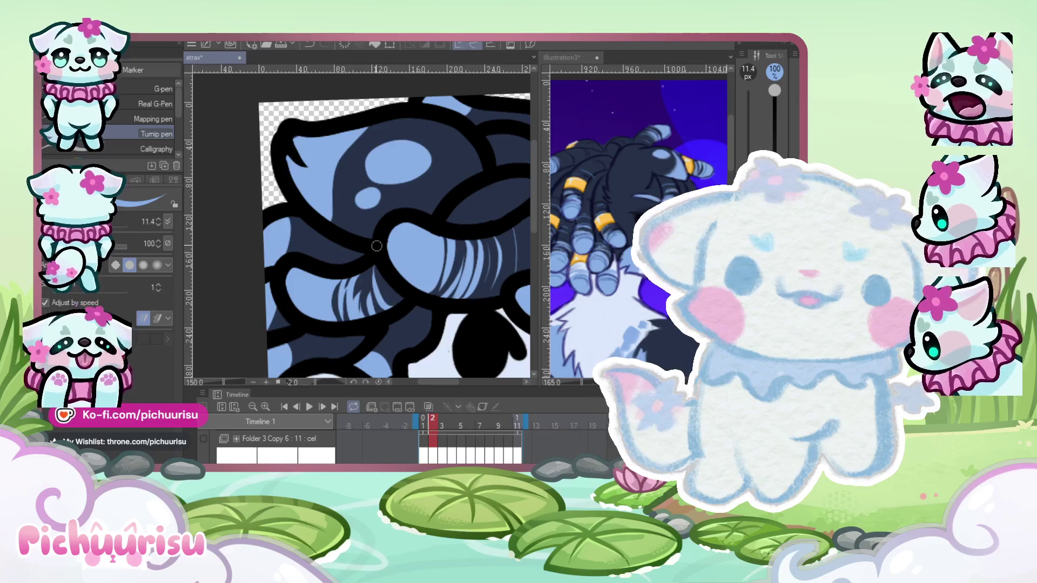
Refine and tidy the strand ends with dark blue strokes.
scroll(377, 246, "down", 2)
scroll(361, 267, "up", 3)
left_click_drag(346, 286, 349, 322)
left_click_drag(353, 312, 374, 326)
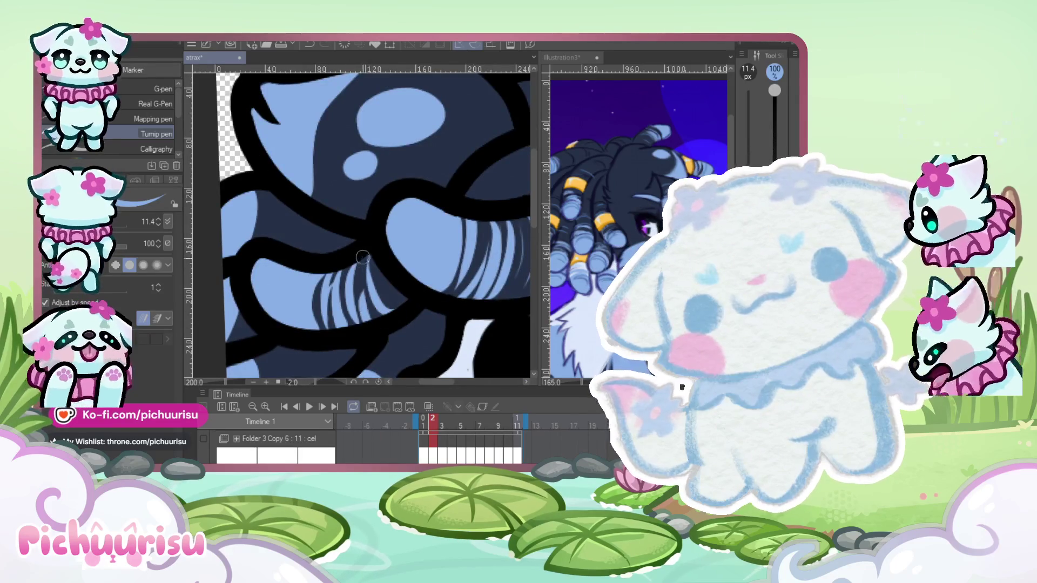
Zoom in and out to inspect the new highlights, then start animation playback.
scroll(362, 257, "down", 3)
scroll(346, 270, "up", 2)
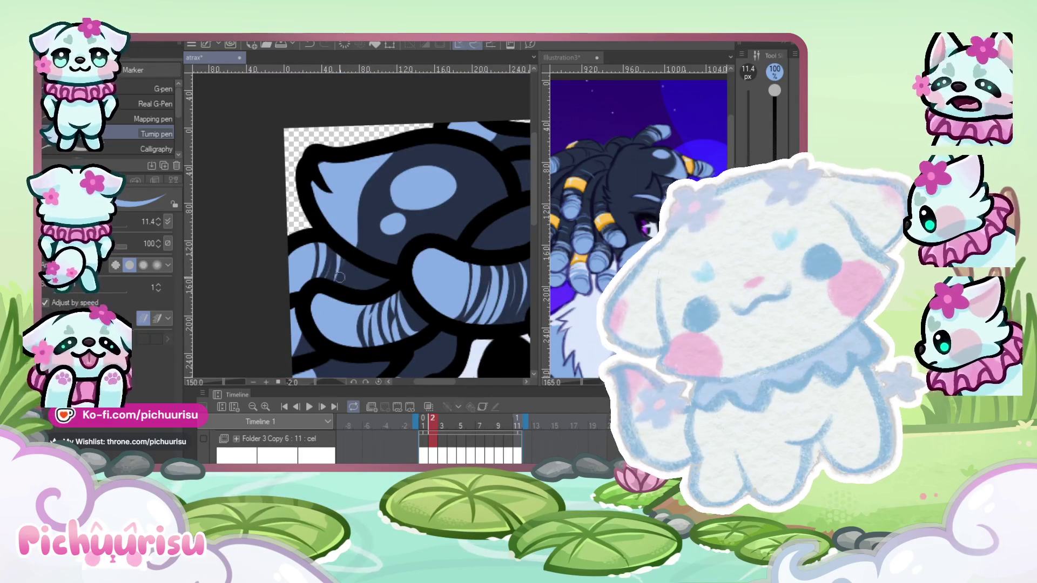
scroll(339, 277, "down", 3)
scroll(304, 287, "up", 4)
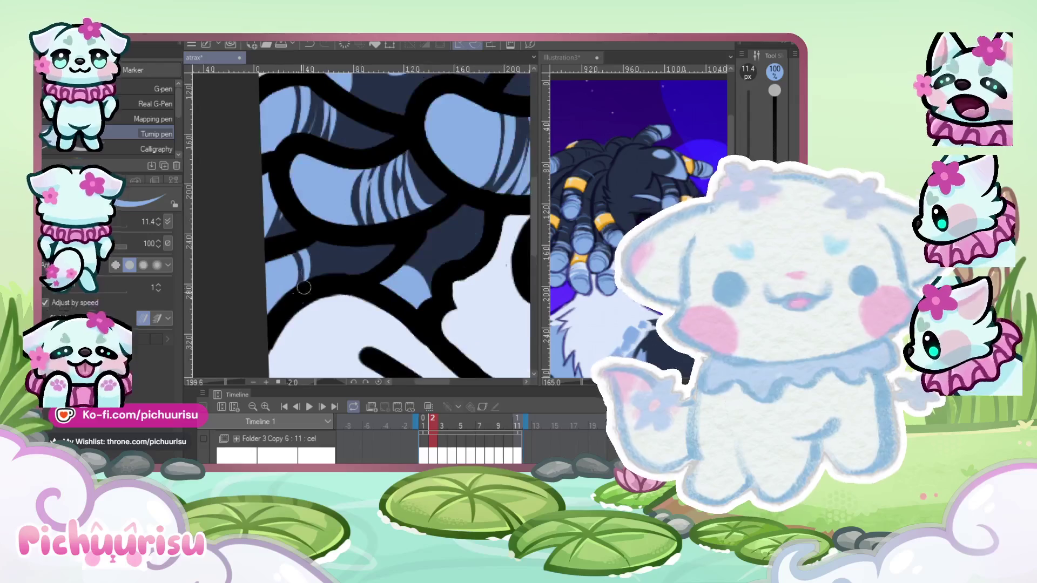
scroll(367, 292, "down", 3)
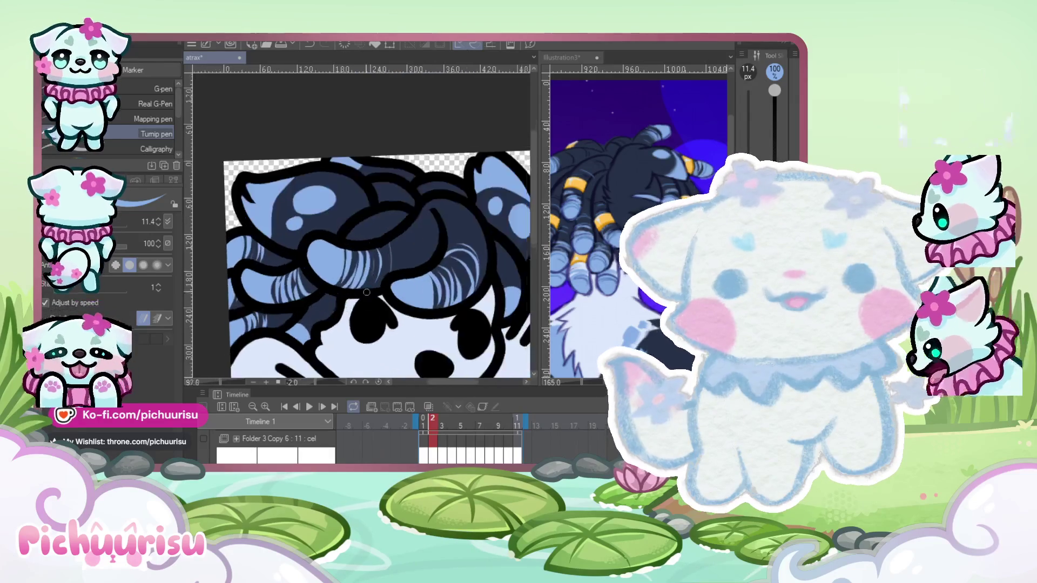
scroll(367, 292, "up", 2)
scroll(385, 295, "down", 4)
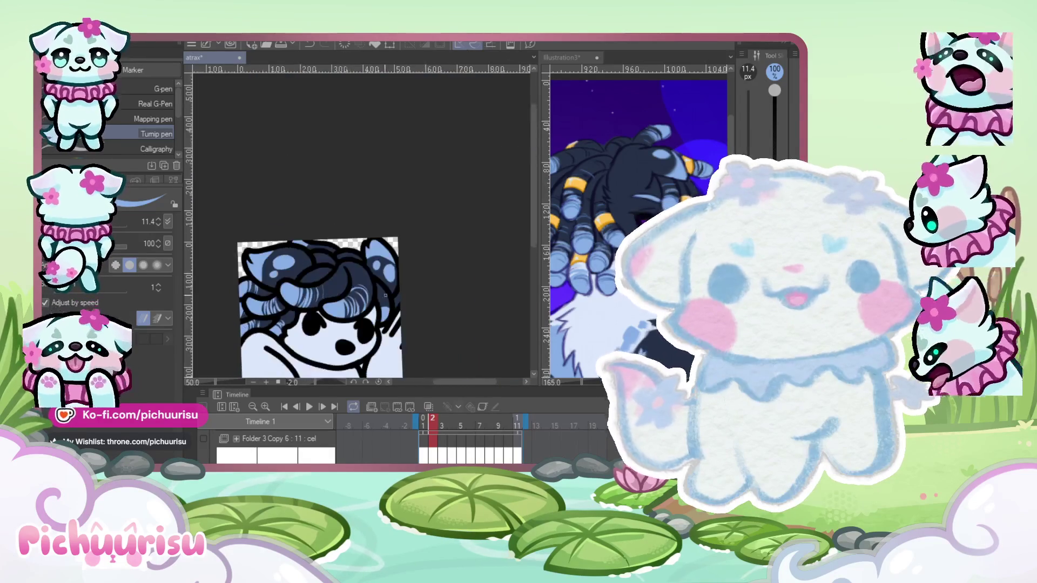
scroll(385, 295, "up", 5)
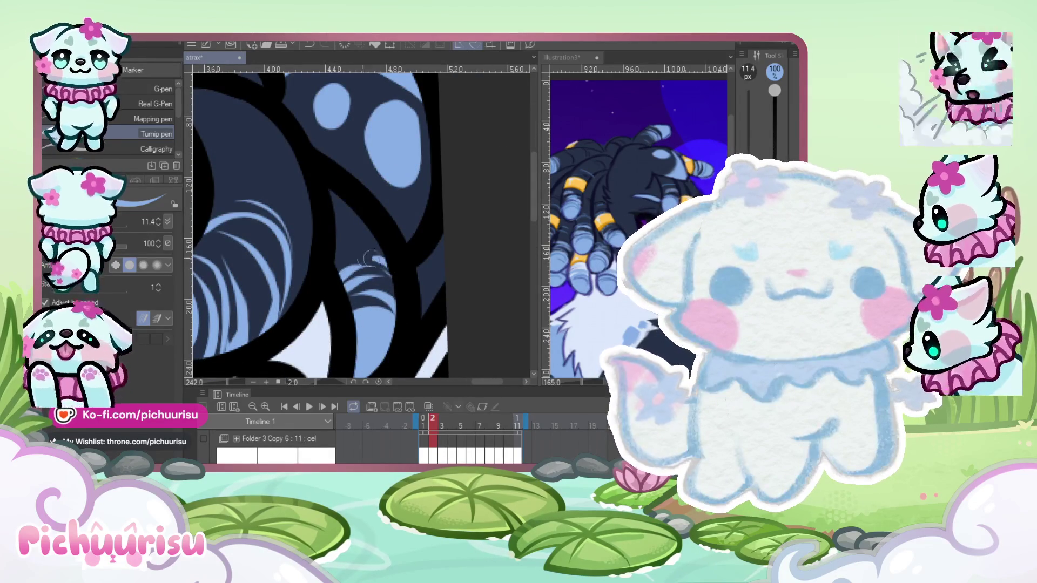
scroll(339, 256, "down", 4)
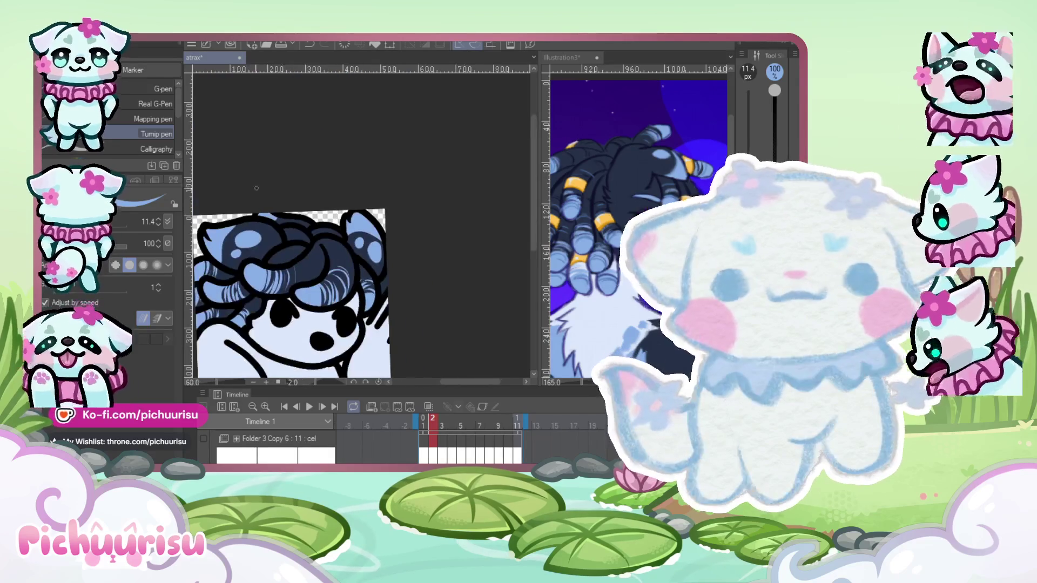
scroll(289, 216, "up", 3)
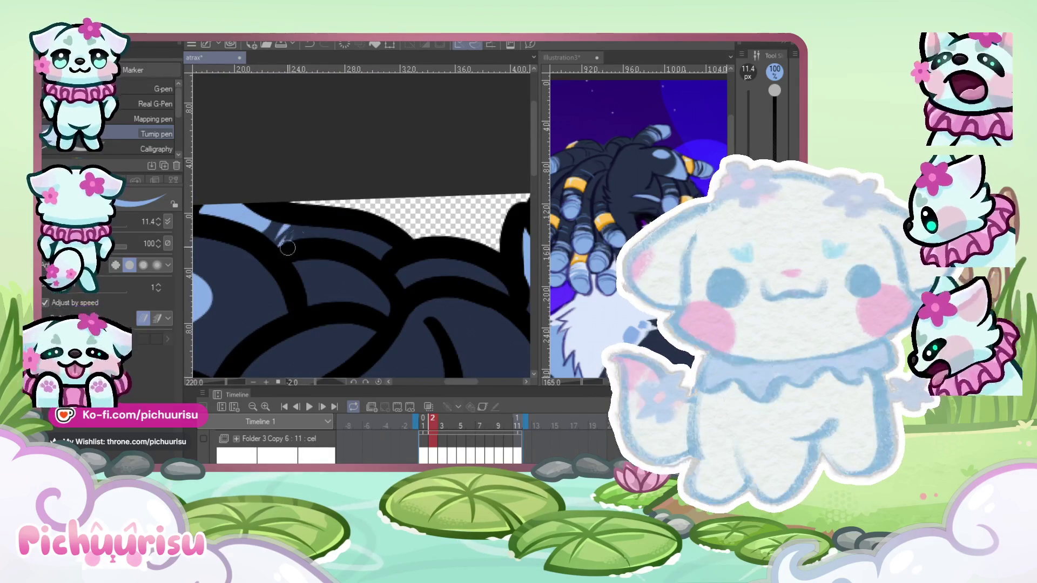
scroll(321, 233, "down", 3)
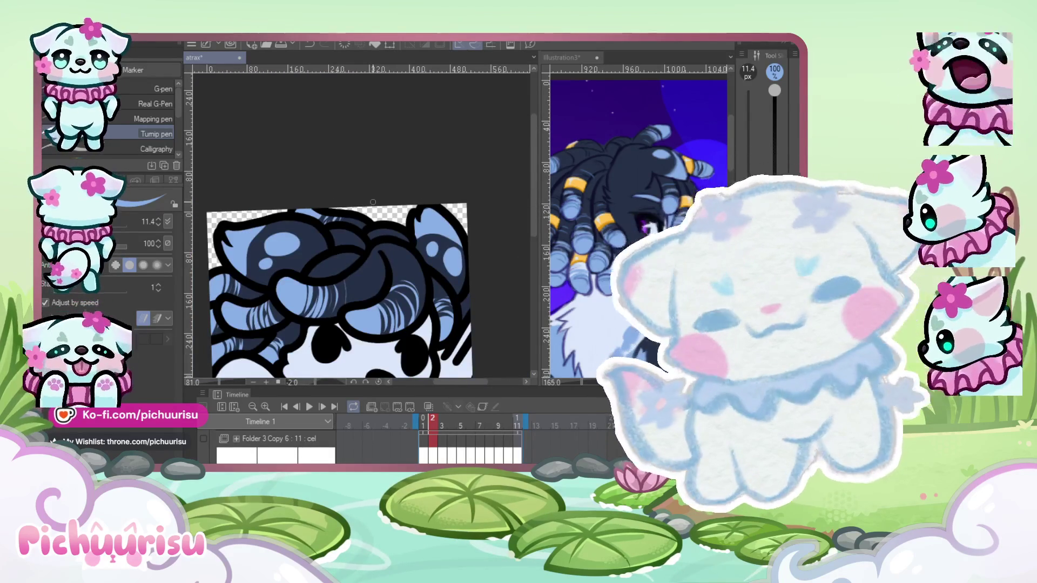
scroll(373, 202, "up", 3)
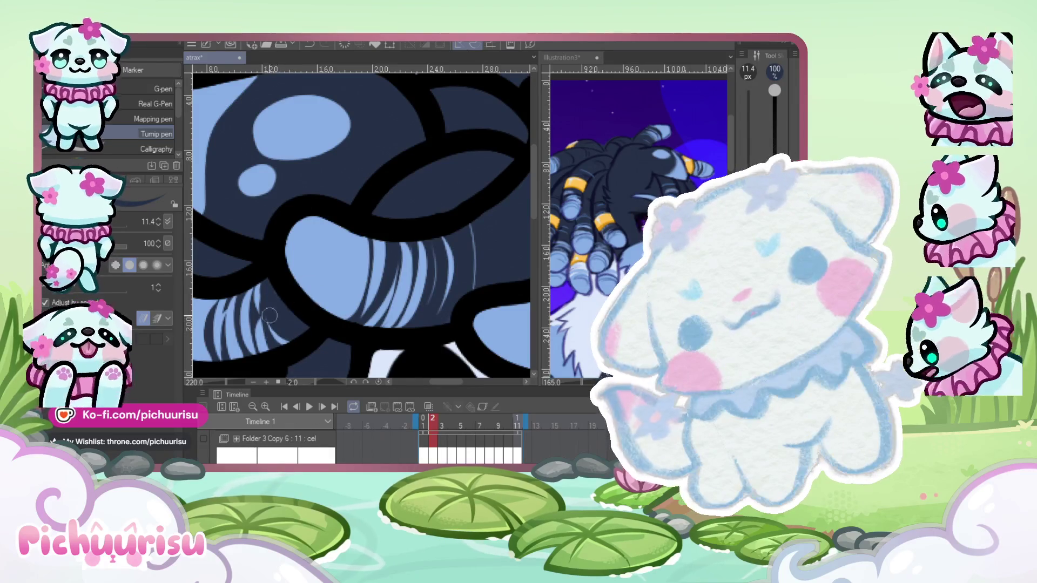
scroll(250, 302, "down", 1)
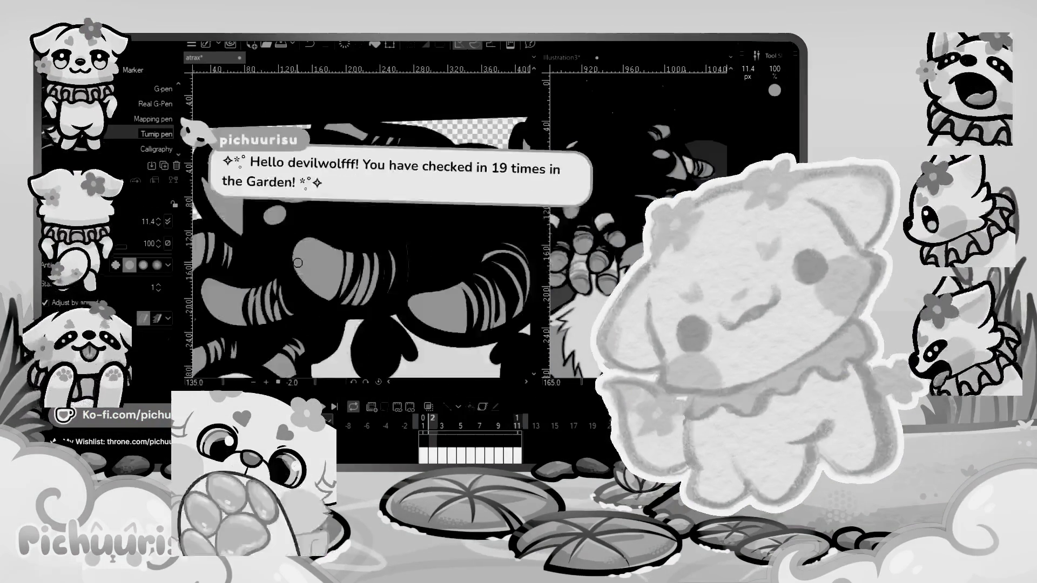
scroll(249, 303, "up", 2)
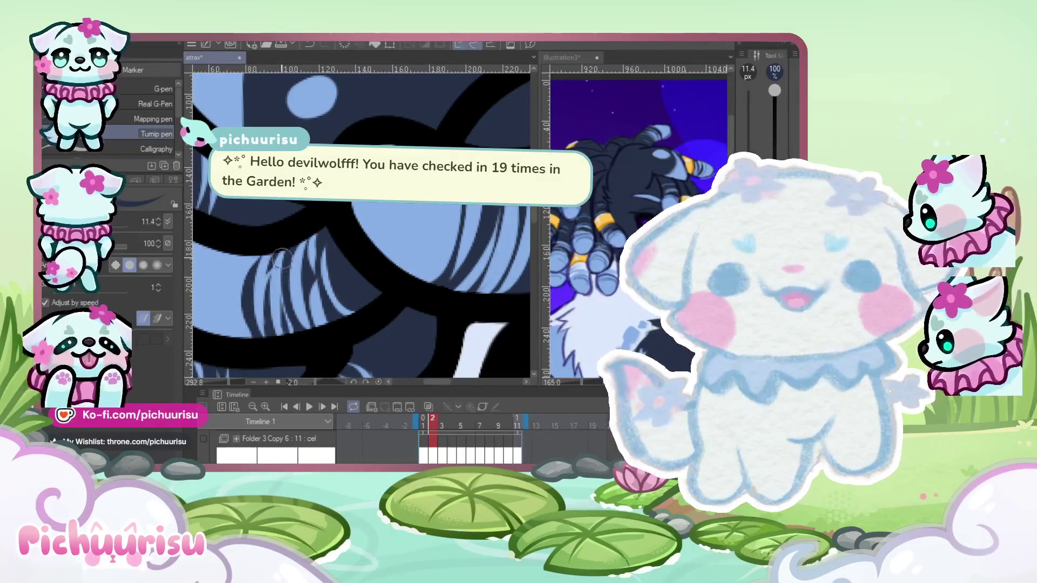
scroll(309, 337, "down", 5)
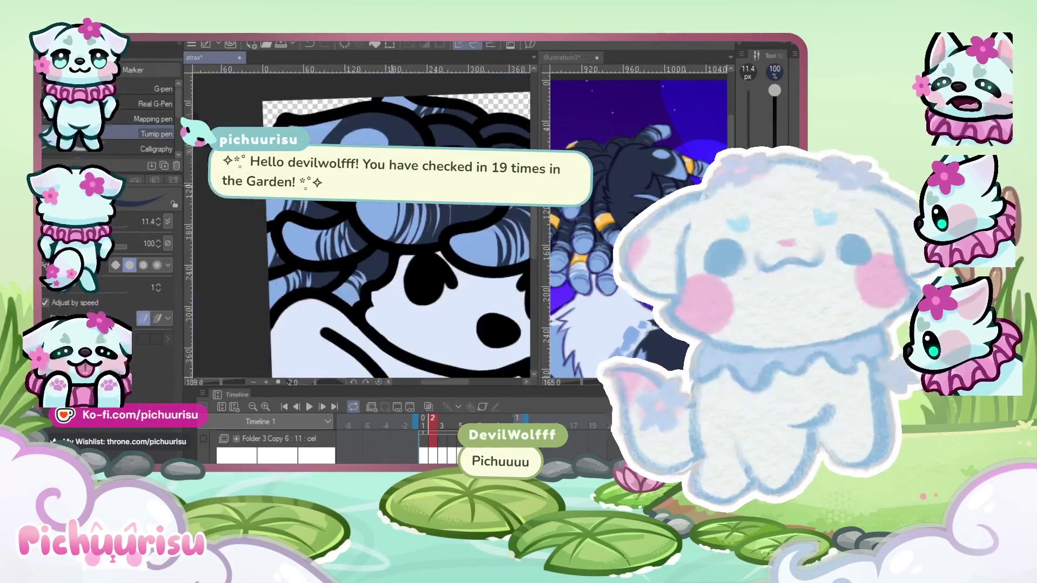
scroll(315, 249, "up", 5)
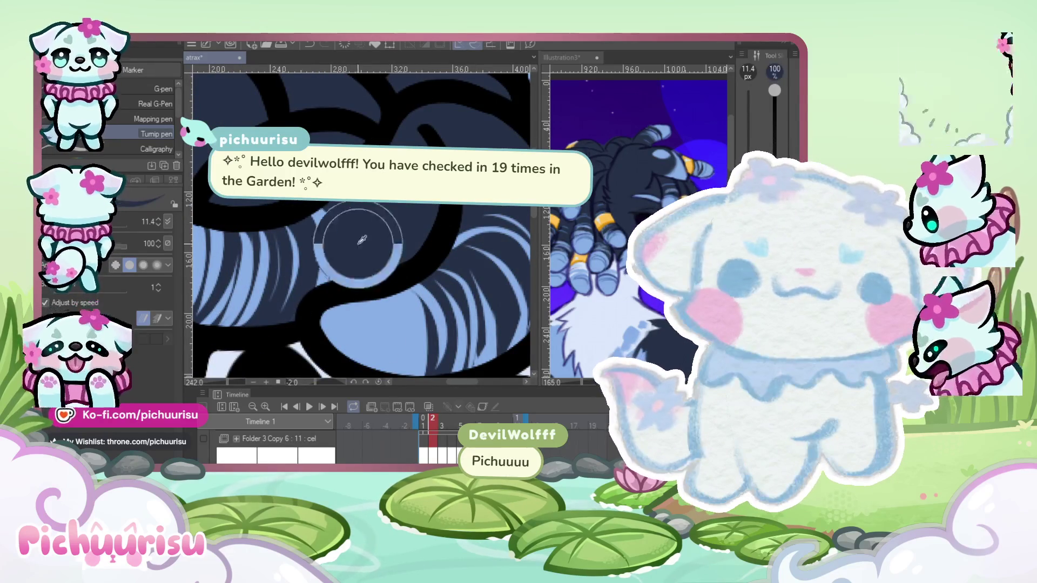
scroll(340, 256, "down", 5)
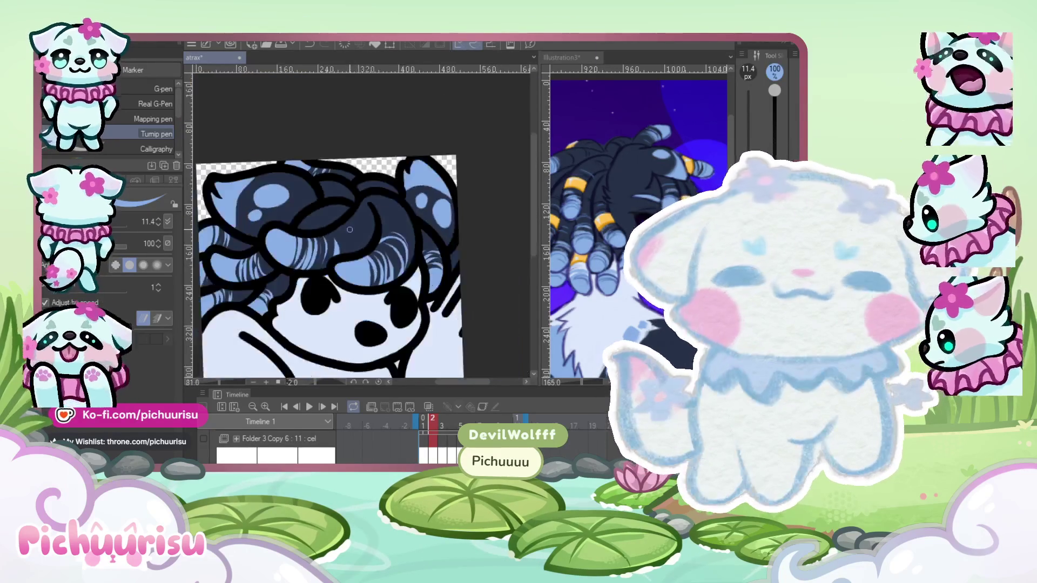
left_click(306, 406)
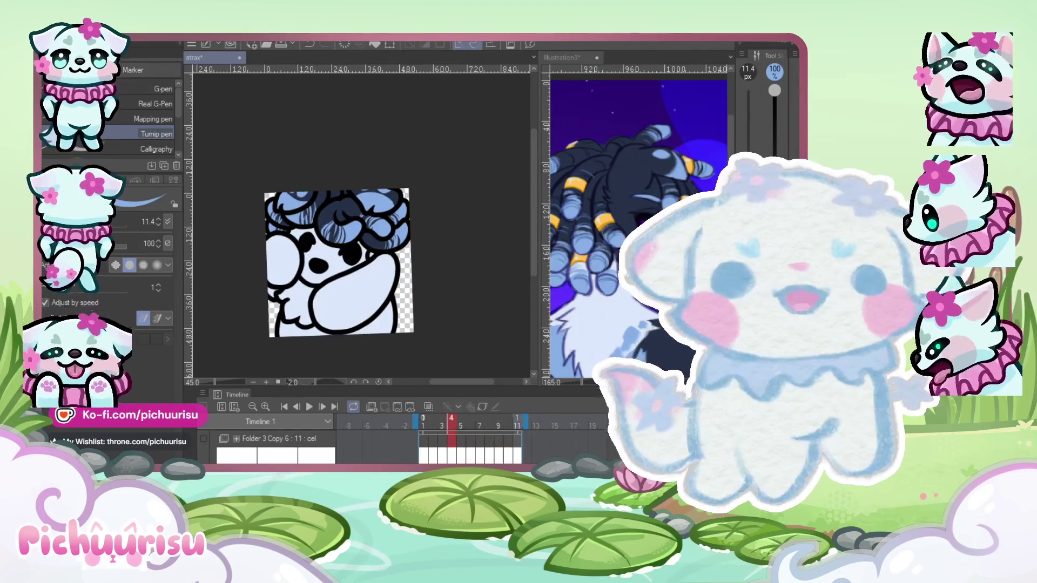
Sample the light-blue highlight colour from the hair on frame 1.
scroll(291, 215, "up", 5)
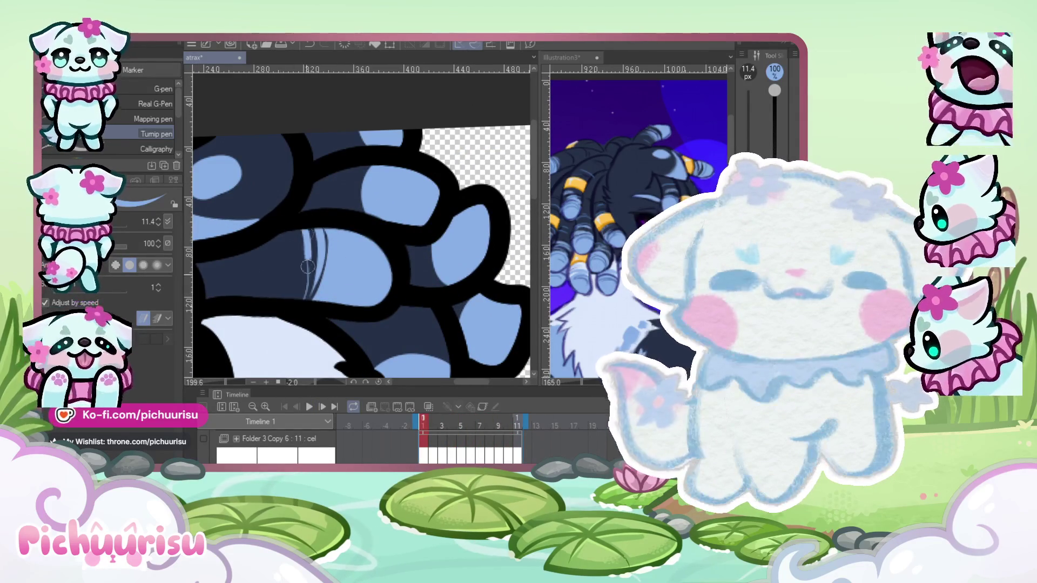
scroll(275, 219, "up", 2)
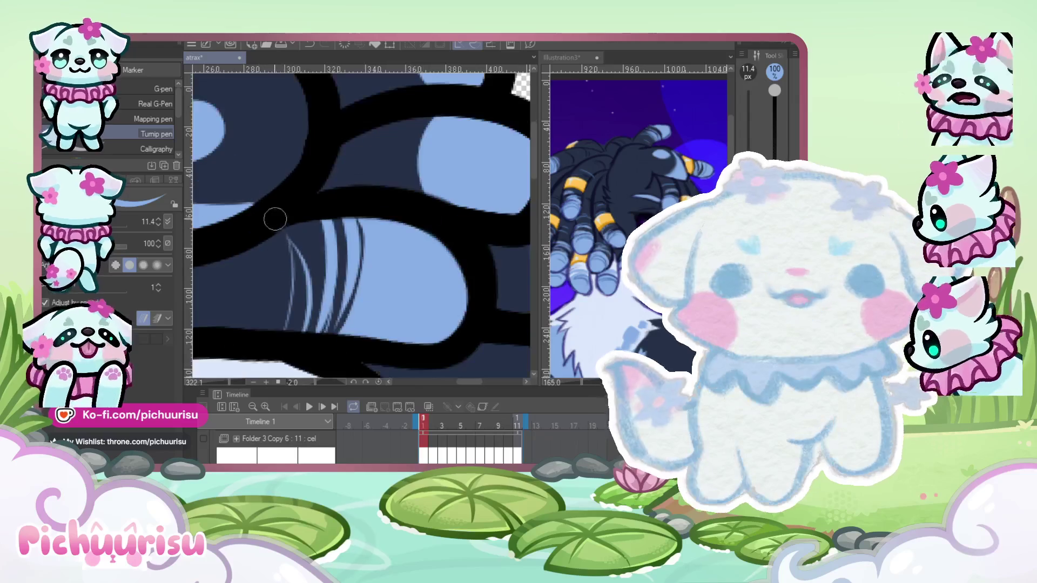
scroll(306, 232, "down", 4)
scroll(324, 254, "up", 3)
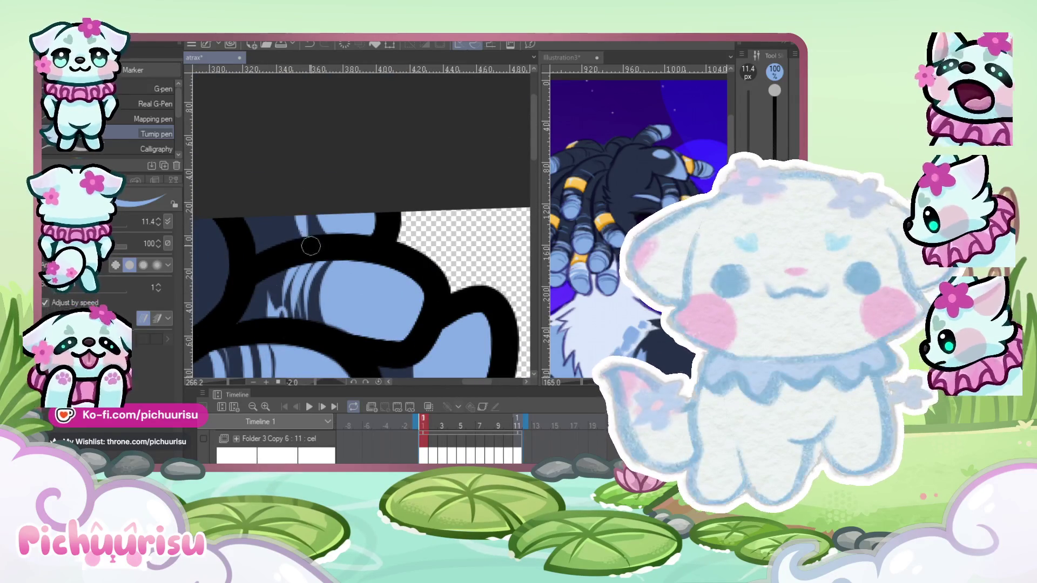
scroll(310, 246, "down", 2)
scroll(311, 287, "down", 2)
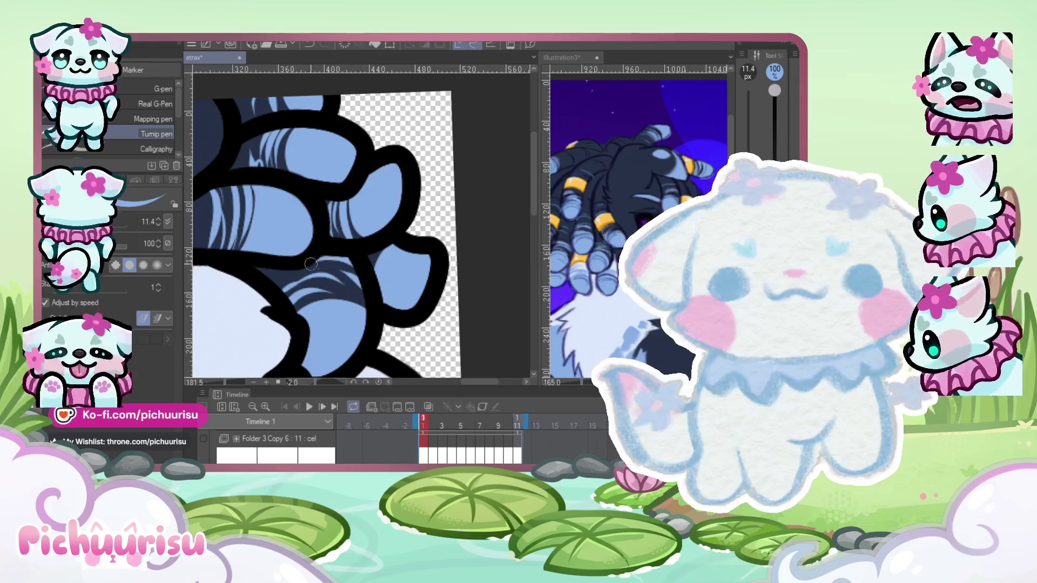
scroll(274, 285, "down", 5)
scroll(261, 294, "up", 5)
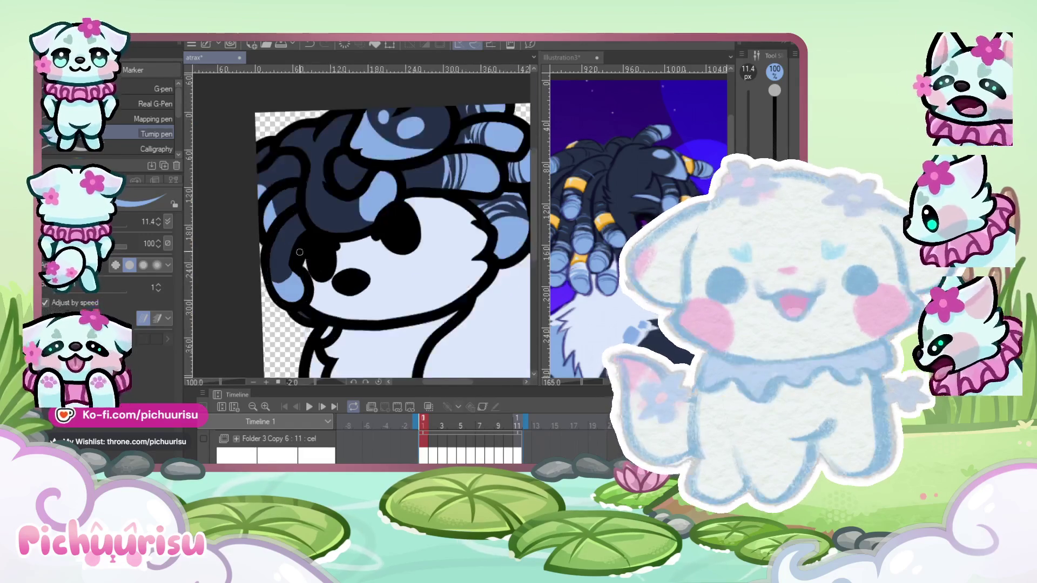
scroll(266, 231, "up", 2)
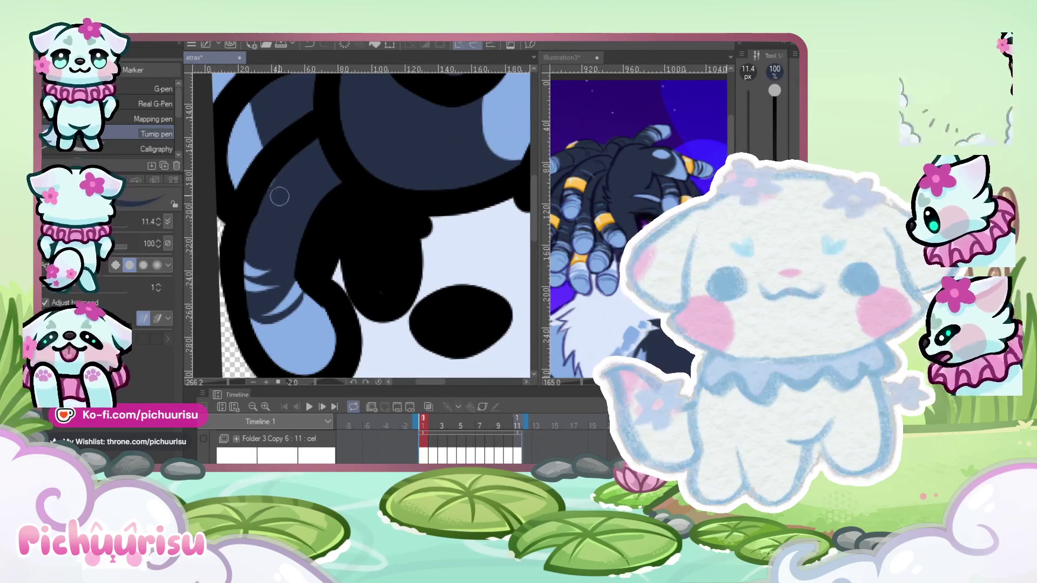
left_click(254, 270, "alt")
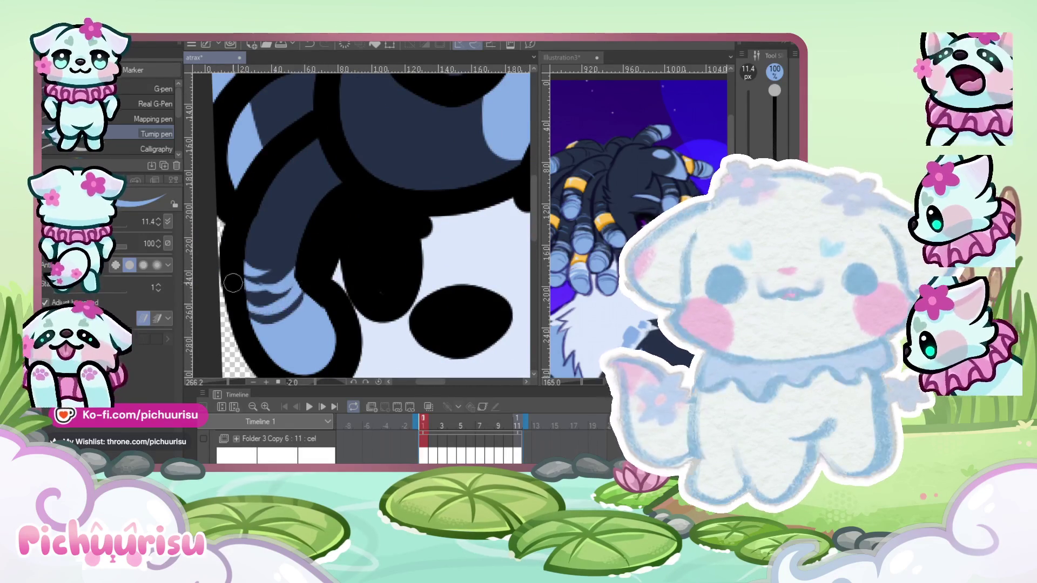
Draw light-blue strands on the dark curl beside the face, then preview the animation.
scroll(239, 254, "down", 3)
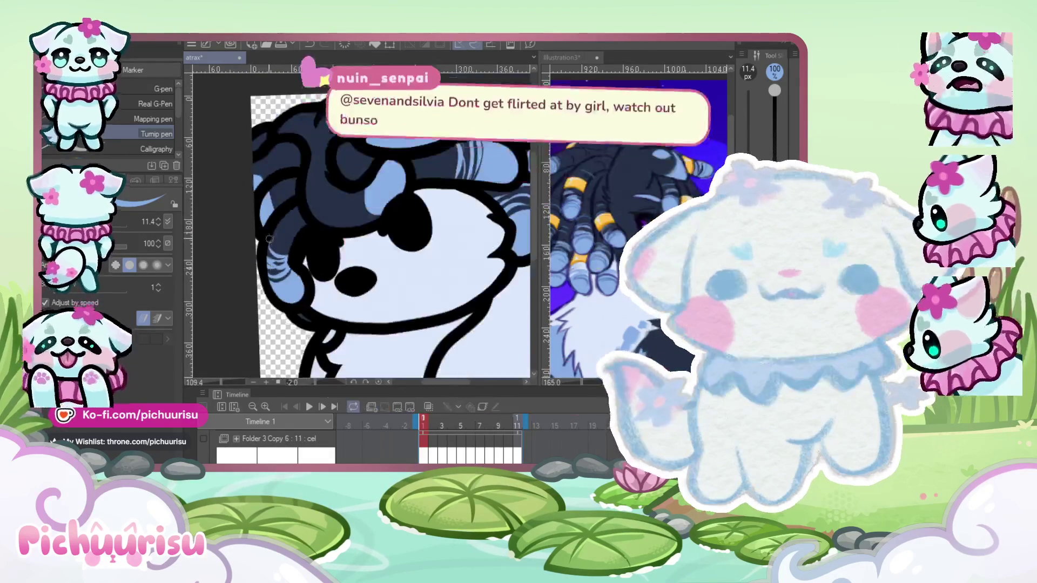
scroll(277, 244, "up", 4)
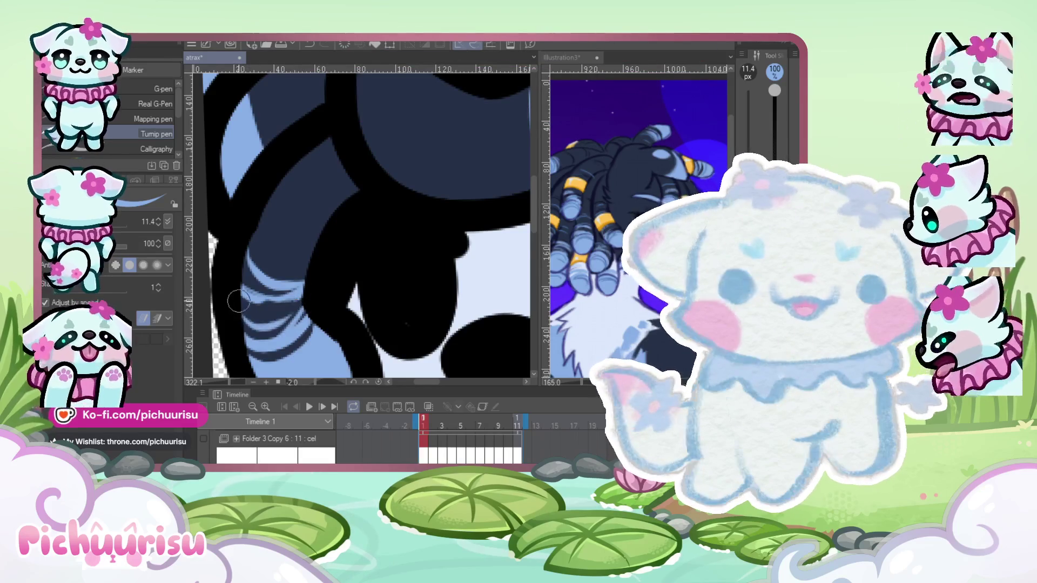
scroll(238, 301, "down", 3)
scroll(268, 284, "up", 3)
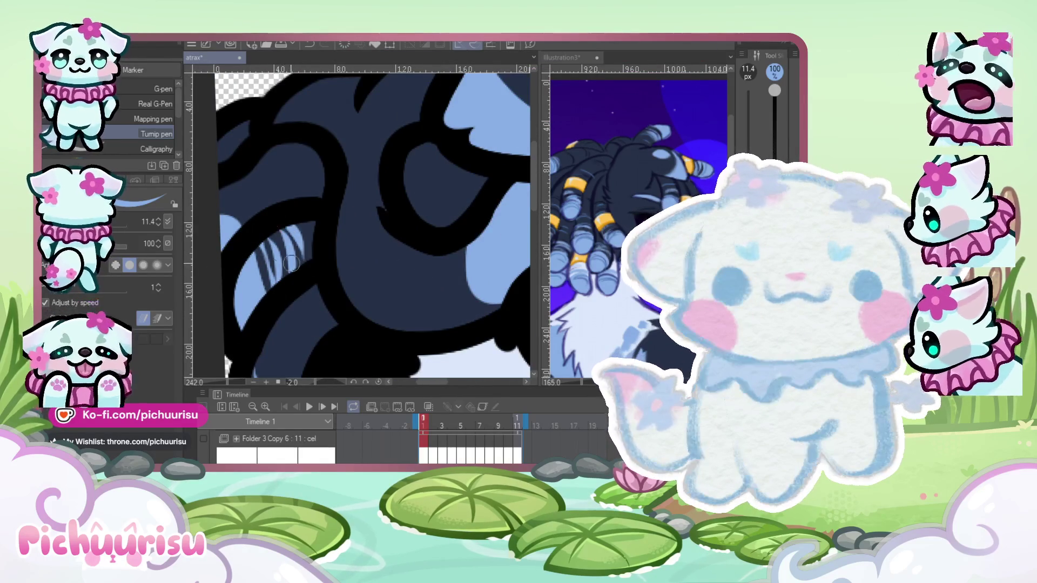
scroll(223, 236, "down", 2)
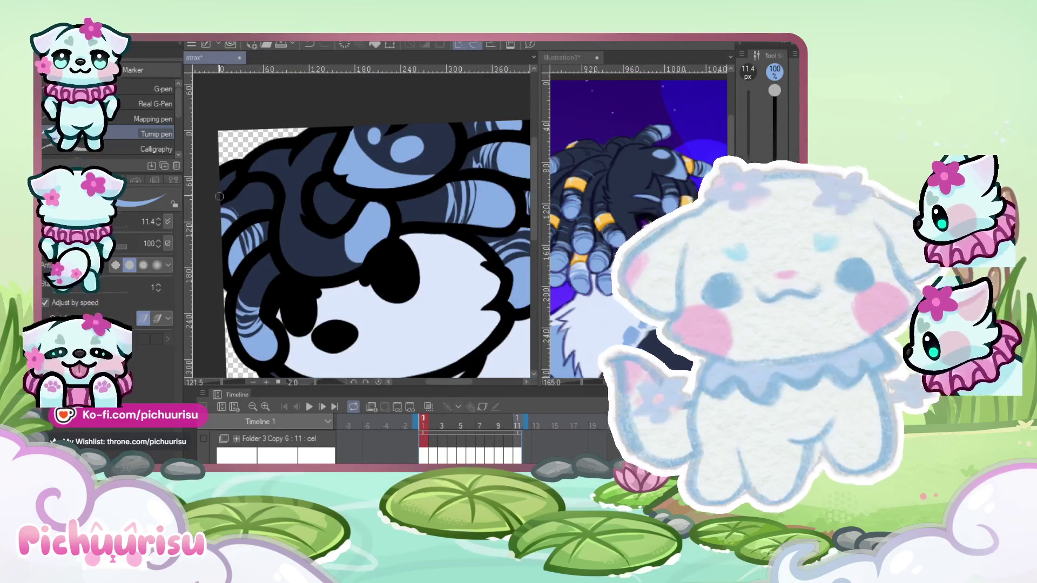
scroll(231, 194, "up", 2)
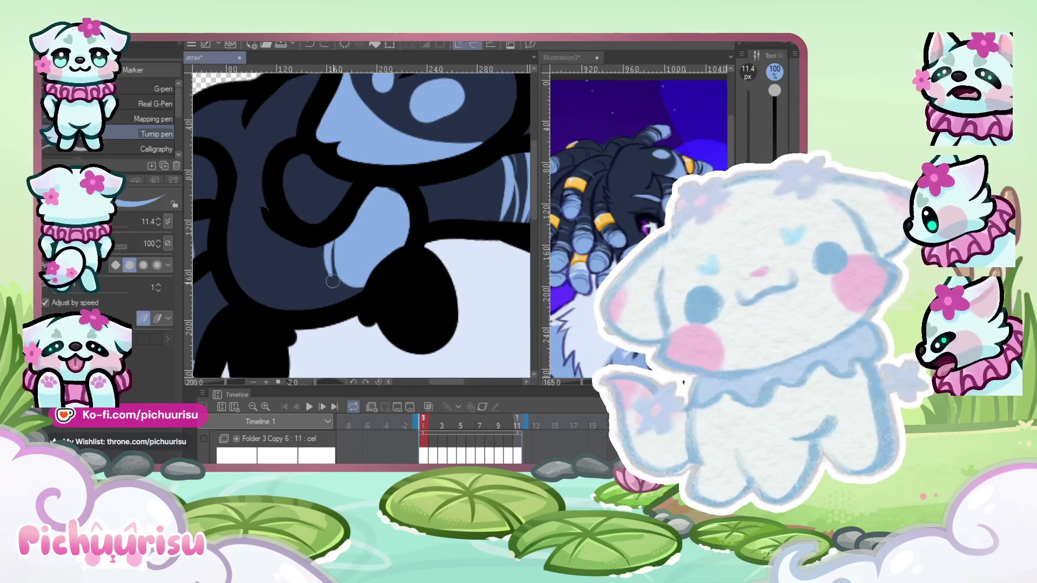
left_click_drag(330, 243, 294, 300)
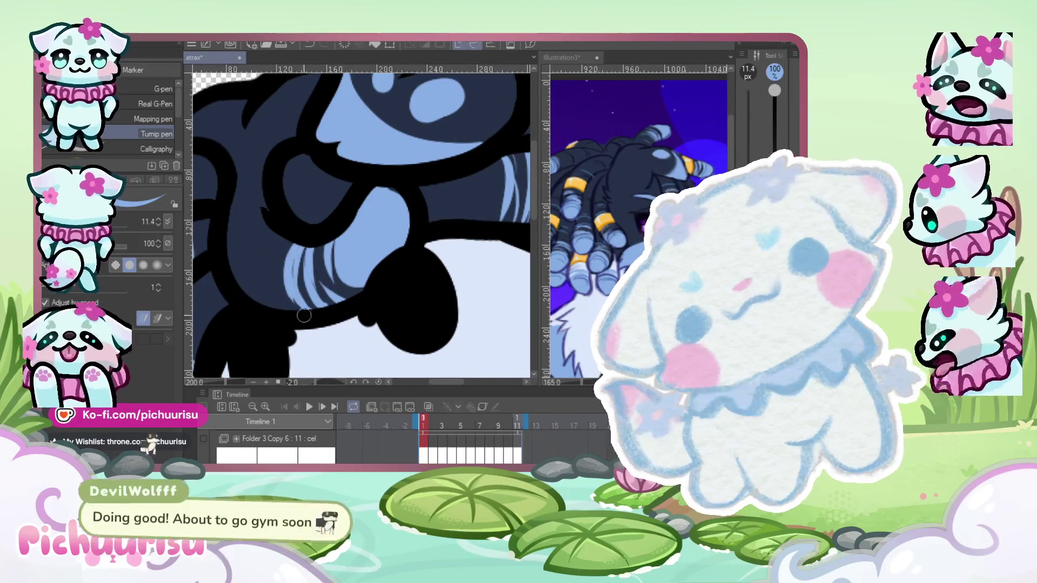
mouse_move(281, 240)
left_mouse_down()
mouse_move(294, 303)
mouse_move(281, 300)
left_mouse_up()
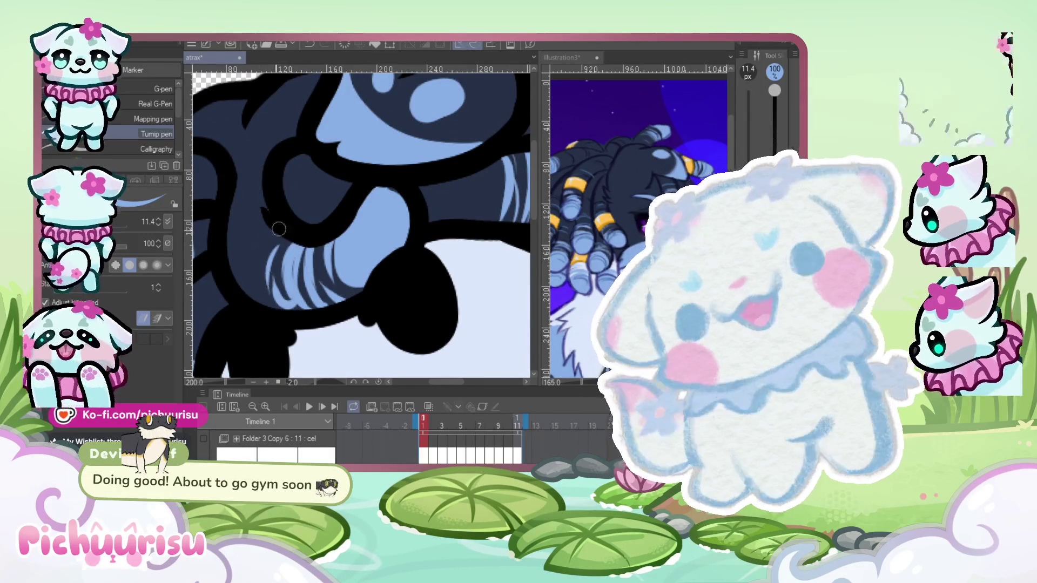
scroll(279, 229, "down", 5)
scroll(210, 311, "up", 4)
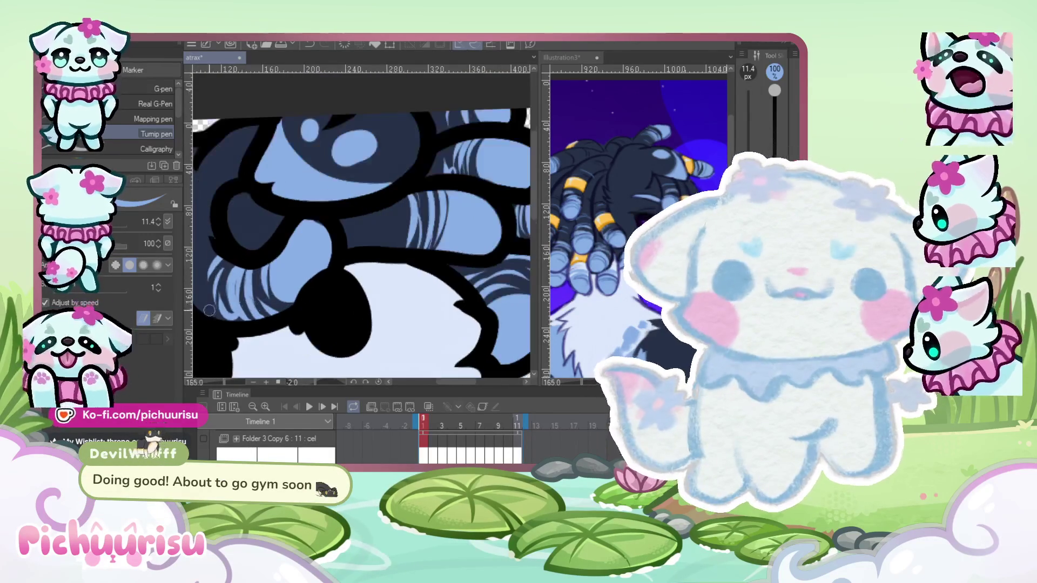
scroll(210, 311, "down", 5)
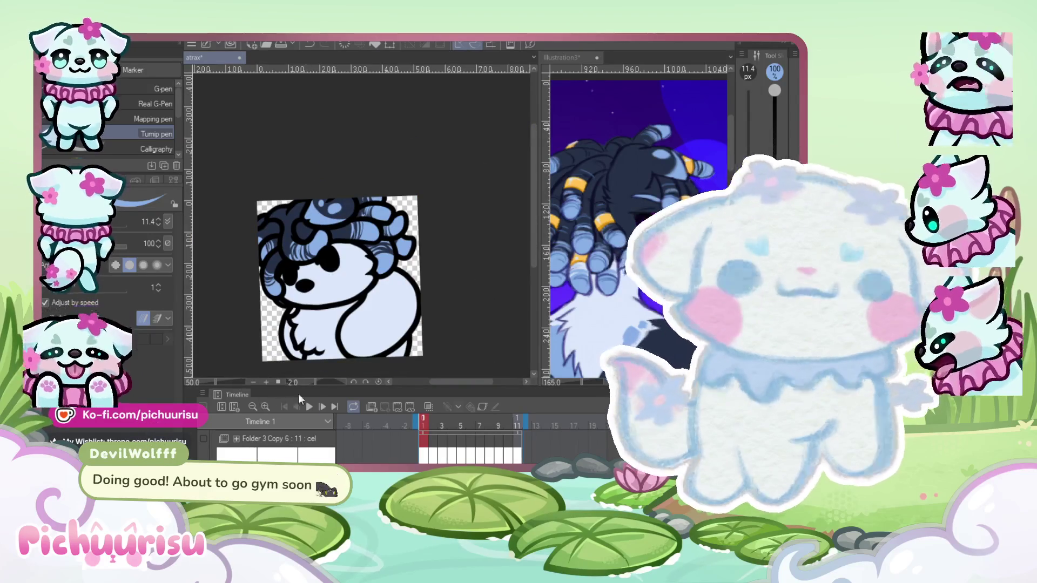
left_click(309, 406)
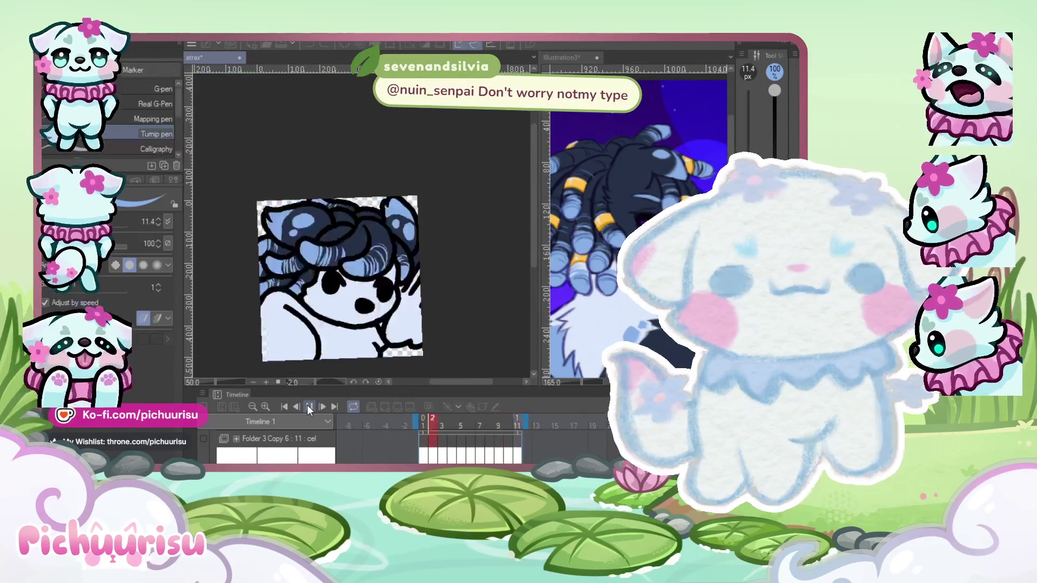
Stop playback, switch to Illustration3, set brush size 8.2 px and zoom on the head.
left_click(309, 408)
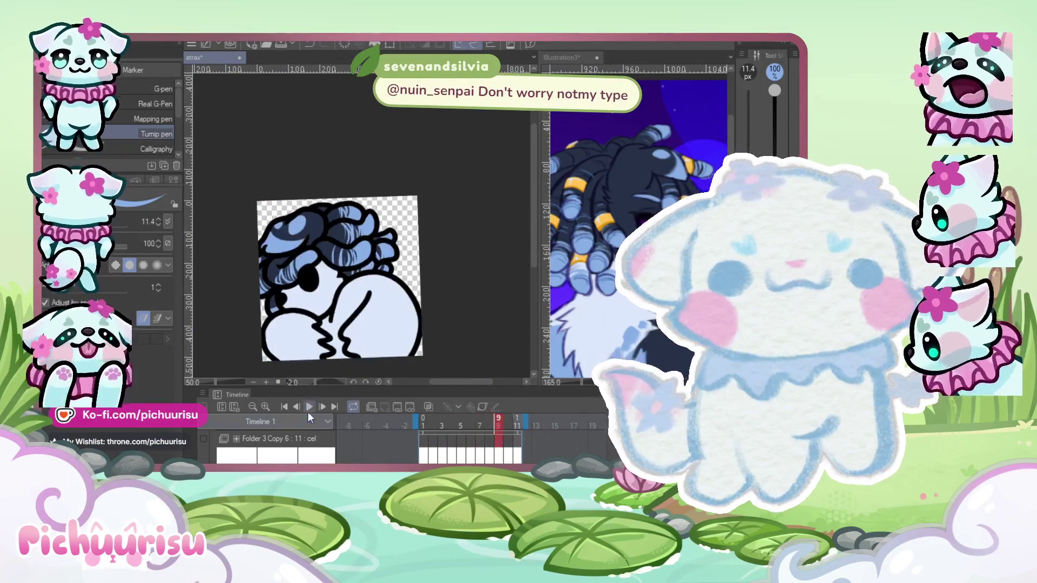
left_click(623, 223)
scroll(611, 196, "down", 4)
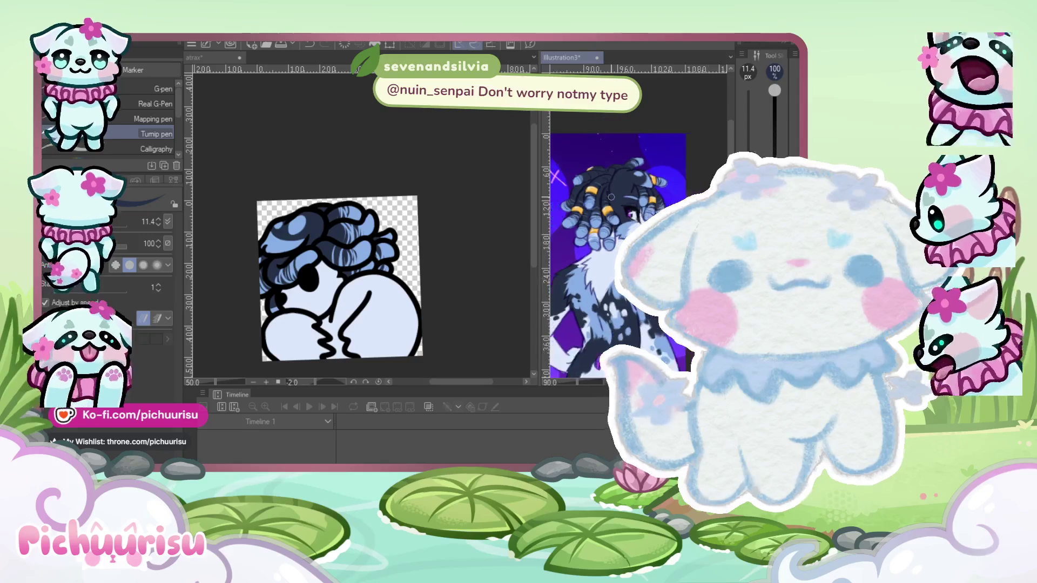
scroll(611, 196, "down", 5)
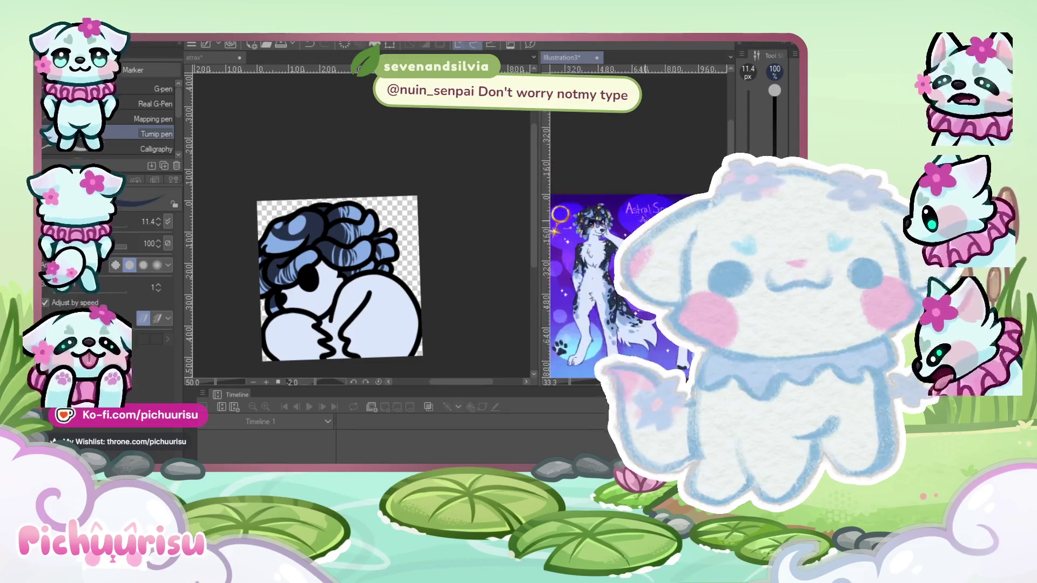
scroll(611, 196, "up", 3)
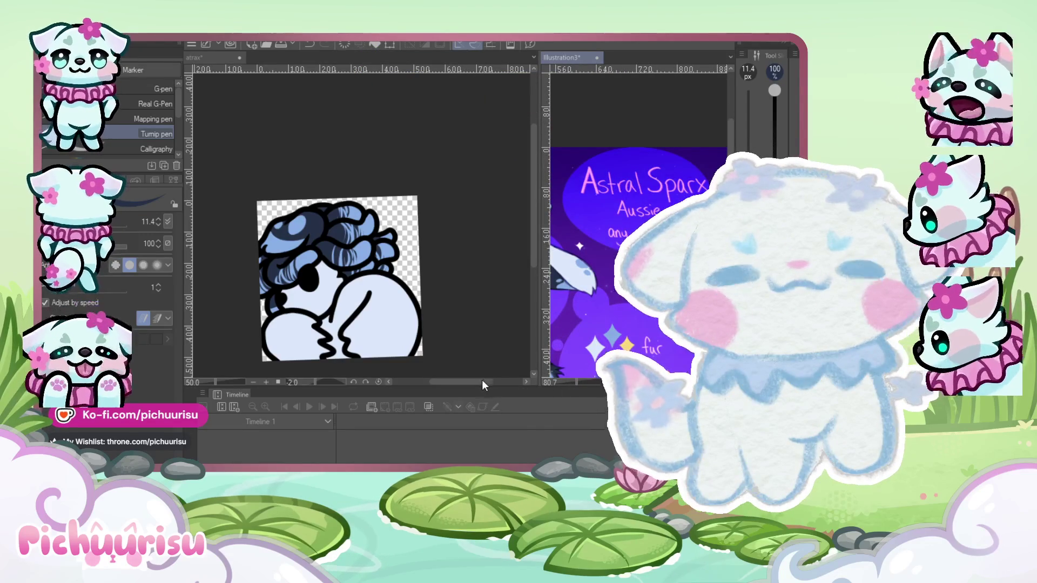
left_click_drag(468, 381, 462, 380)
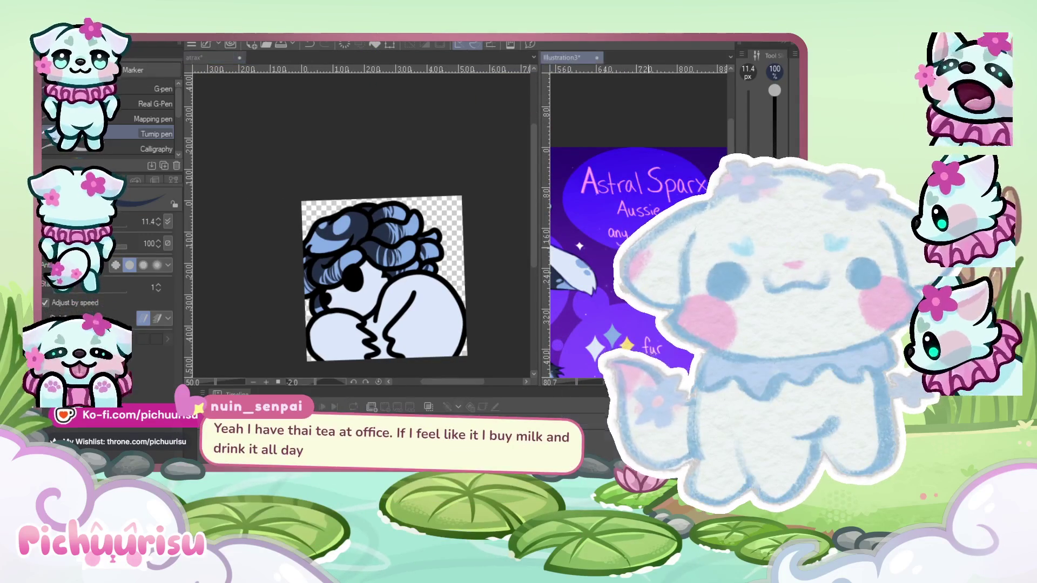
scroll(611, 216, "down", 2)
scroll(578, 225, "up", 4)
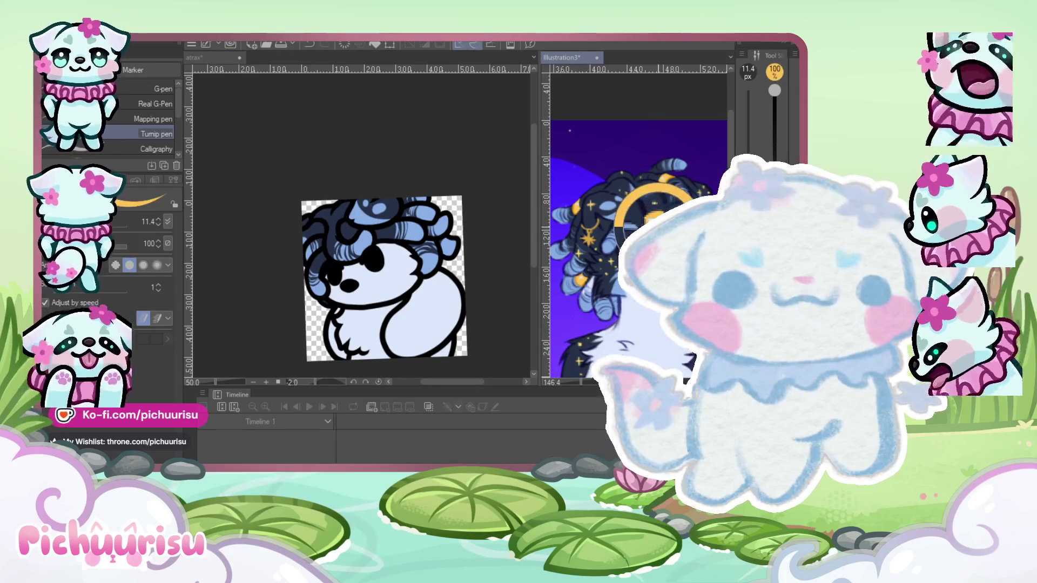
scroll(353, 287, "up", 3)
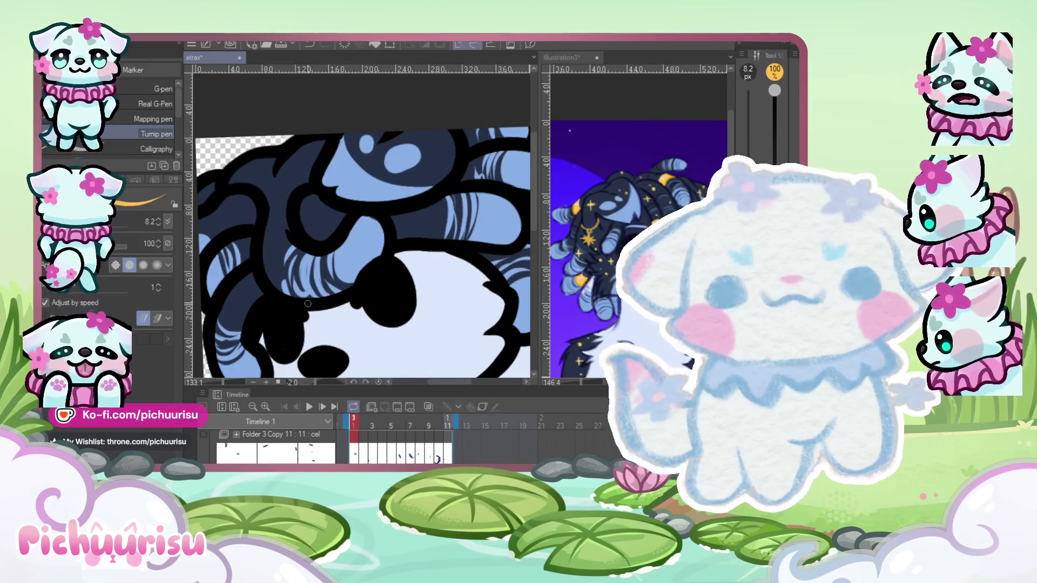
scroll(340, 259, "up", 3)
mouse_move(335, 232)
left_mouse_down()
mouse_move(349, 328)
mouse_move(300, 295)
mouse_move(344, 328)
left_mouse_up()
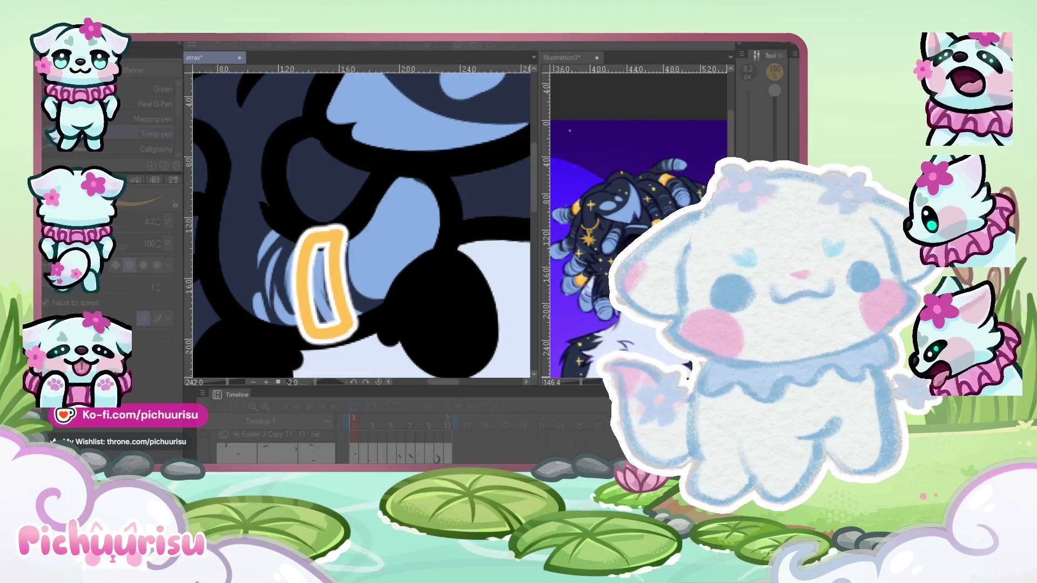
key("ctrl+z")
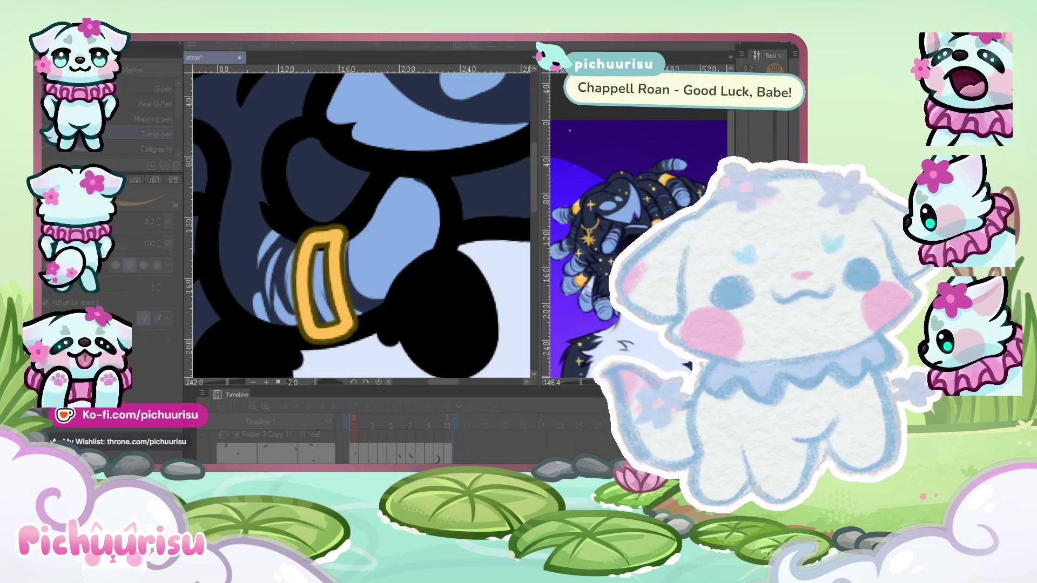
scroll(267, 275, "up", 2)
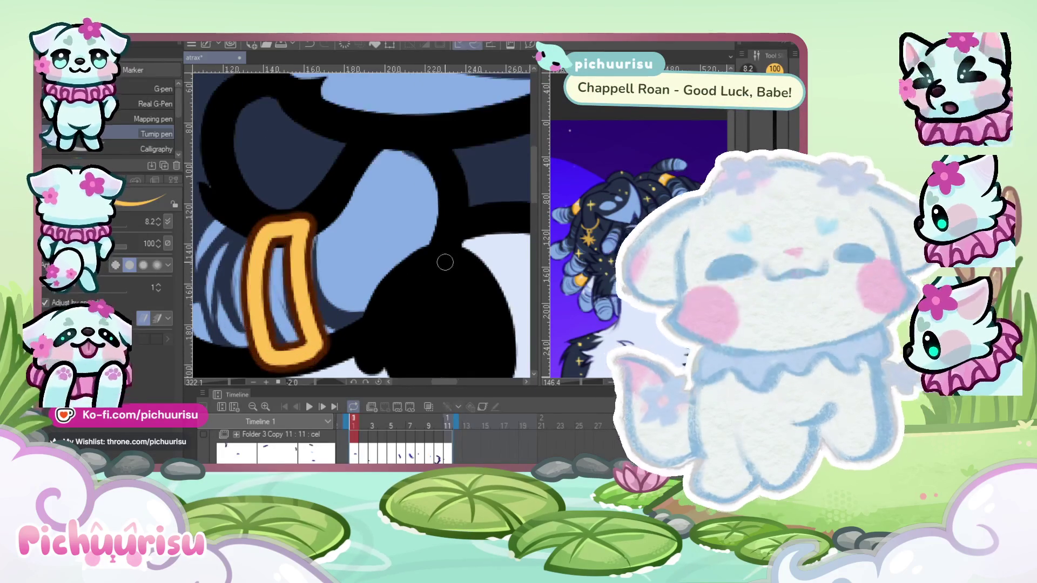
mouse_move(268, 275)
left_mouse_down()
mouse_move(280, 341)
mouse_move(284, 243)
mouse_move(296, 323)
left_mouse_up()
scroll(263, 240, "down", 8)
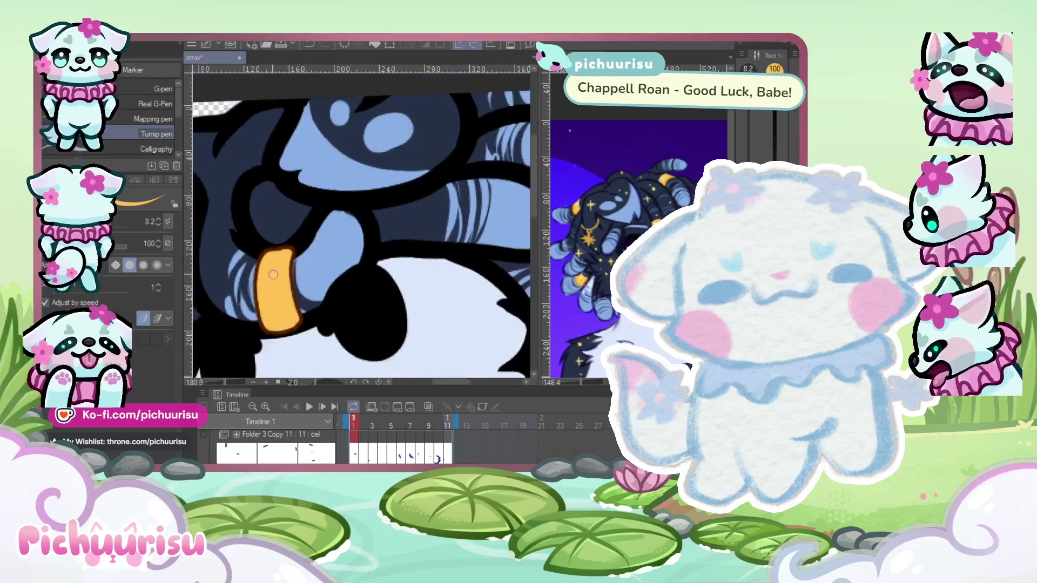
scroll(362, 226, "up", 3)
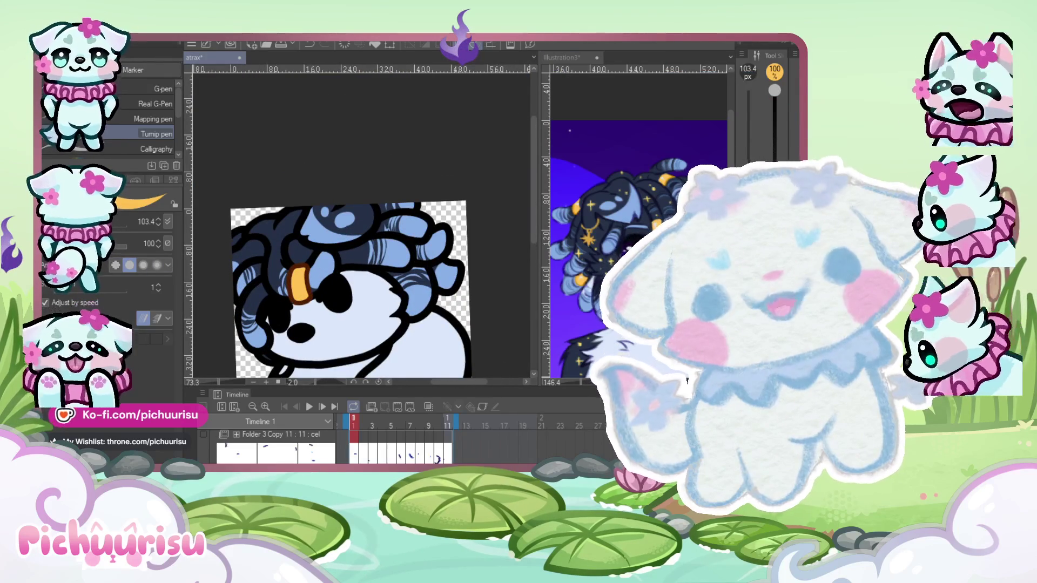
scroll(369, 273, "down", 3)
scroll(369, 273, "up", 5)
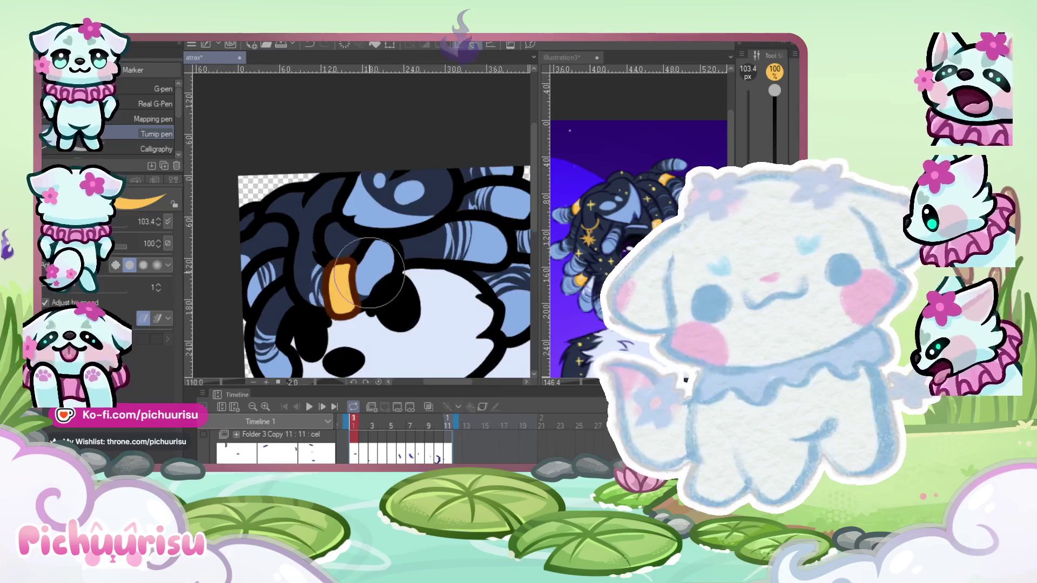
key("ctrl+z")
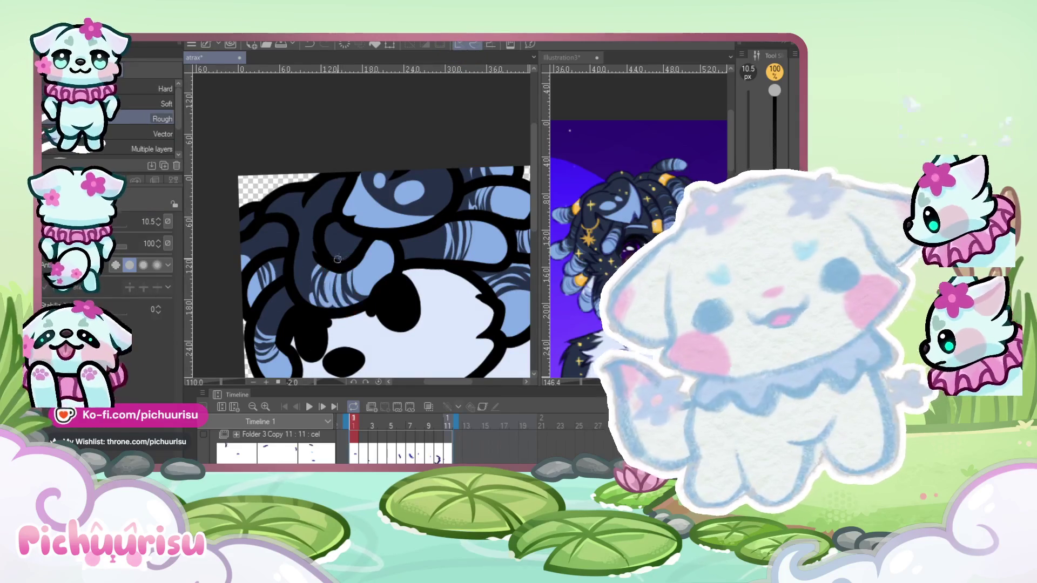
scroll(355, 269, "up", 3)
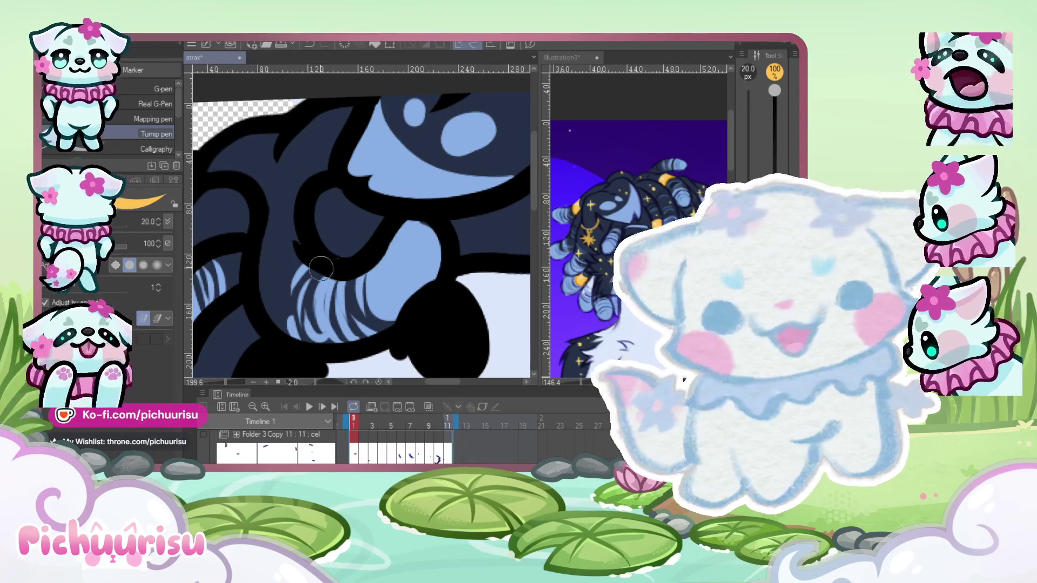
mouse_move(338, 263)
left_mouse_down()
mouse_move(335, 311)
mouse_move(330, 257)
mouse_move(324, 340)
left_mouse_up()
key("ctrl+z")
mouse_move(362, 259)
left_mouse_down()
mouse_move(354, 346)
mouse_move(335, 286)
left_mouse_up()
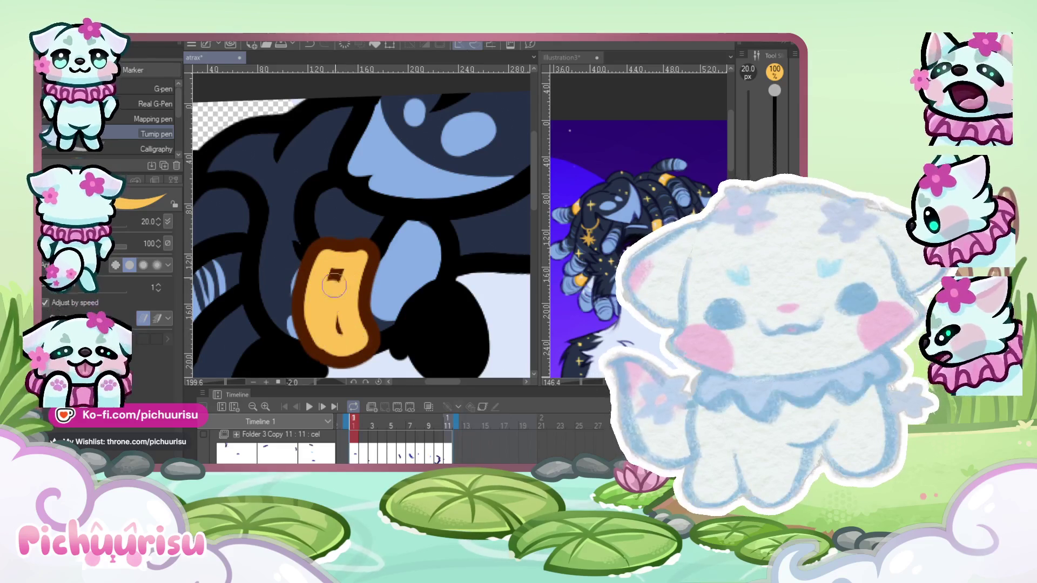
scroll(339, 324, "down", 3)
scroll(317, 245, "up", 3)
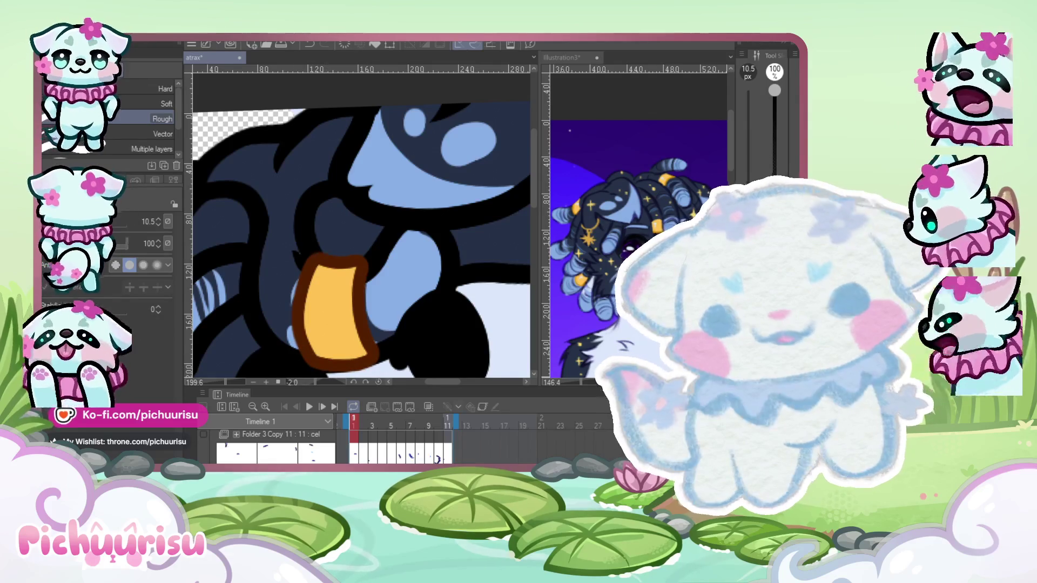
scroll(324, 243, "down", 3)
scroll(375, 276, "up", 3)
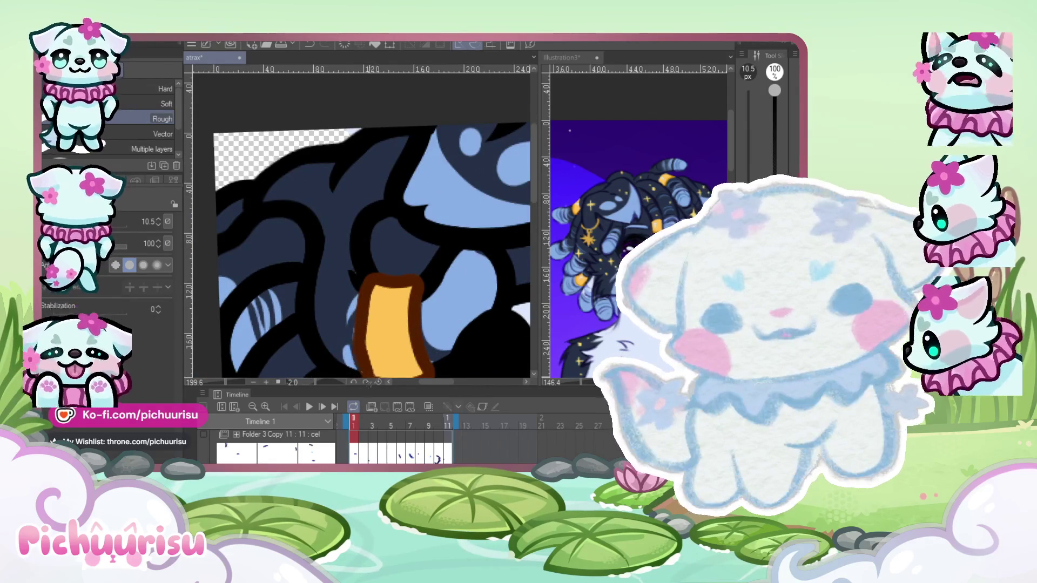
scroll(356, 323, "down", 3)
scroll(361, 239, "up", 3)
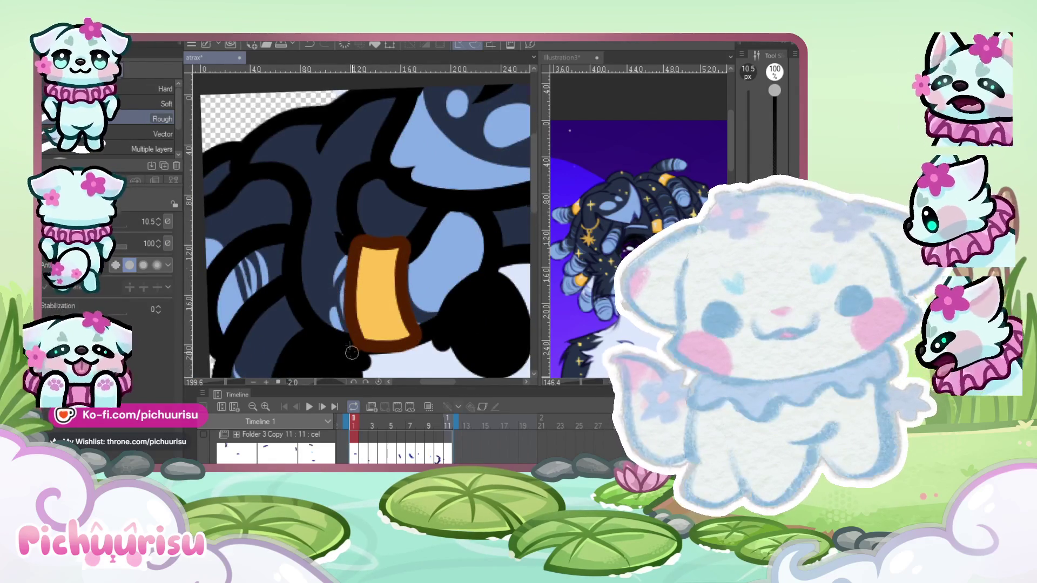
scroll(351, 353, "up", 3)
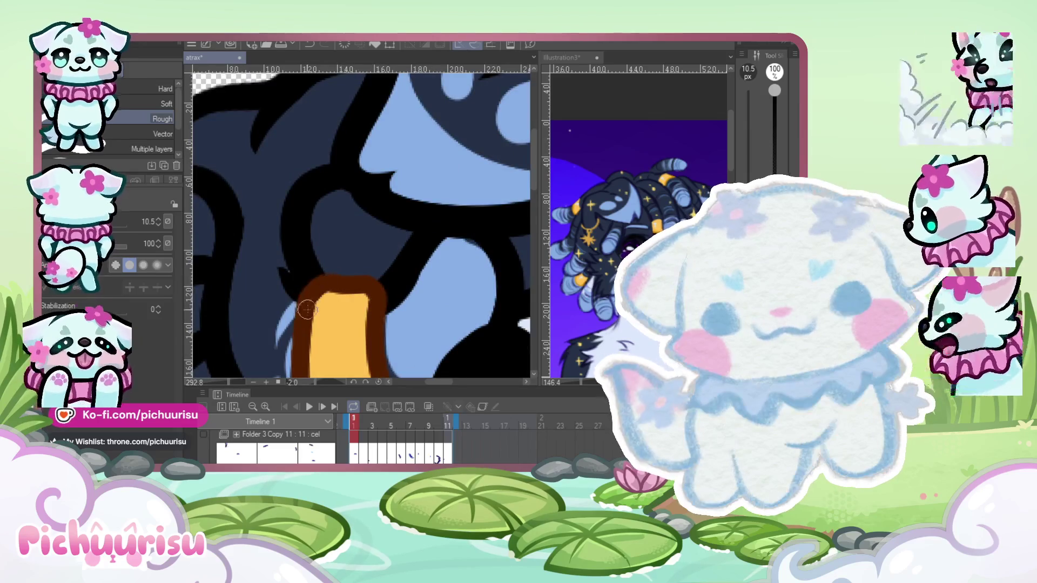
scroll(307, 309, "down", 6)
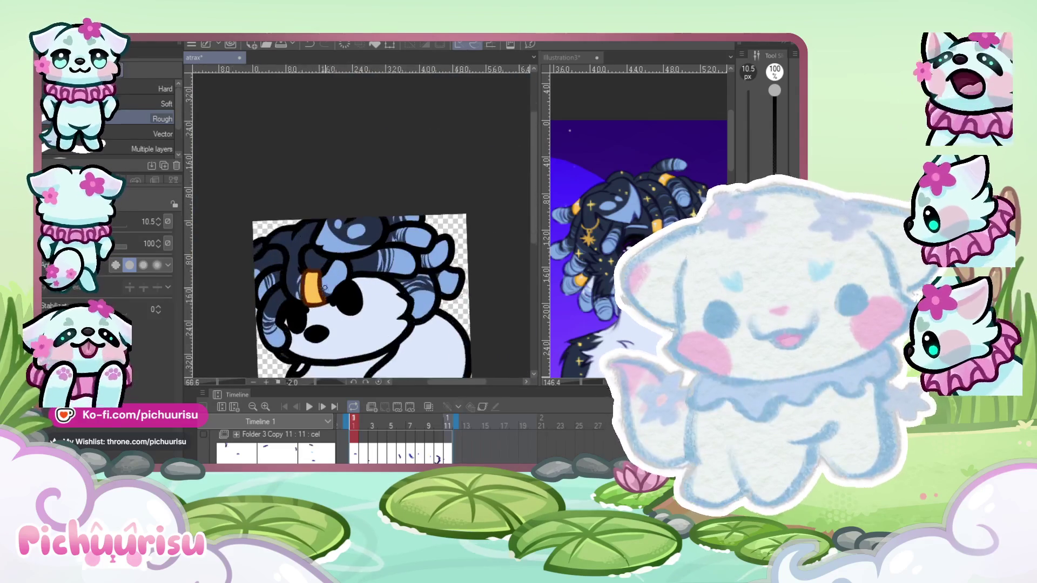
scroll(324, 287, "up", 2)
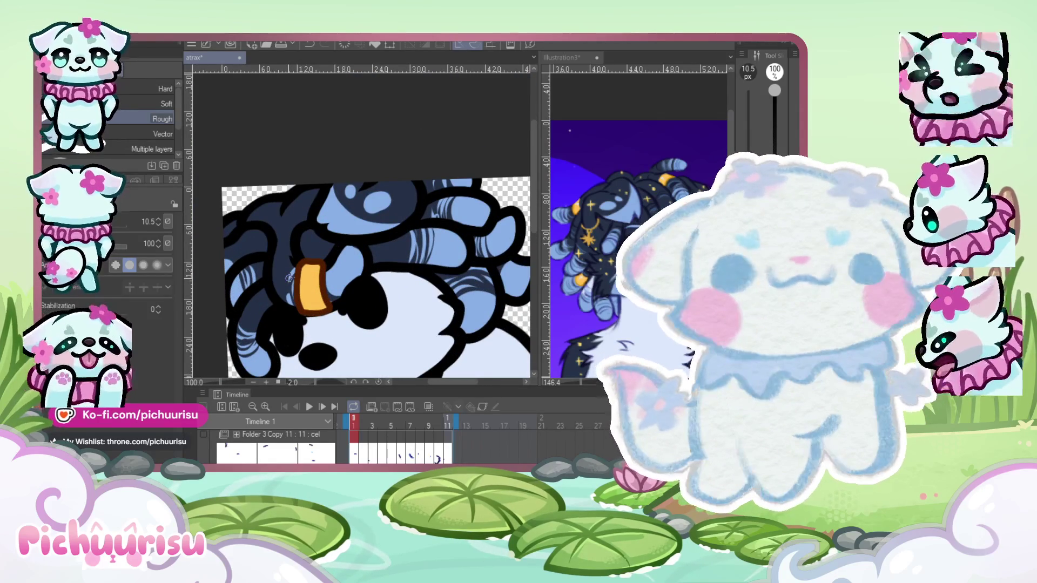
scroll(289, 277, "down", 5)
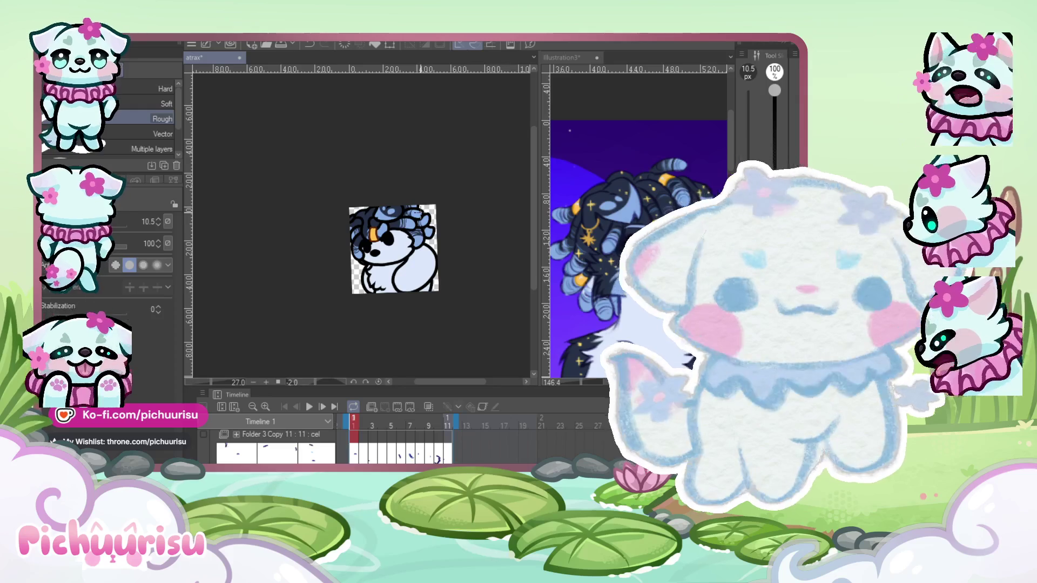
scroll(398, 214, "up", 4)
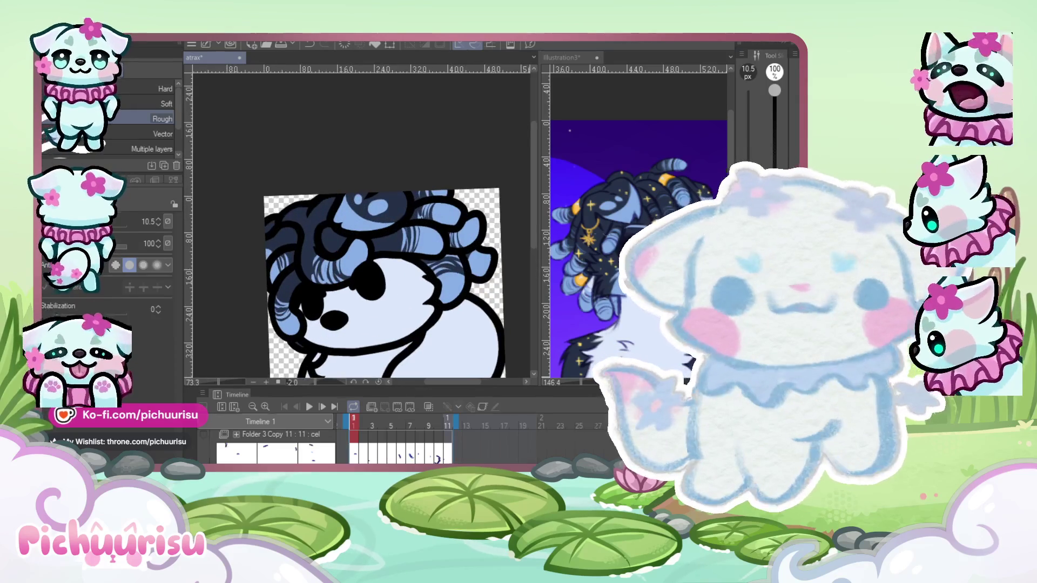
scroll(376, 270, "up", 2)
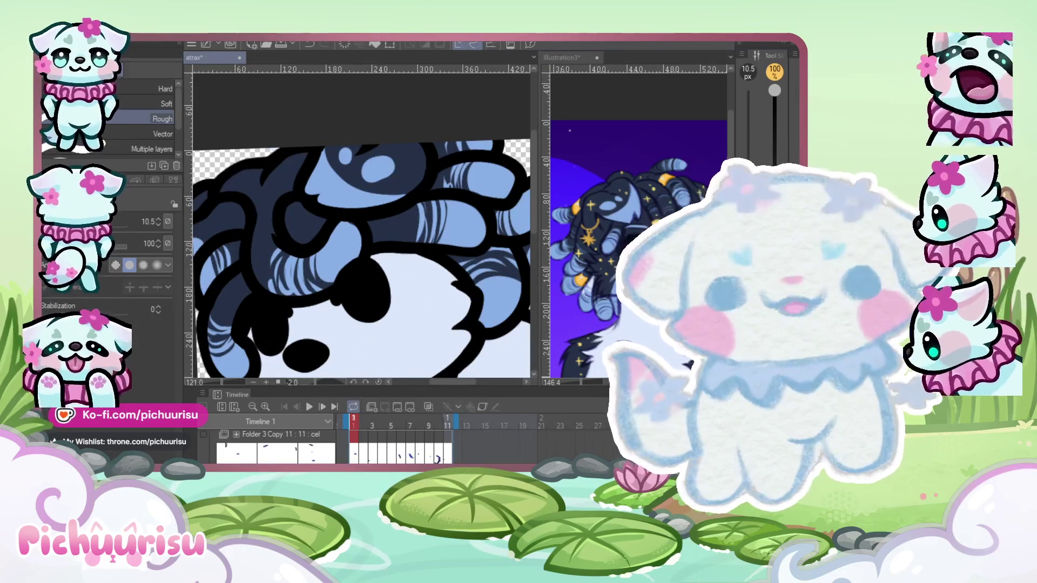
Enlarge the brush, then step from frame 2 through to the last frame, 11.
key("bracketright")
key("bracketright")
key("bracketright")
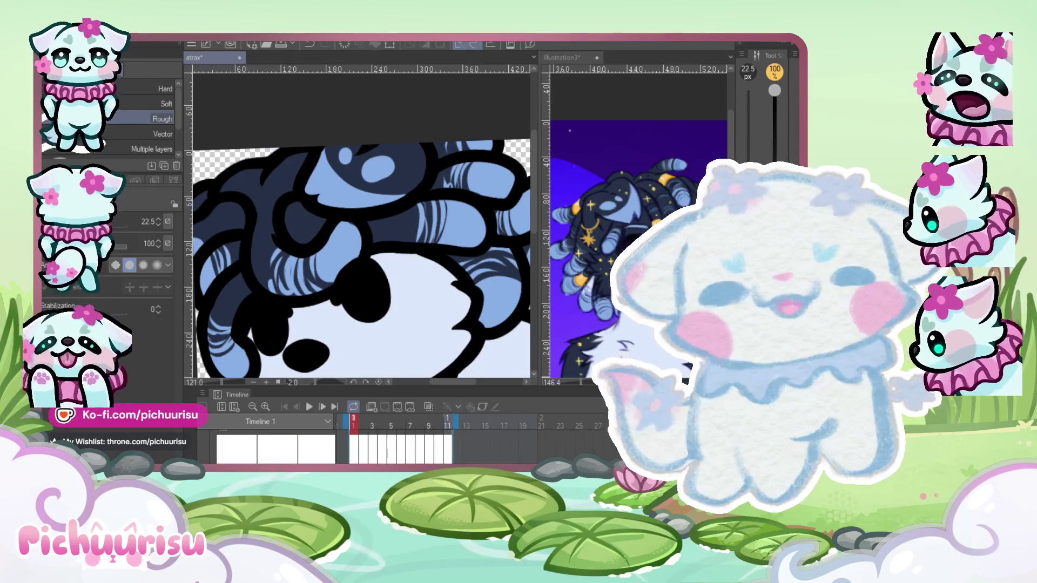
left_click(363, 448)
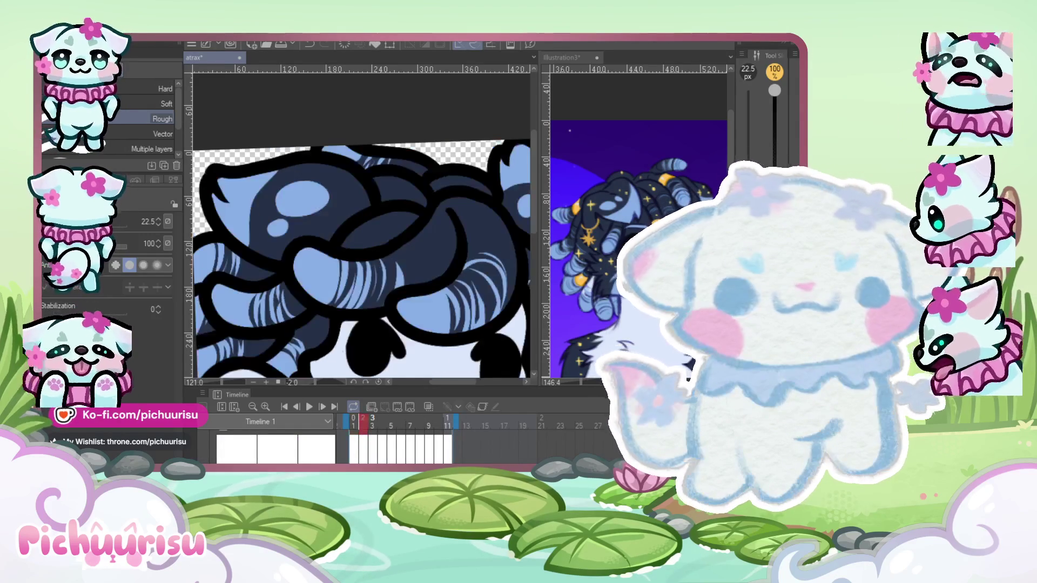
key("Right")
key("Right")
key("Right")
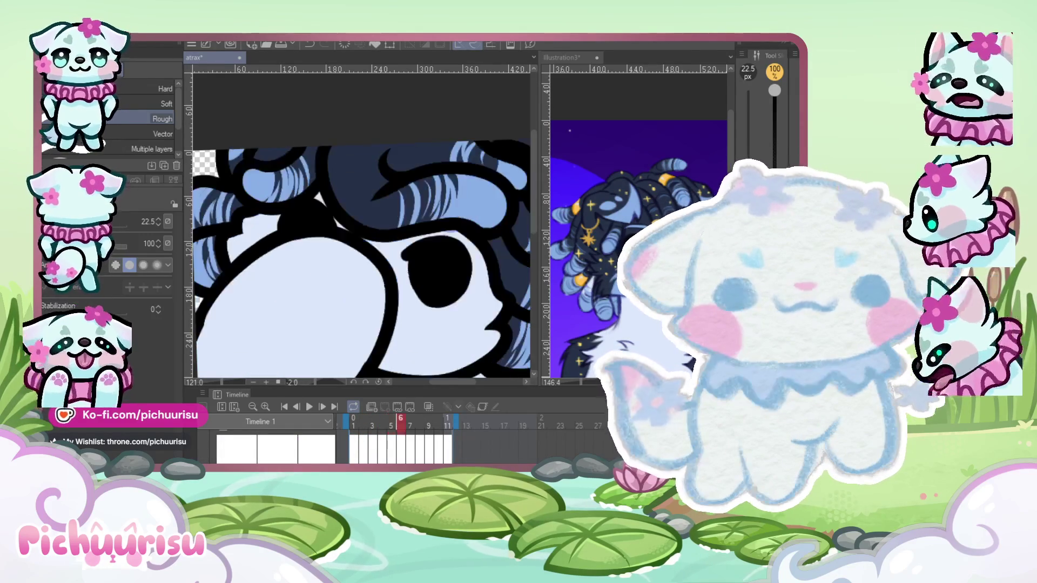
key("Right")
key("Right")
key("Right")
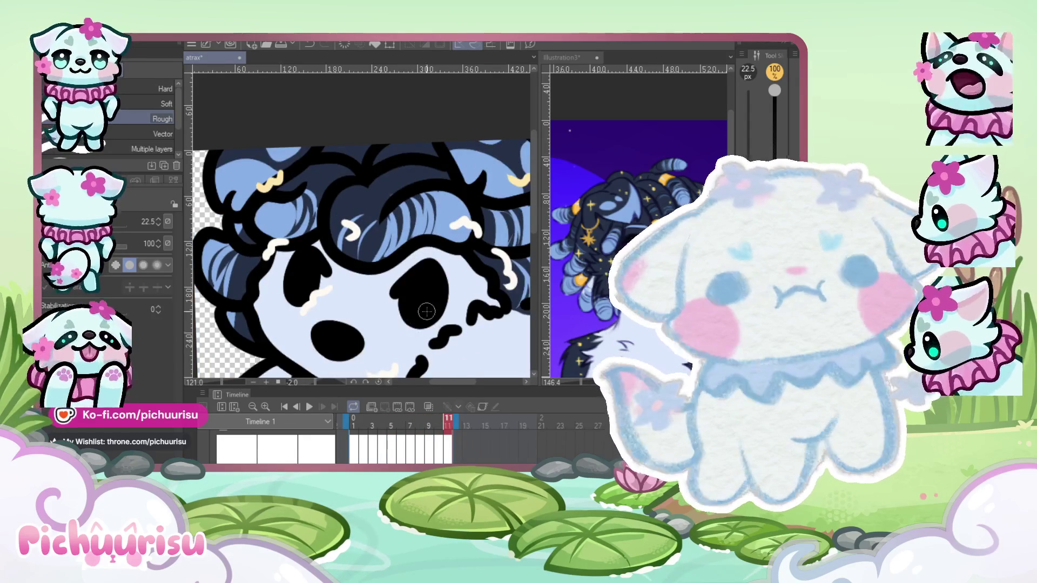
scroll(427, 311, "down", 1)
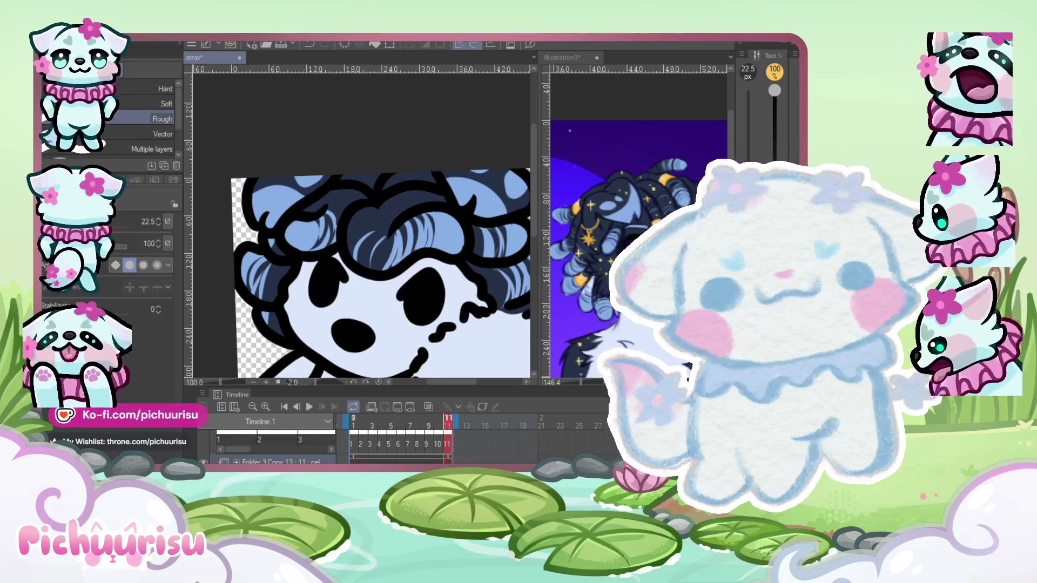
Glance at the Illustration3 reference, then return to the atrax animation's frame 1 zoomed in.
left_click(661, 216)
left_click(462, 261)
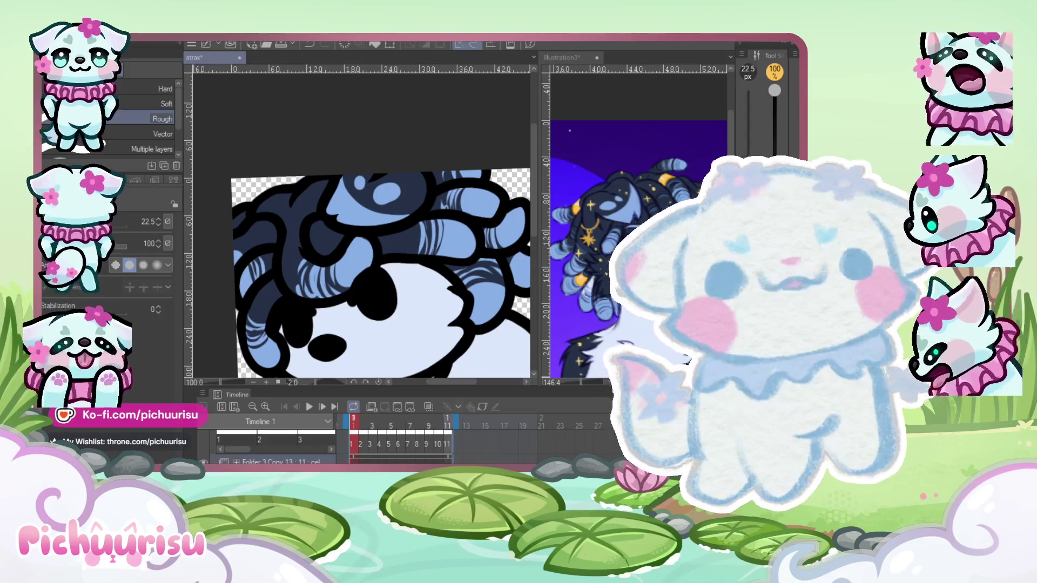
scroll(308, 270, "up", 5)
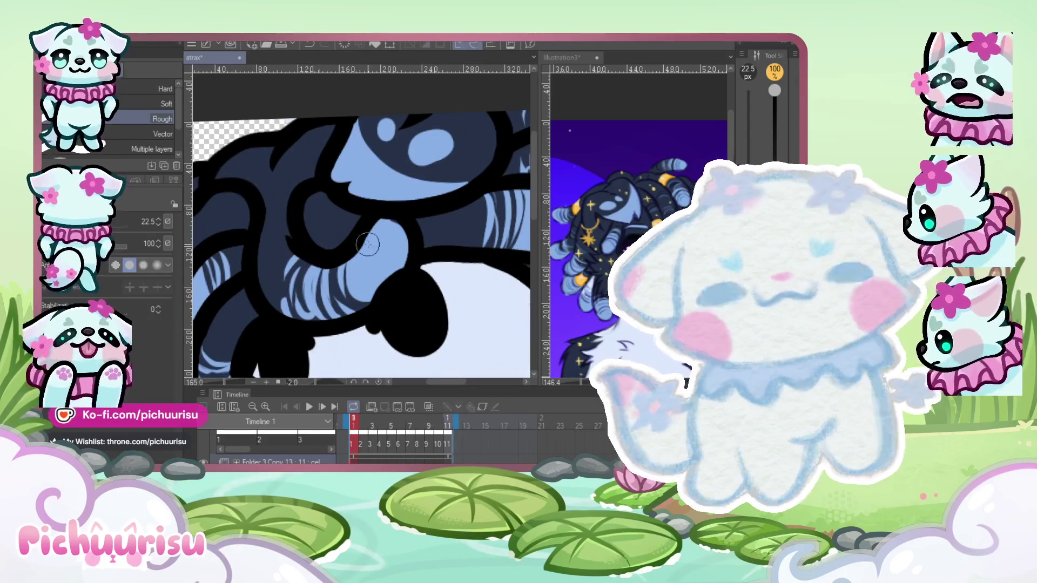